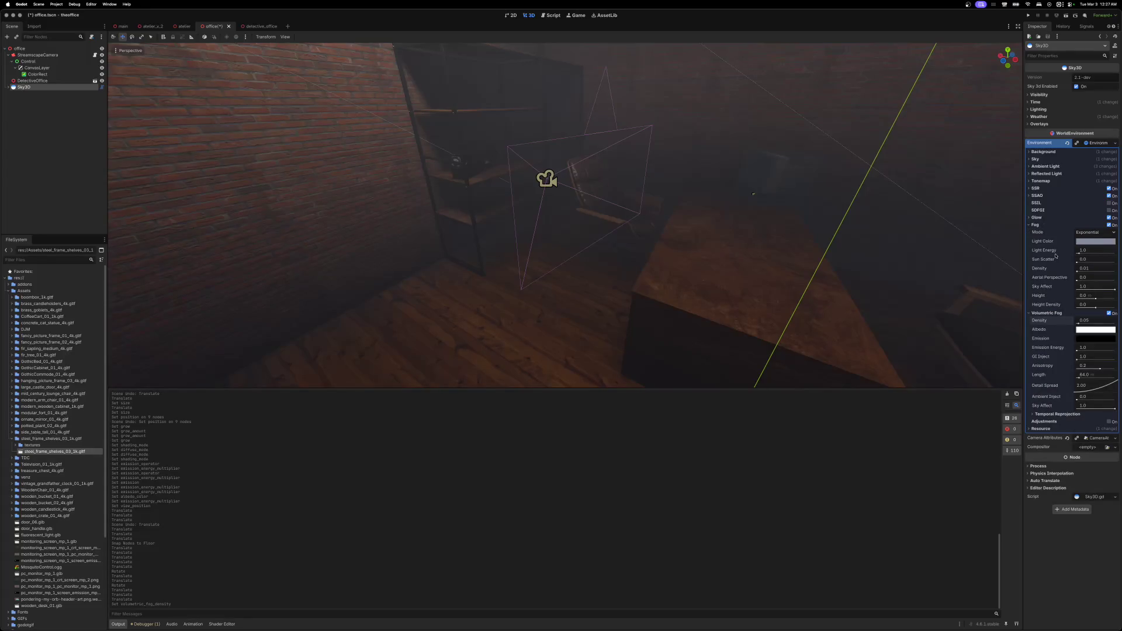
- Try other fog Light Energy and Sky Affect values, revert both, then switch regular fog off
{"action": "left_click_drag", "start_coordinate": [1077, 253], "coordinate": [1073, 253]}
{"action": "left_click", "coordinate": [1078, 253]}
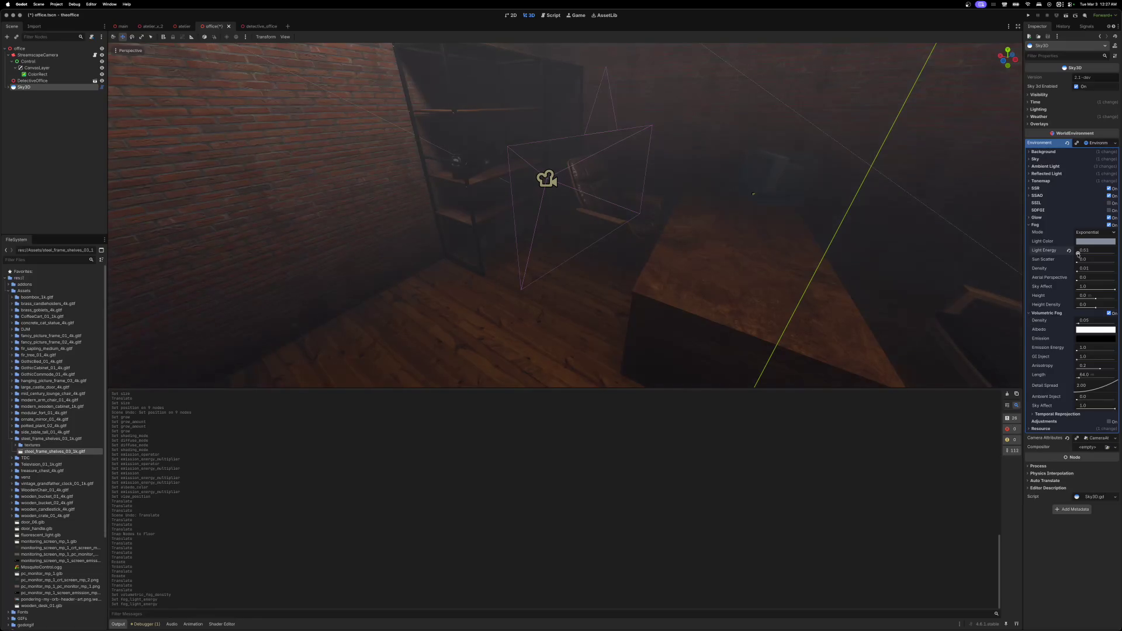
{"action": "left_click_drag", "start_coordinate": [1076, 253], "coordinate": [1078, 253]}
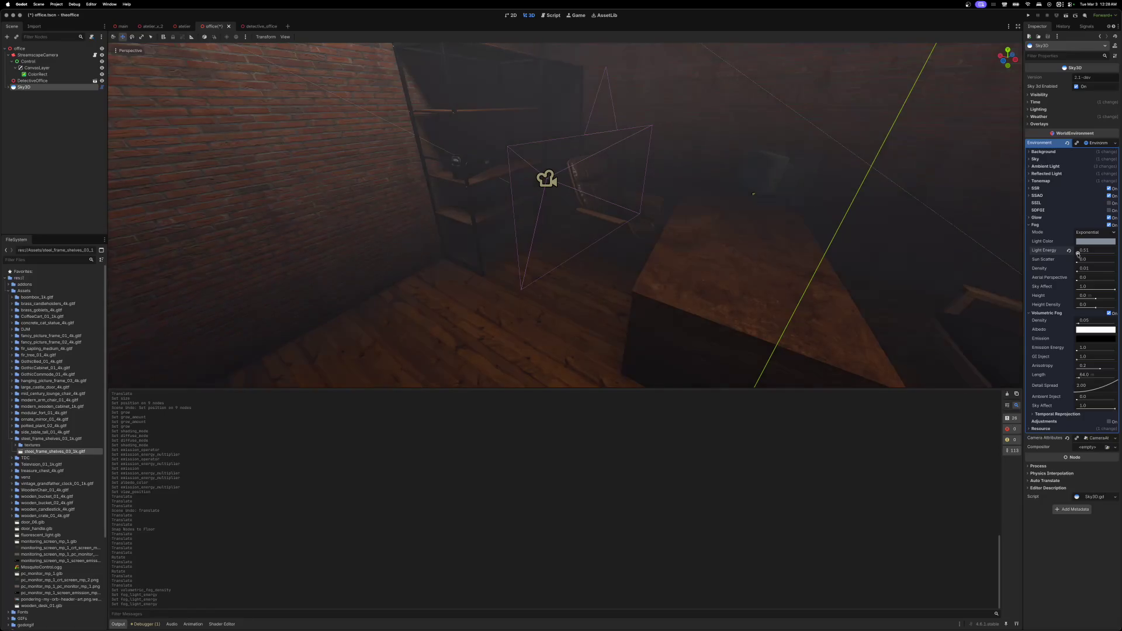
{"action": "left_click", "coordinate": [1069, 252]}
{"action": "left_click_drag", "start_coordinate": [1114, 290], "coordinate": [1098, 290]}
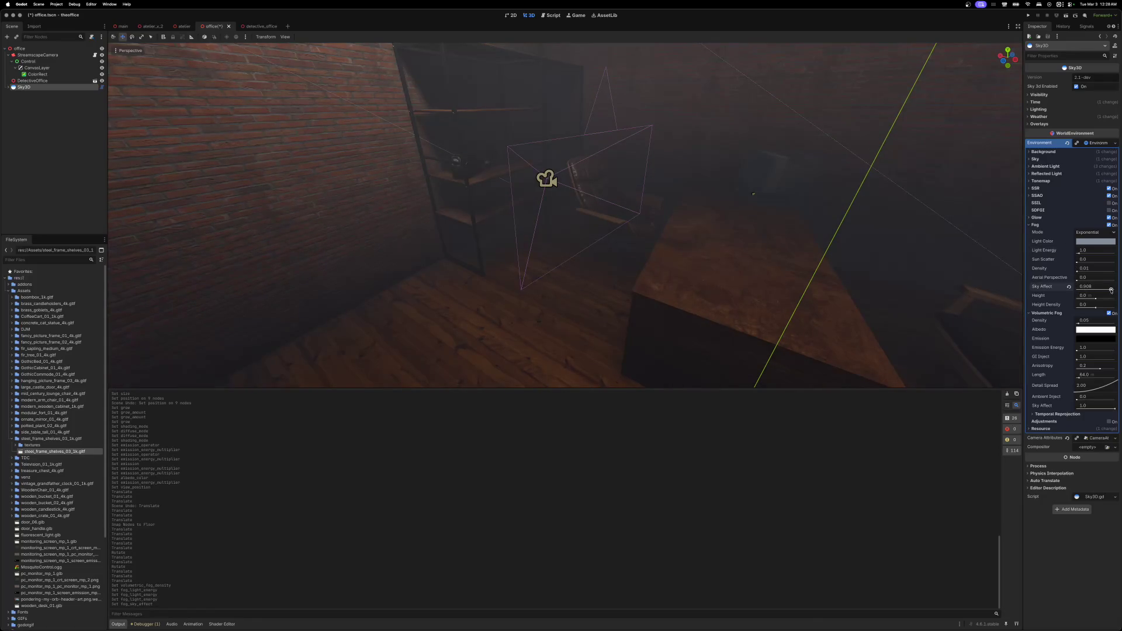
{"action": "left_click", "coordinate": [1068, 287]}
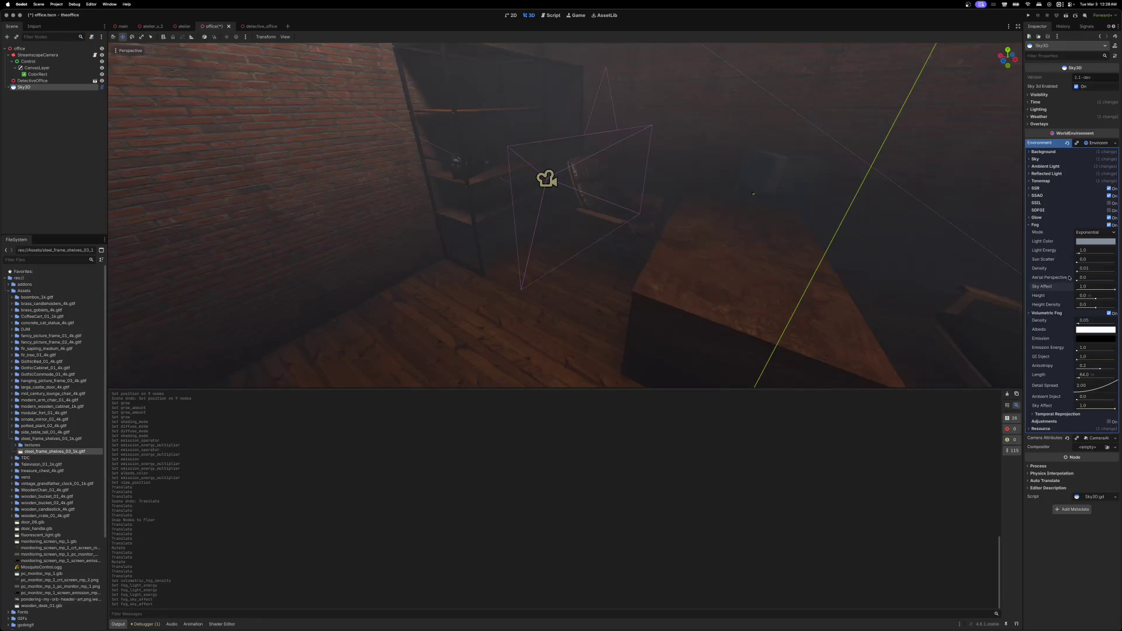
{"action": "left_click", "coordinate": [1028, 225]}
{"action": "left_click", "coordinate": [1108, 225]}
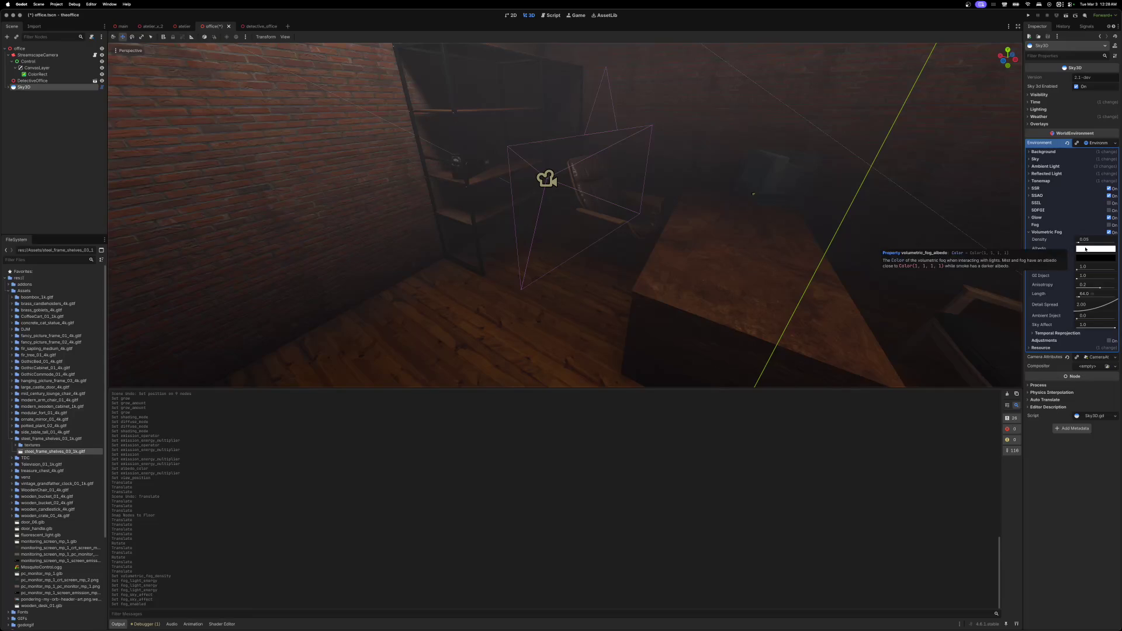
- Revert volumetric fog Detail Spread to 2.00, set Length to 1, and adjust Density to 0.0347
{"action": "left_click_drag", "start_coordinate": [1099, 309], "coordinate": [1063, 295]}
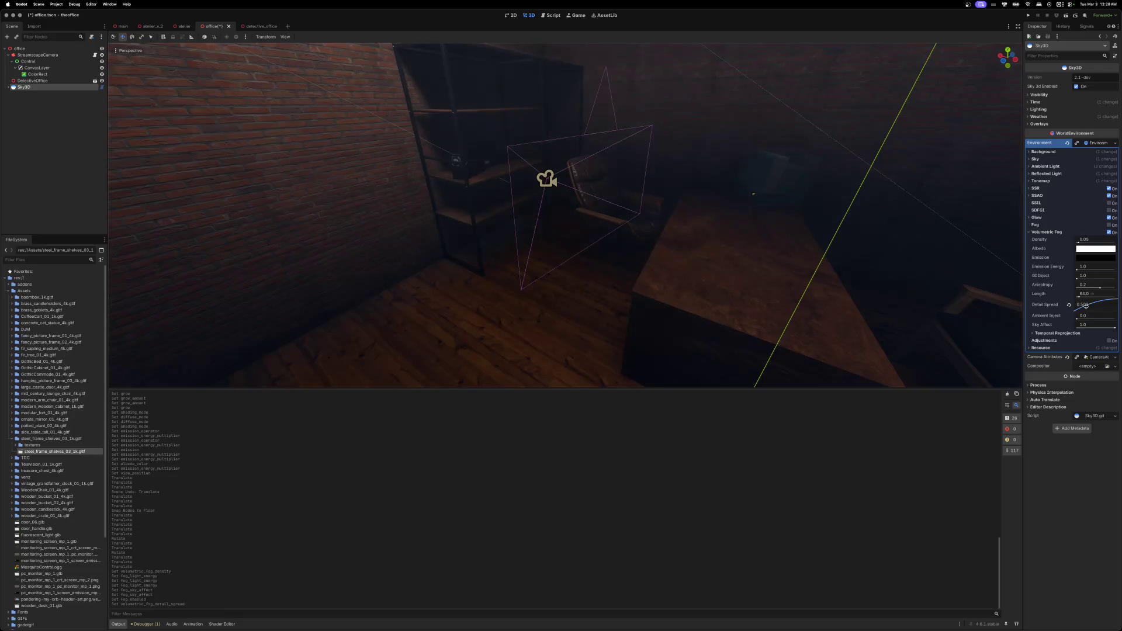
{"action": "left_click", "coordinate": [1069, 305]}
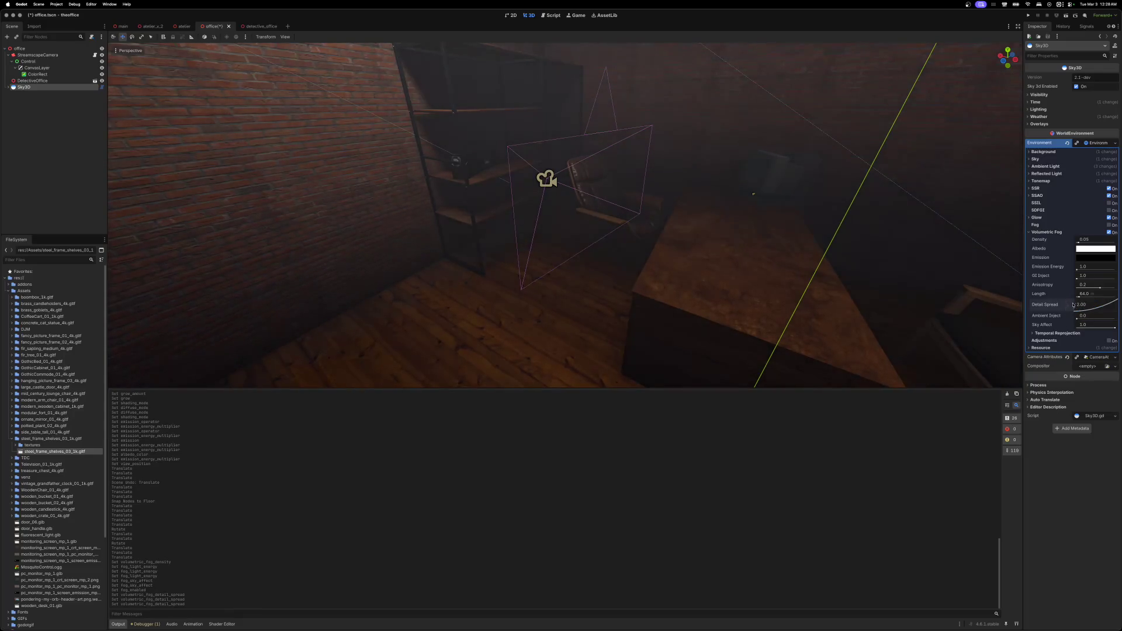
{"action": "left_click_drag", "start_coordinate": [1080, 297], "coordinate": [1077, 297]}
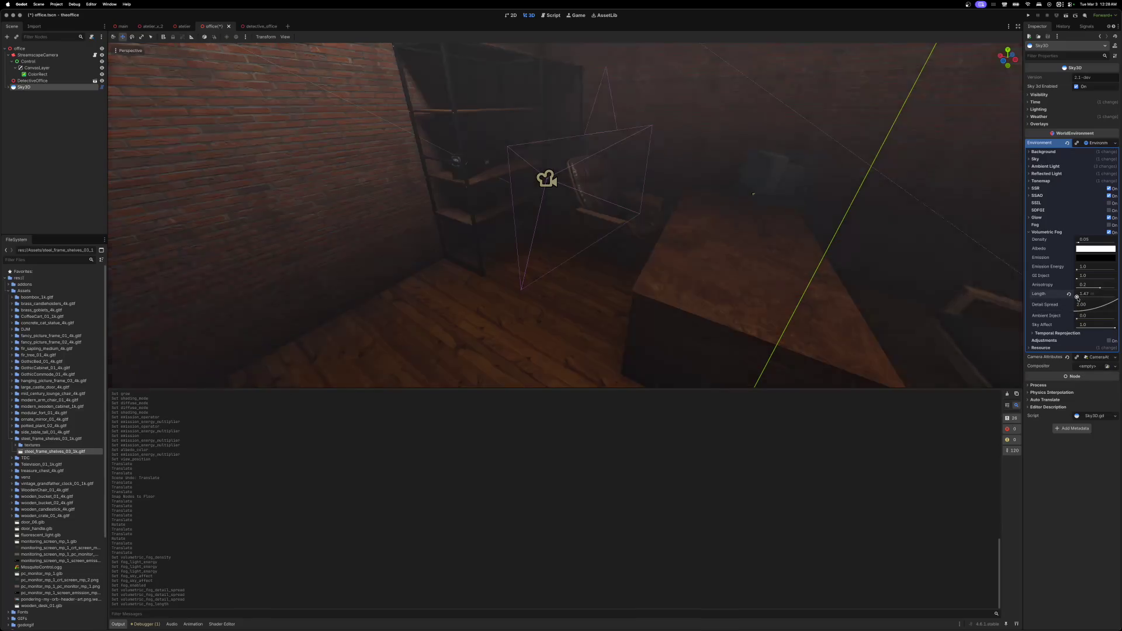
{"action": "left_click", "coordinate": [1084, 294]}
{"action": "type", "text": "1"}
{"action": "key", "text": "Return"}
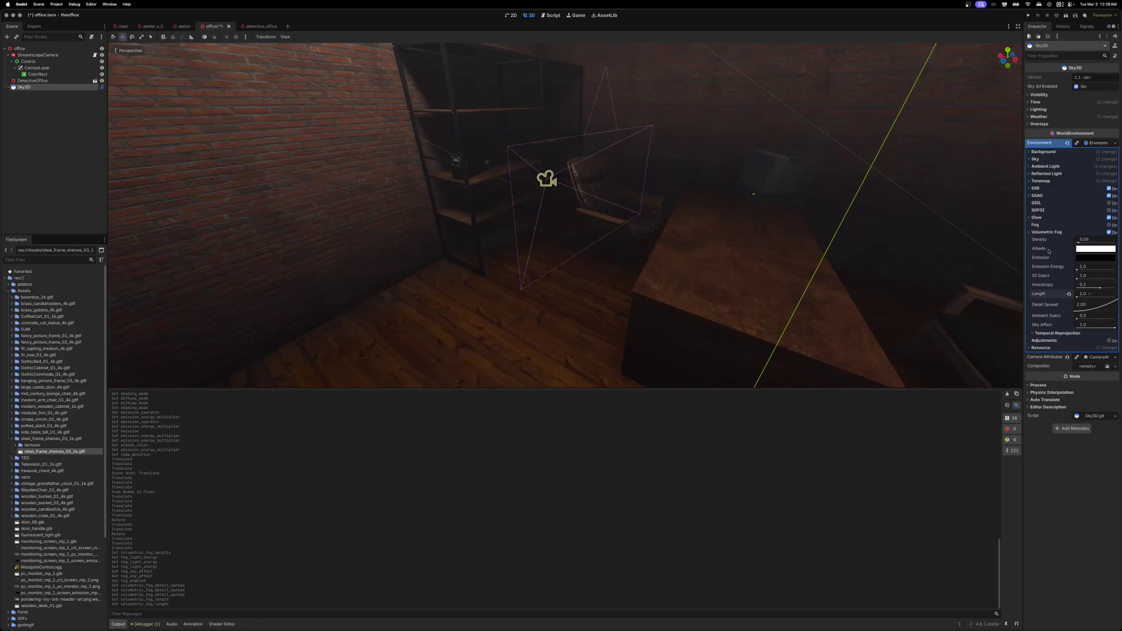
{"action": "mouse_move", "coordinate": [1078, 242]}
{"action": "left_mouse_down"}
{"action": "mouse_move", "coordinate": [1089, 243]}
{"action": "mouse_move", "coordinate": [1078, 246]}
{"action": "left_mouse_up"}
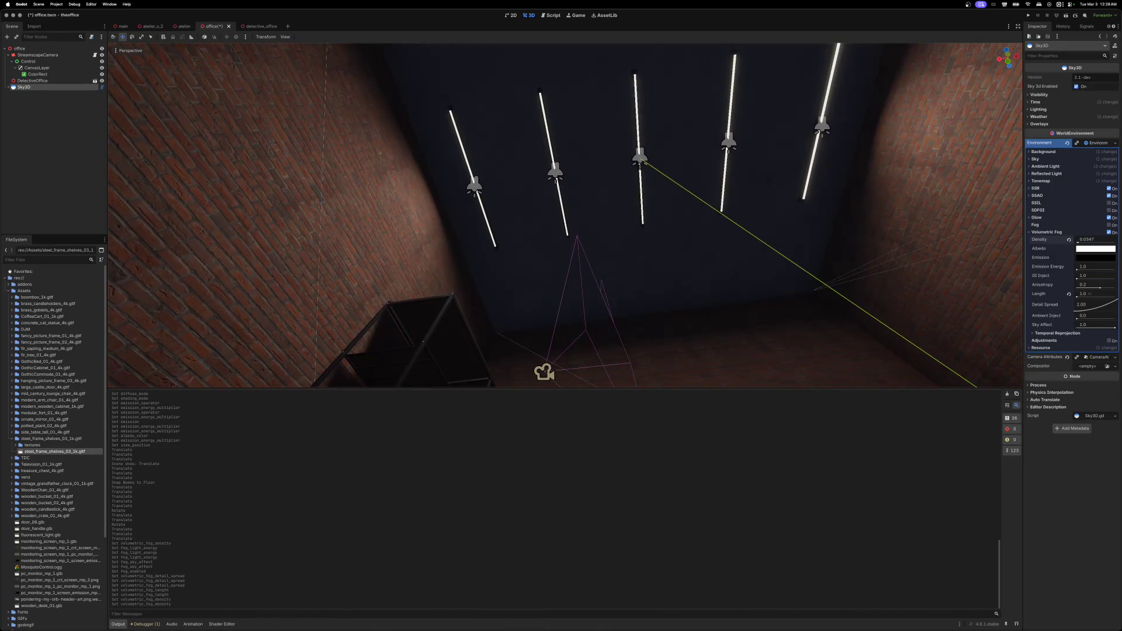
{"action": "left_click", "coordinate": [561, 203]}
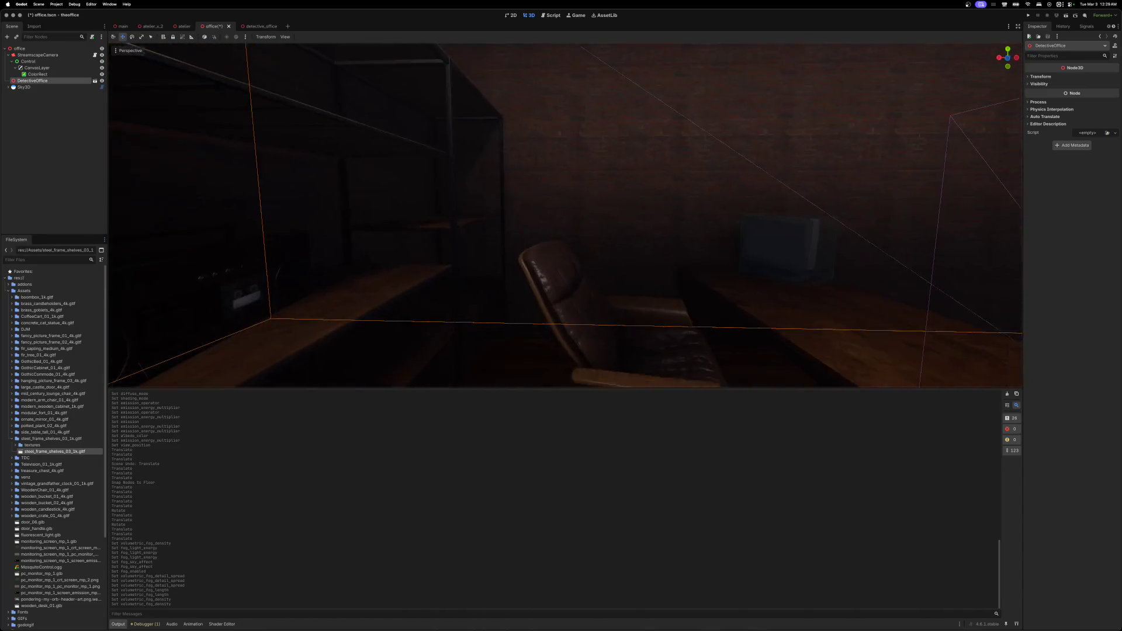
- Move the StreamscapeCamera further along its Z and X axes
{"action": "left_click", "coordinate": [609, 231]}
{"action": "left_click_drag", "start_coordinate": [585, 226], "coordinate": [403, 151]}
{"action": "key", "text": "f"}
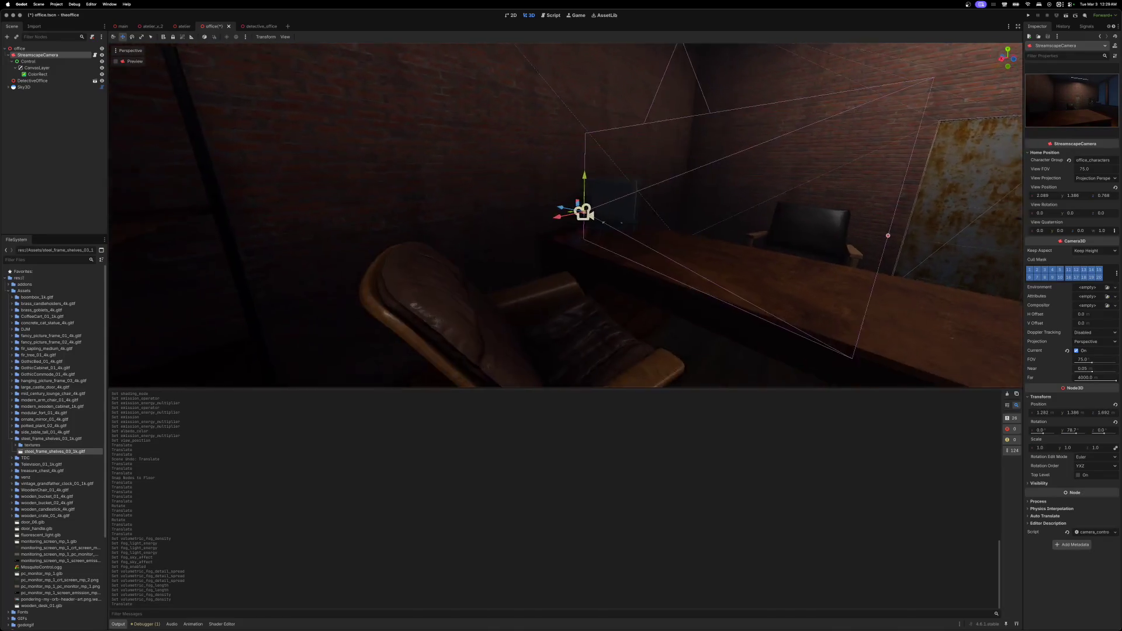
{"action": "scroll", "coordinate": [566, 215], "scroll_direction": "right", "scroll_amount": 5}
{"action": "left_click_drag", "start_coordinate": [579, 195], "coordinate": [506, 188]}
{"action": "key", "text": "f"}
{"action": "left_click_drag", "start_coordinate": [397, 194], "coordinate": [371, 195]}
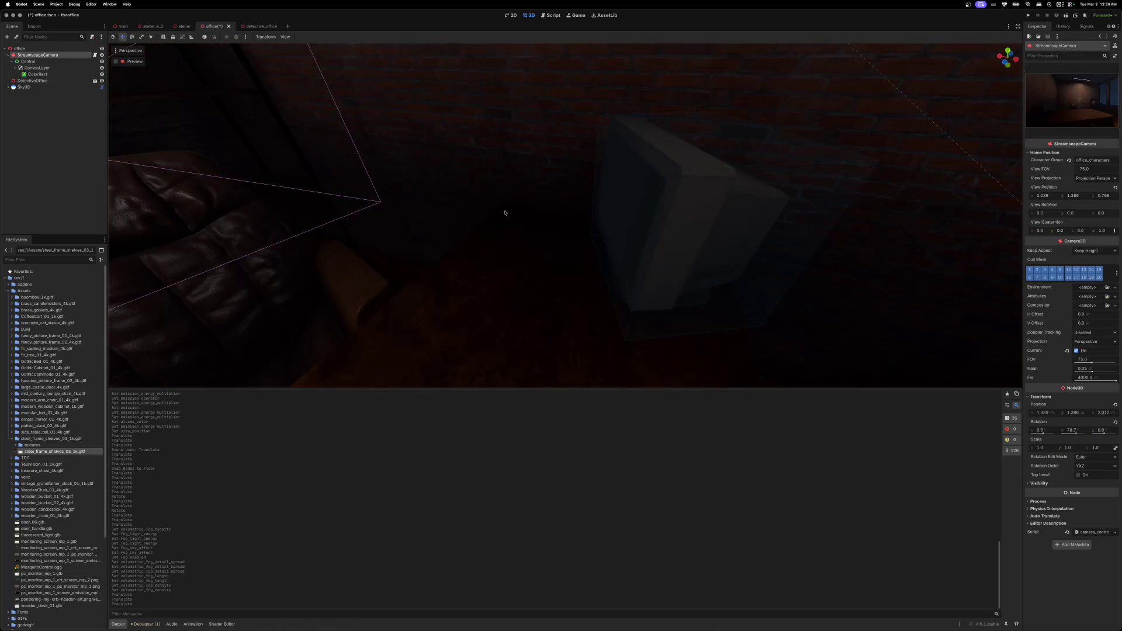
- Save office.tscn and open mosquito_control.tscn from the detective_office scene's MosquitoControl node
{"action": "key", "text": "super+s"}
{"action": "left_click", "coordinate": [256, 27]}
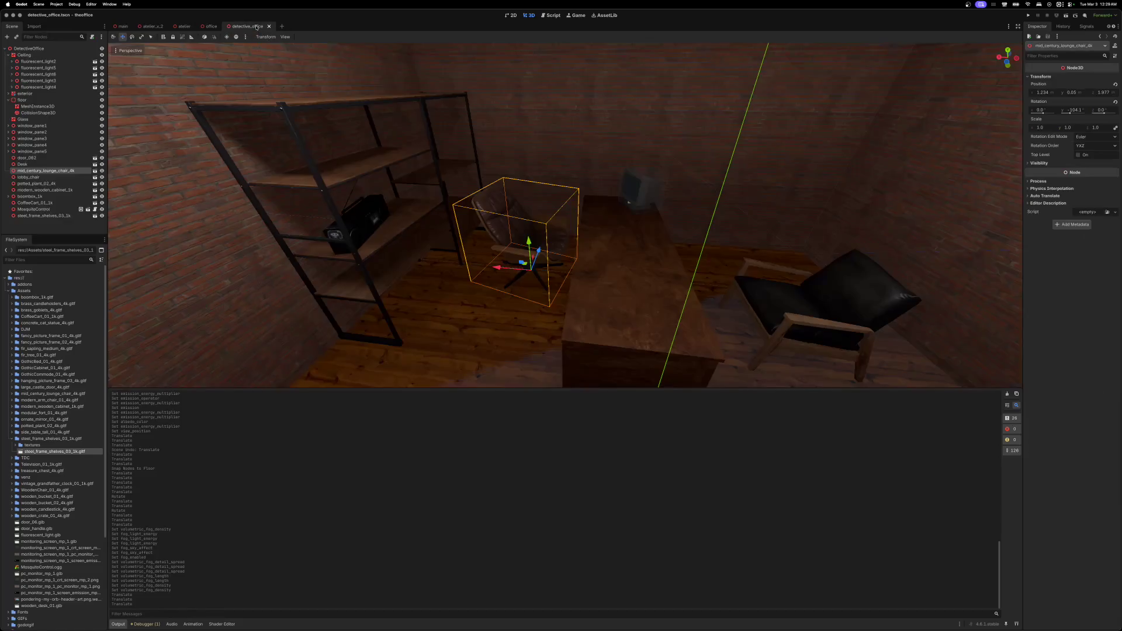
{"action": "scroll", "coordinate": [390, 166], "scroll_direction": "up", "scroll_amount": 5}
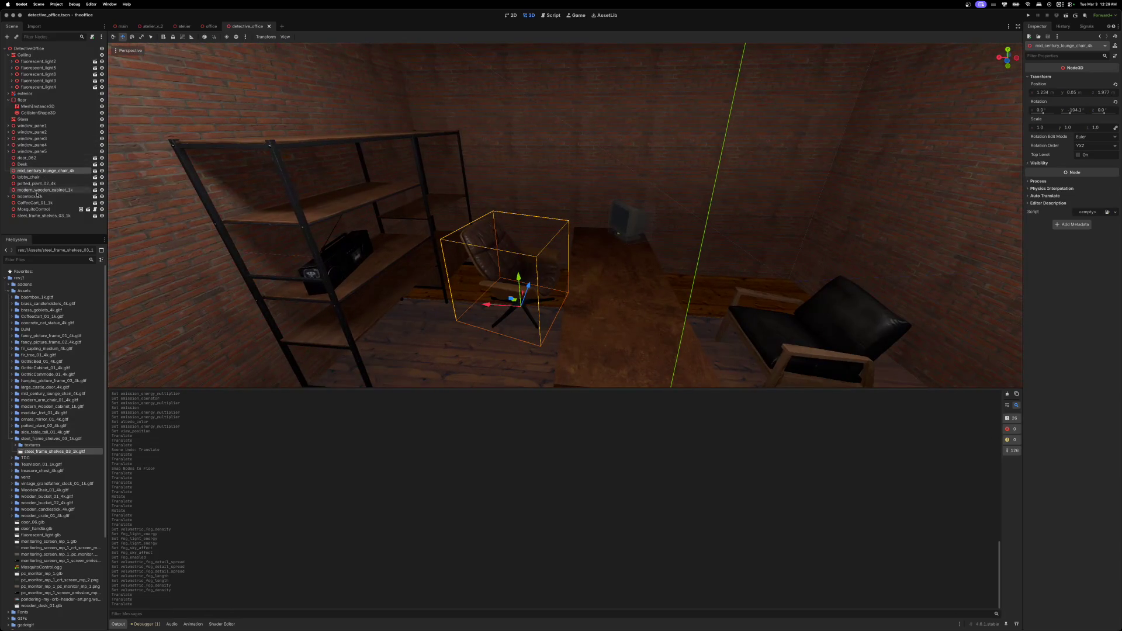
{"action": "left_click", "coordinate": [37, 209]}
{"action": "left_click", "coordinate": [88, 209]}
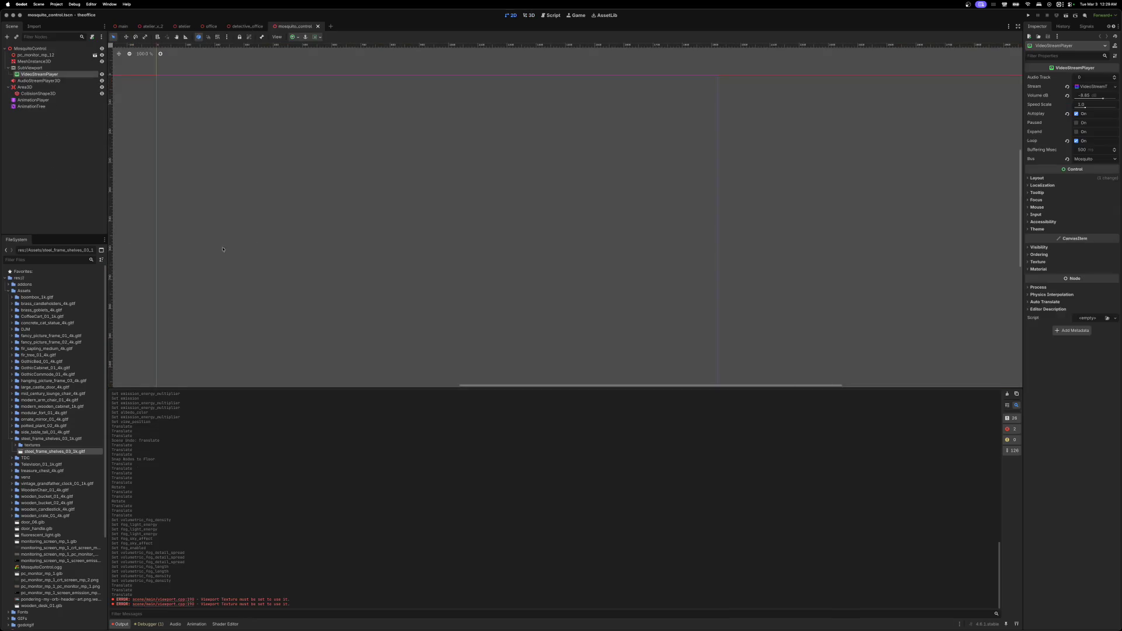
- Select the monitor's MeshInstance3D and expand Surface Material Override slot 0
{"action": "key", "text": "Up"}
{"action": "key", "text": "Up"}
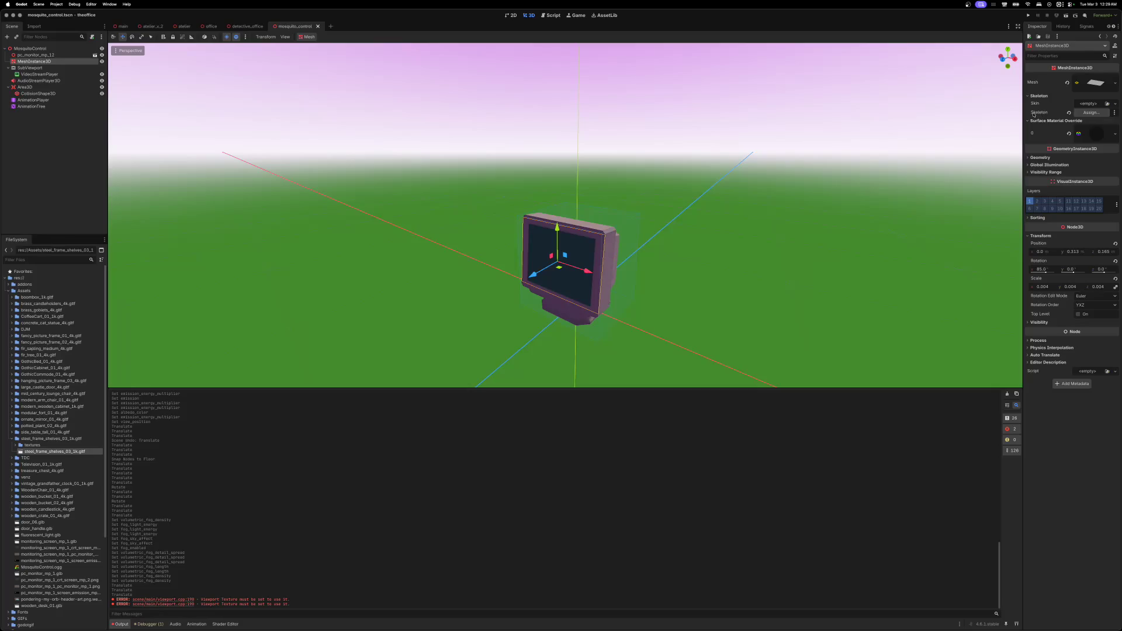
{"action": "left_click", "coordinate": [1097, 133]}
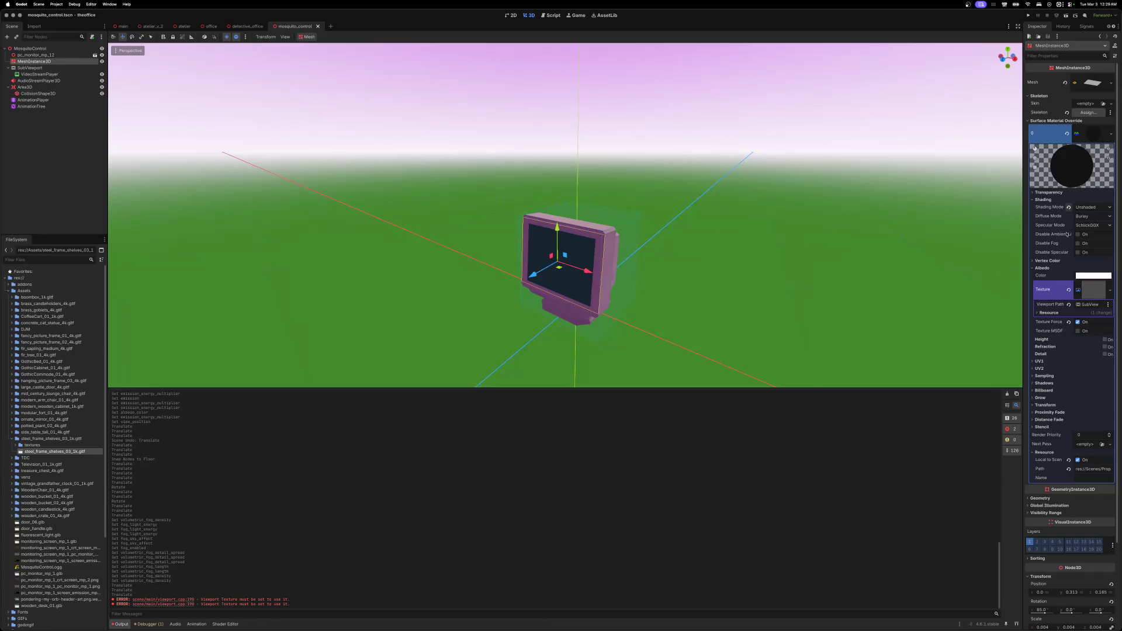
- Revert the screen material's shading mode to default, raise emission energy to about 1.6, and save
{"action": "left_click", "coordinate": [1068, 207]}
{"action": "left_click", "coordinate": [1032, 199]}
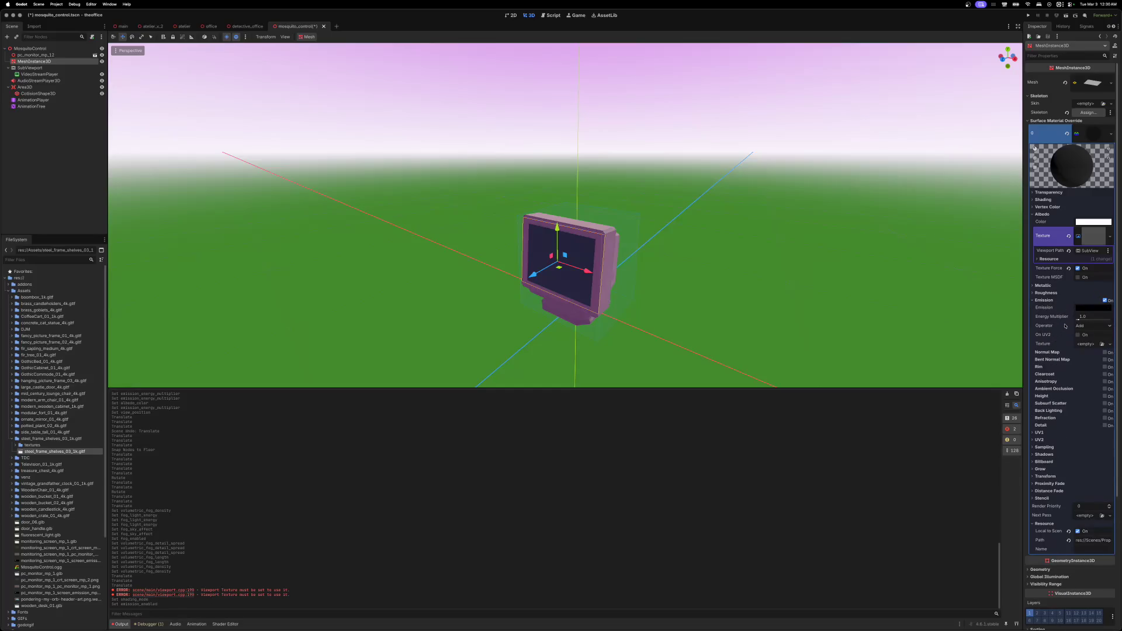
{"action": "left_click_drag", "start_coordinate": [1078, 318], "coordinate": [1080, 319]}
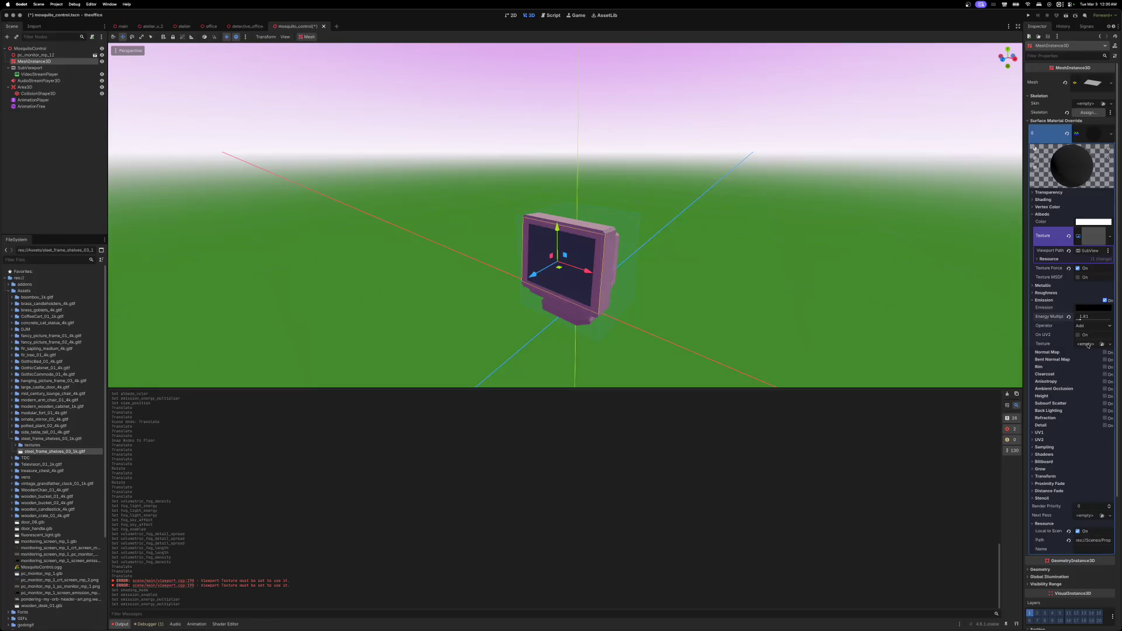
{"action": "left_click", "coordinate": [1093, 239]}
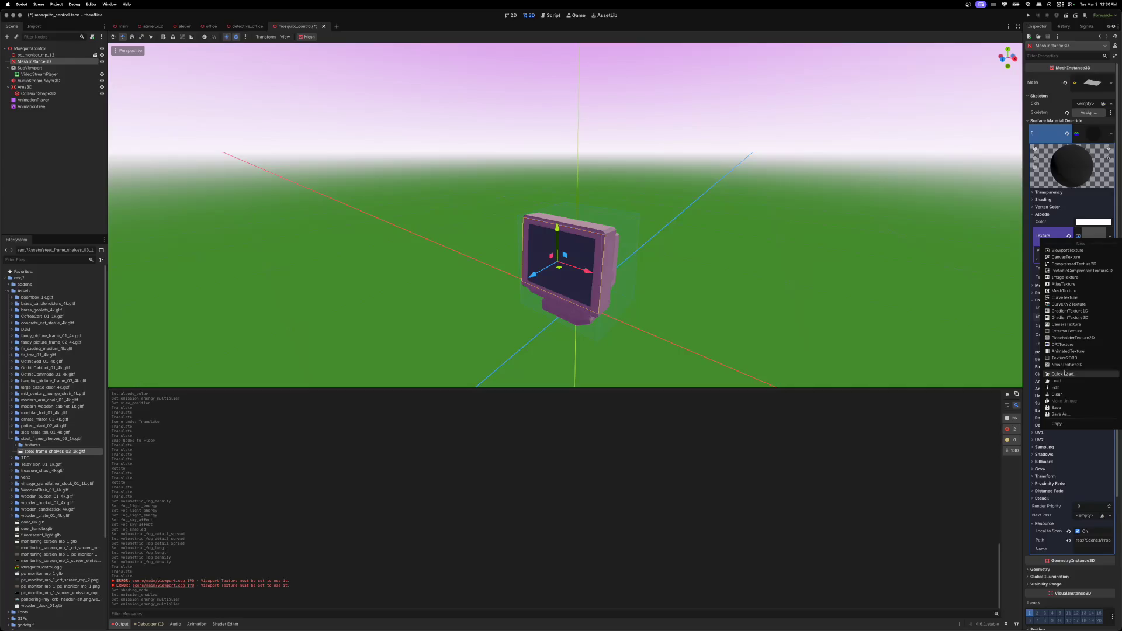
{"action": "left_click", "coordinate": [1062, 408]}
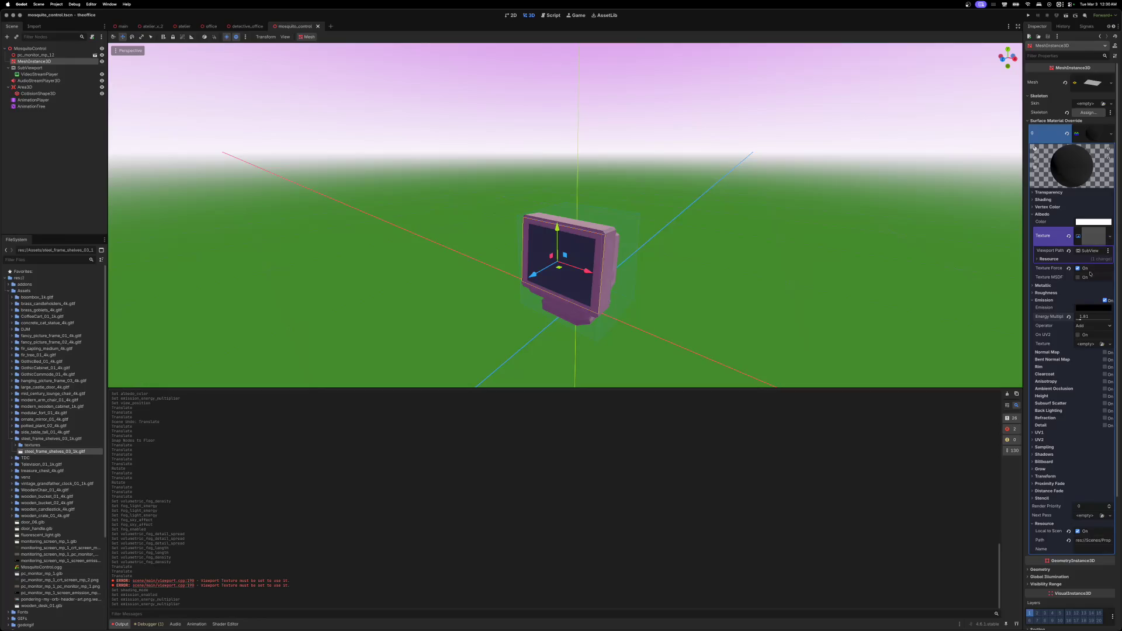
- Try loading an emission texture file, cancel it, and list new emission texture types
{"action": "left_click", "coordinate": [1088, 344]}
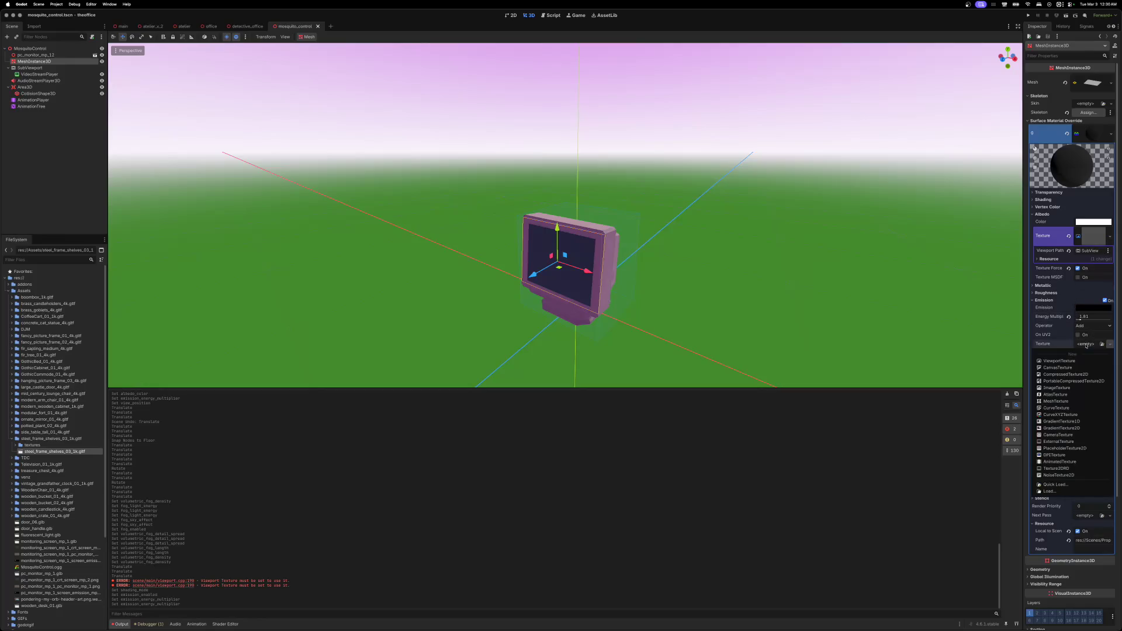
{"action": "left_click", "coordinate": [1055, 491]}
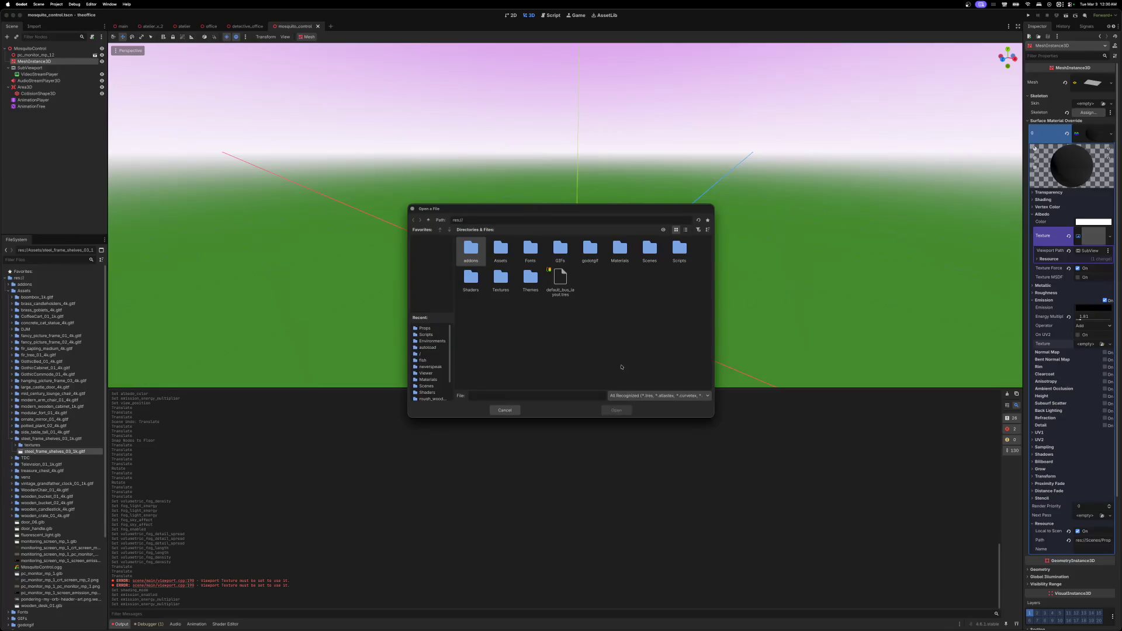
{"action": "left_click", "coordinate": [511, 410]}
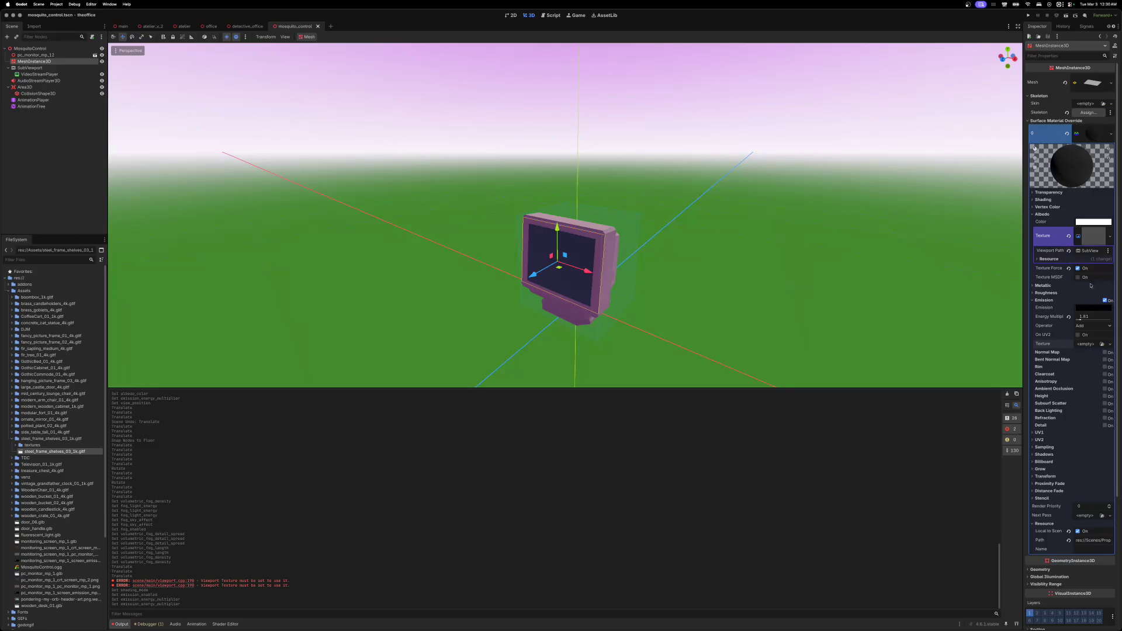
{"action": "left_click", "coordinate": [1080, 345]}
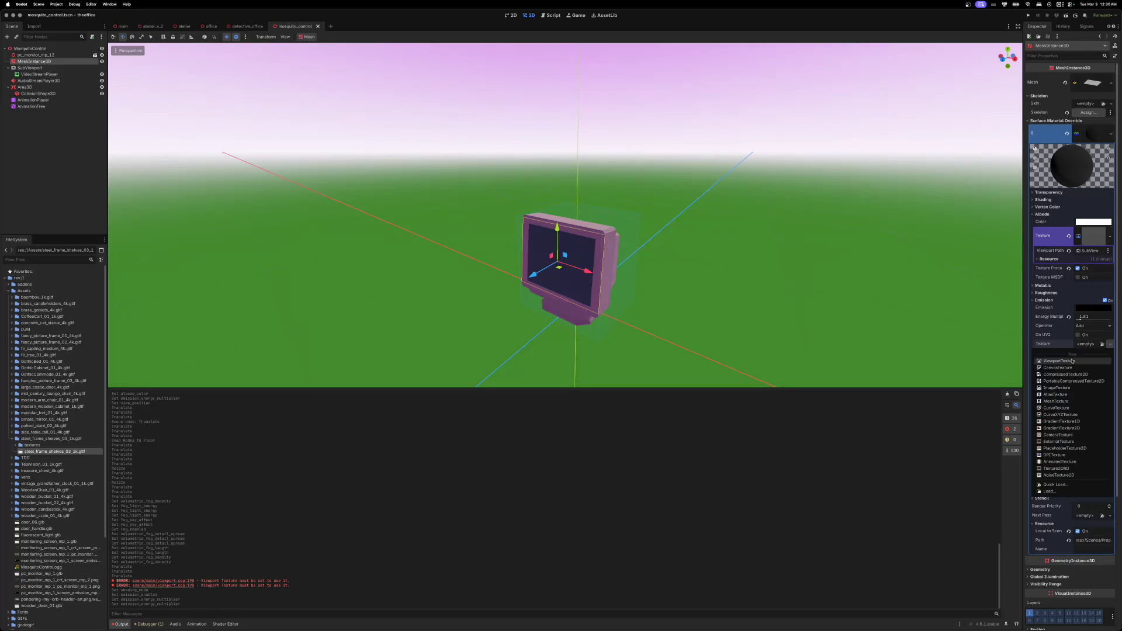
- Make the emission texture a new ViewportTexture sourced from the SubViewport
{"action": "left_click", "coordinate": [1071, 361]}
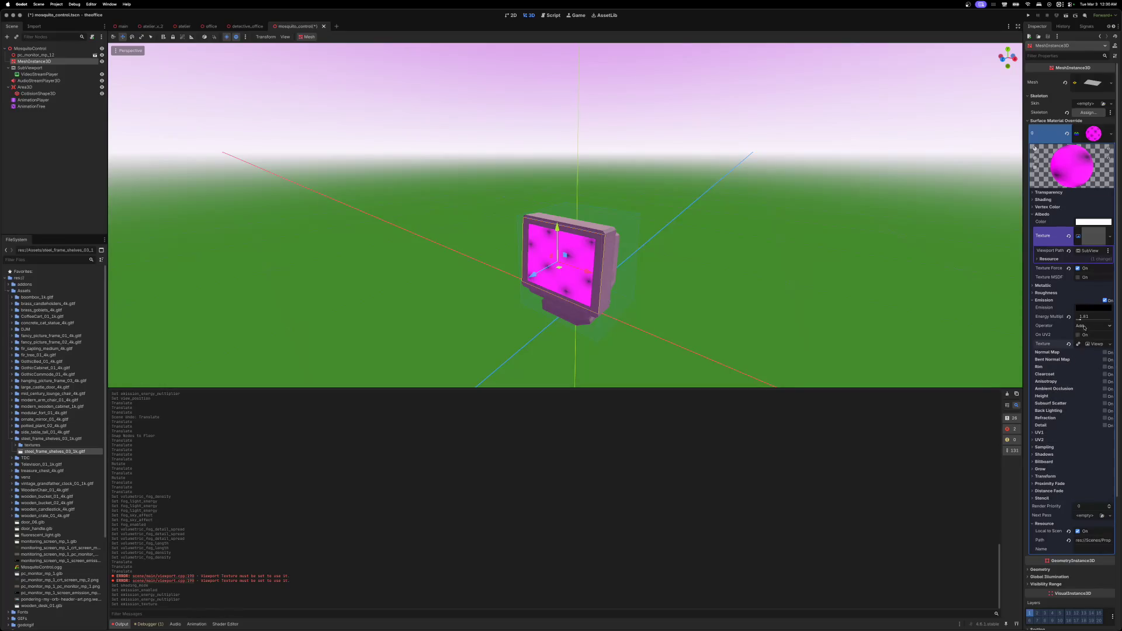
{"action": "left_click", "coordinate": [1088, 345]}
{"action": "left_click", "coordinate": [1087, 354]}
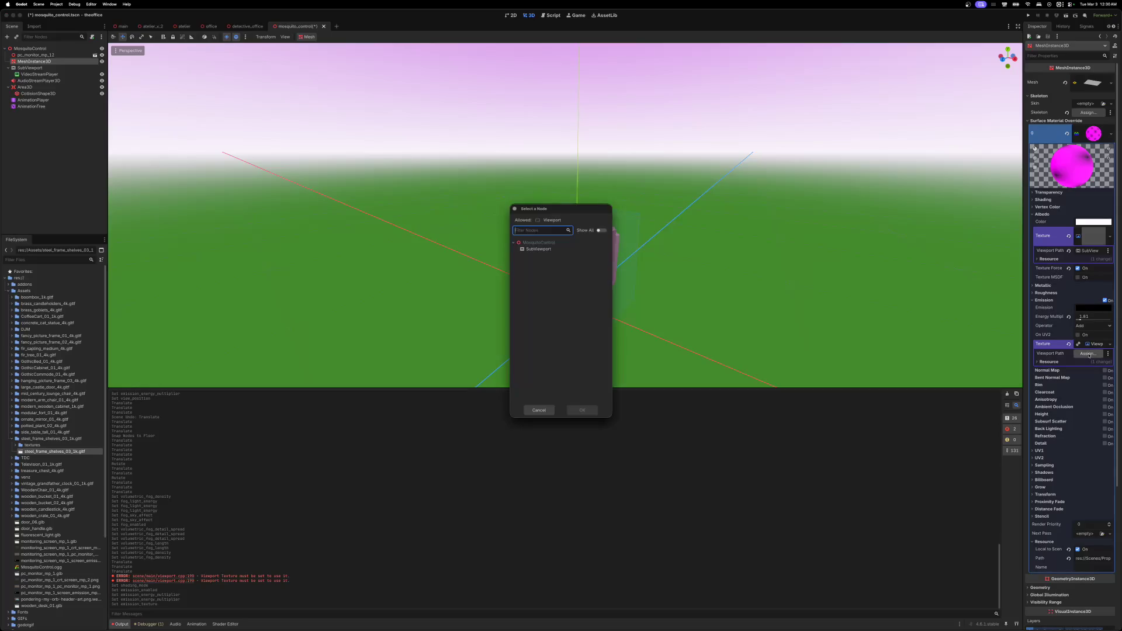
{"action": "left_click", "coordinate": [570, 250]}
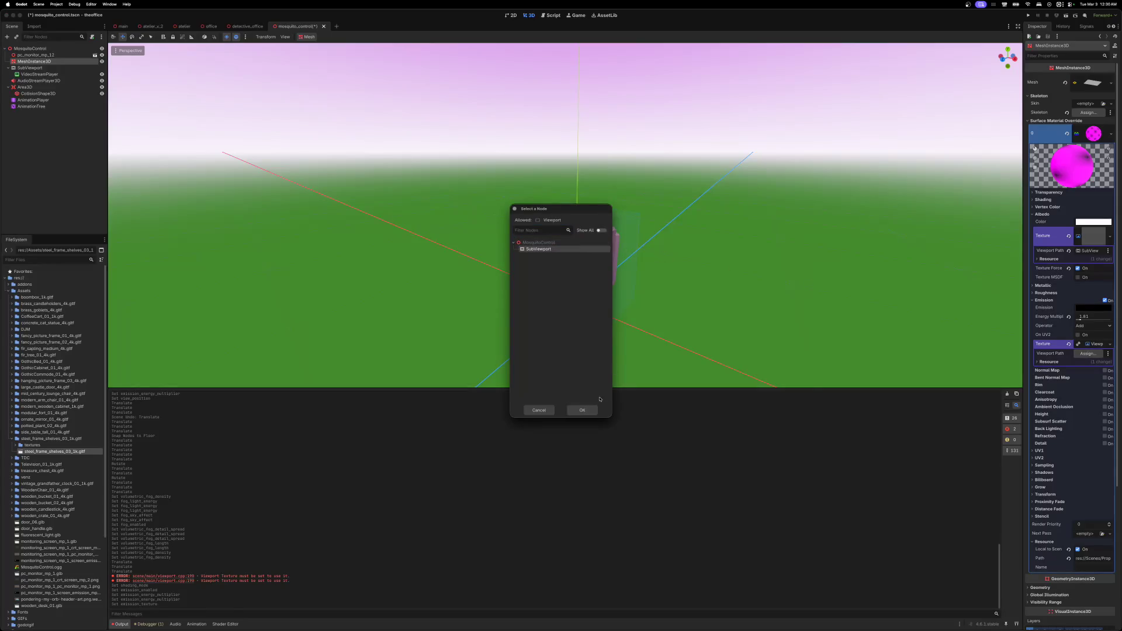
{"action": "left_click", "coordinate": [587, 410]}
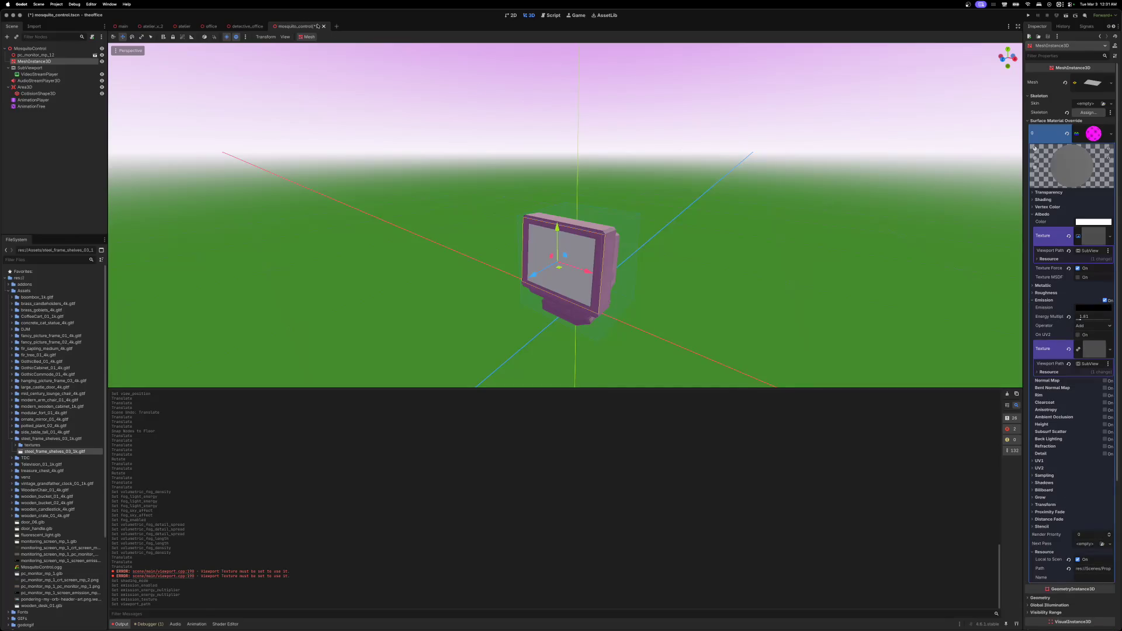
- Save mosquito_control, then do a quick test run of the game and stop it
{"action": "key", "text": "ctrl+s"}
{"action": "left_click", "coordinate": [1066, 16]}
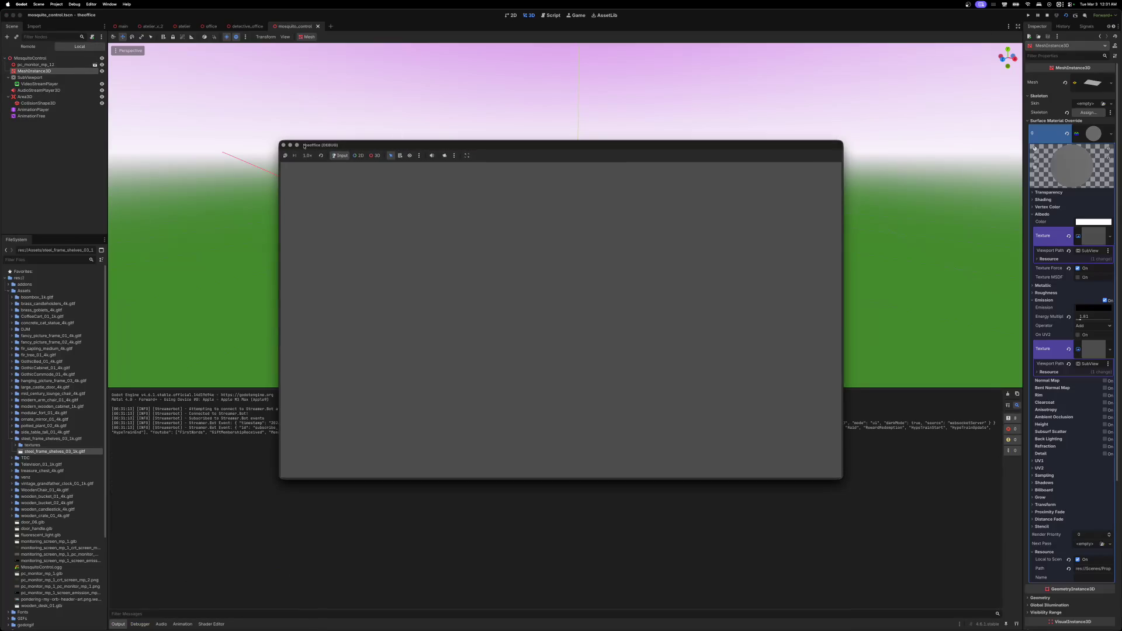
{"action": "left_click", "coordinate": [283, 145]}
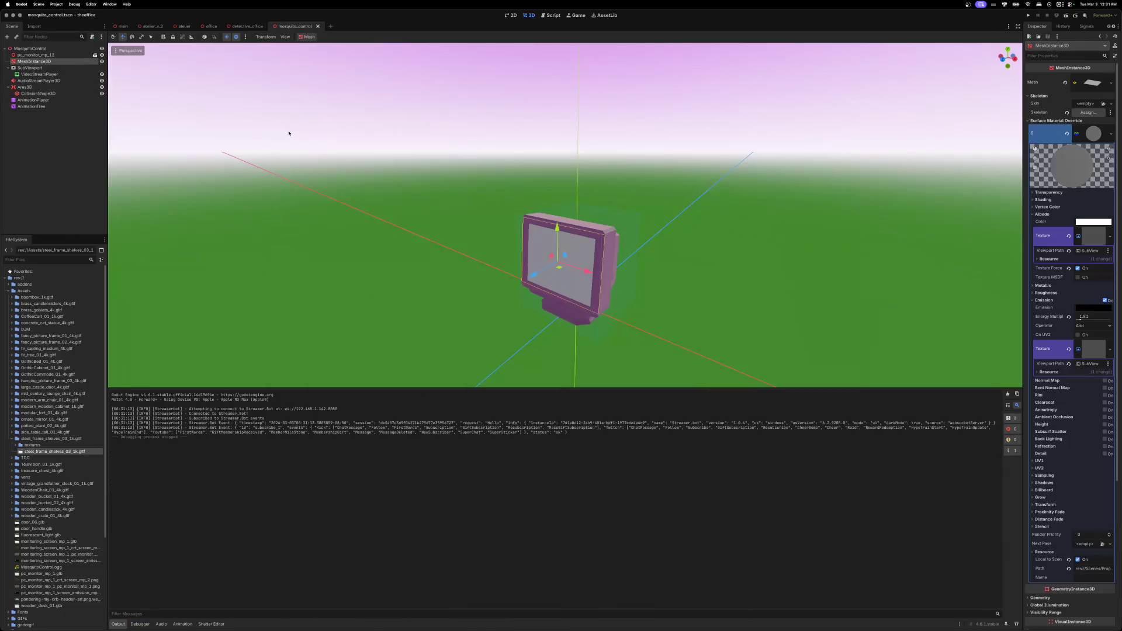
- Run the office scene with its game window placed right of the narrowed editor
{"action": "left_click", "coordinate": [210, 27]}
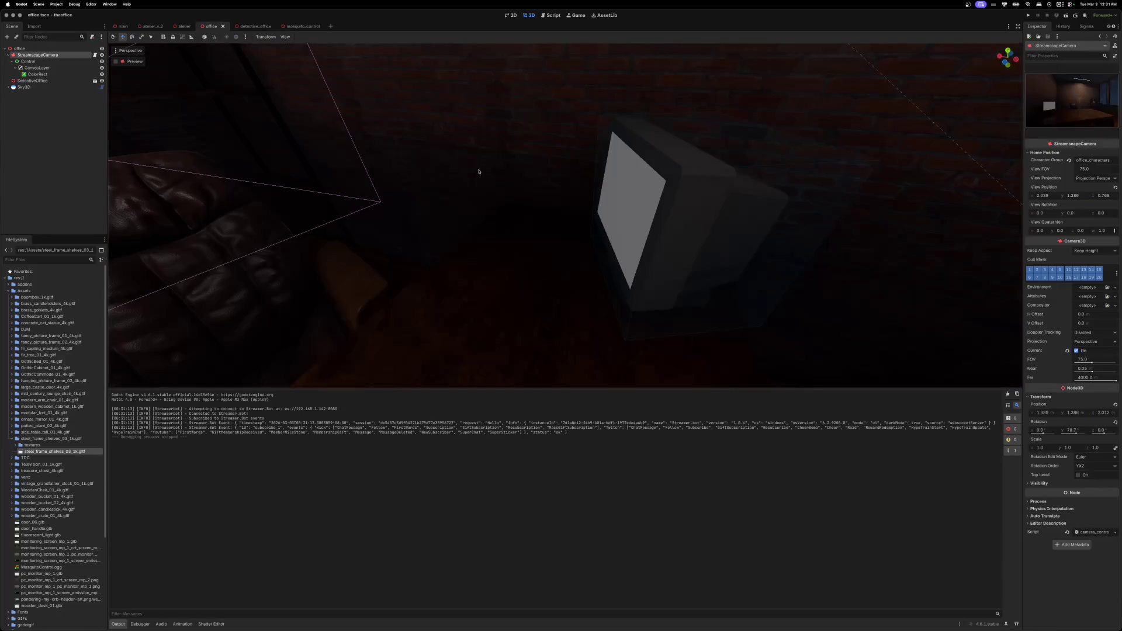
{"action": "scroll", "coordinate": [471, 173], "scroll_direction": "down", "scroll_amount": 10}
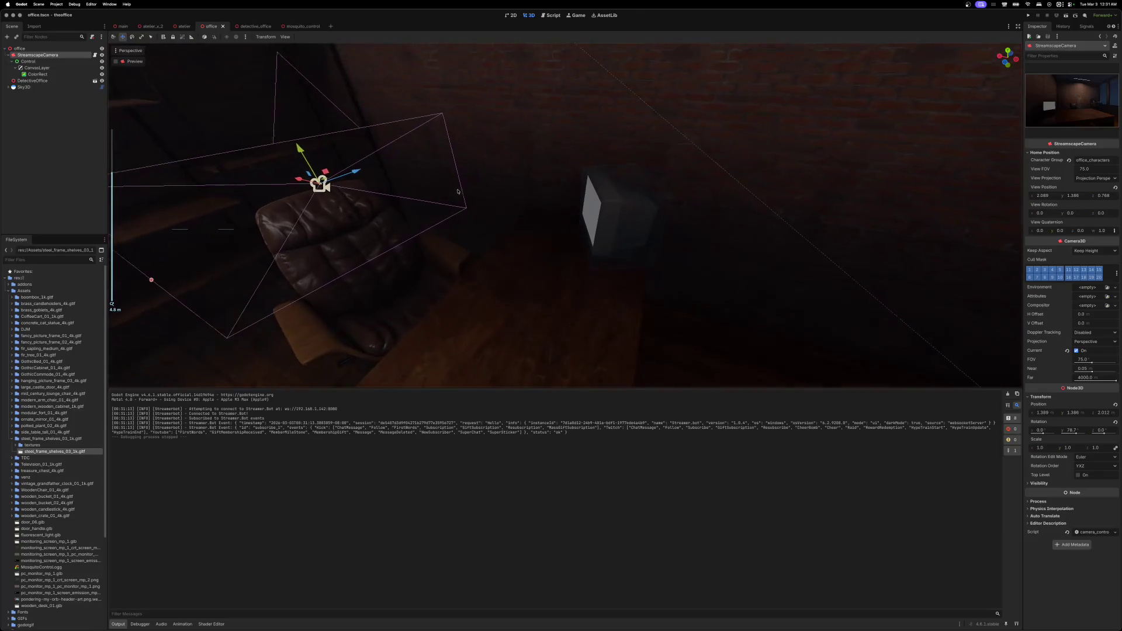
{"action": "left_click", "coordinate": [1066, 15]}
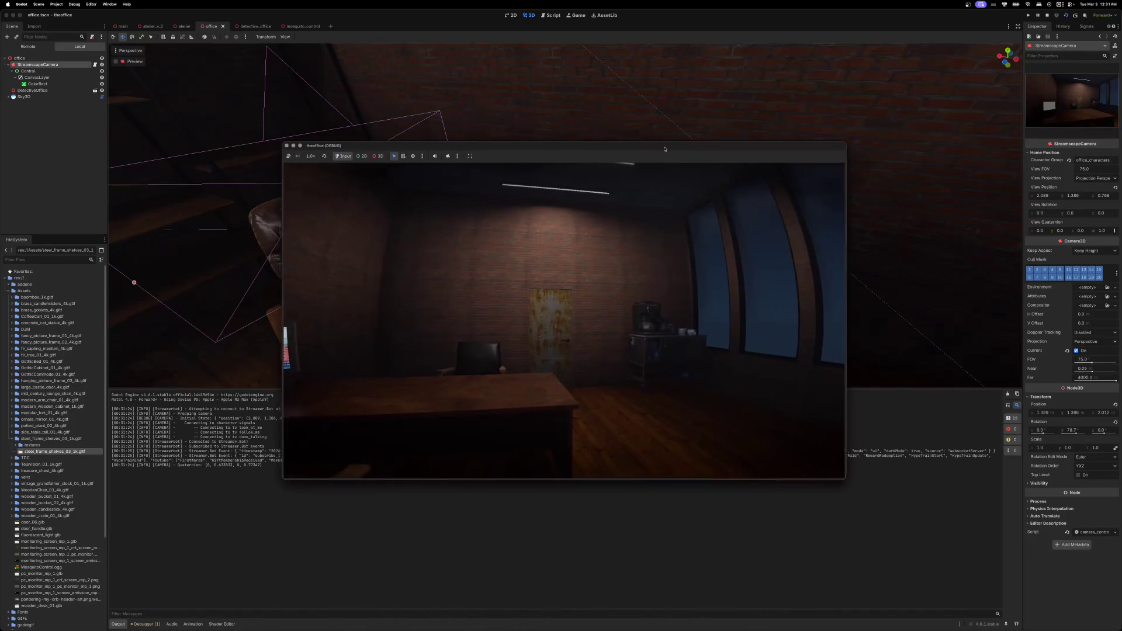
{"action": "key", "text": "super+q"}
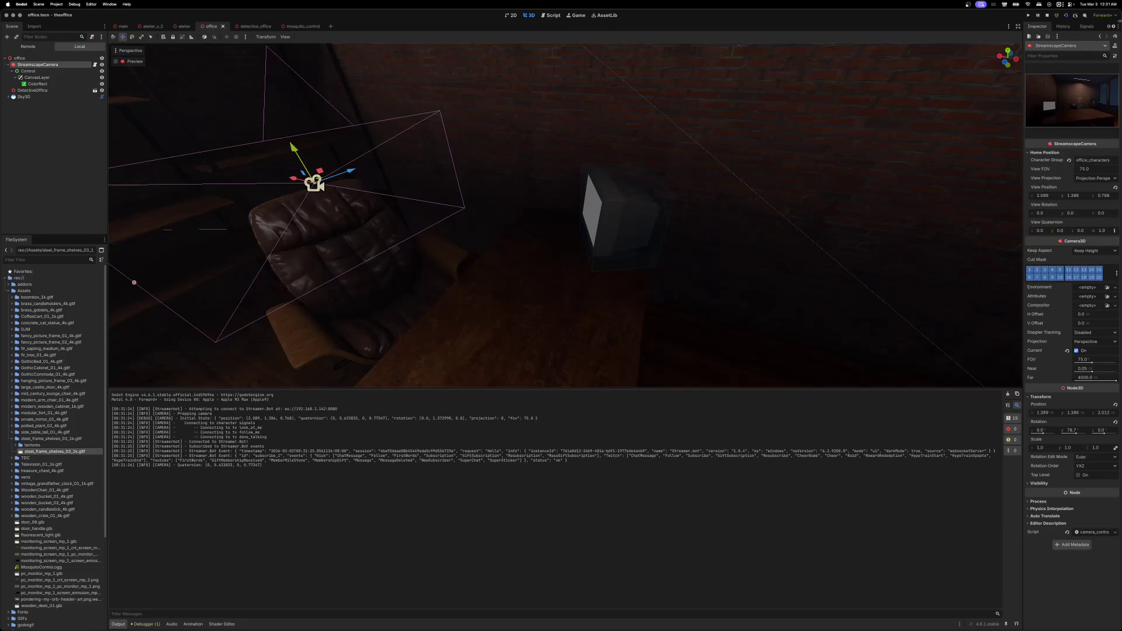
{"action": "key", "text": "ctrl+alt+e"}
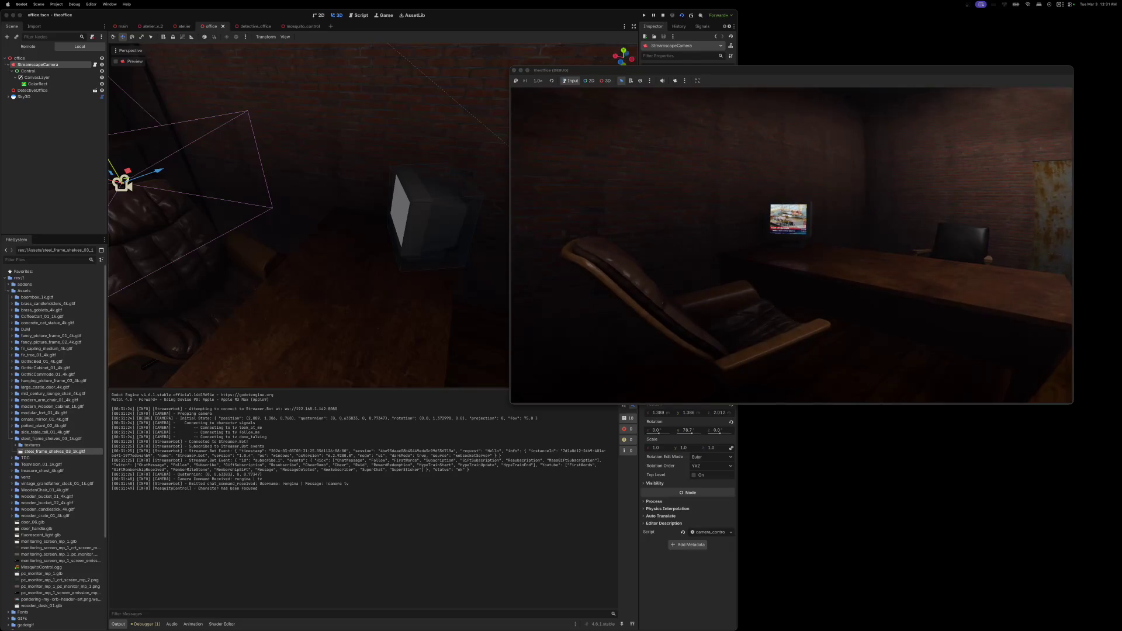
{"action": "mouse_move", "coordinate": [774, 69]}
{"action": "left_mouse_down"}
{"action": "mouse_move", "coordinate": [990, 74]}
{"action": "mouse_move", "coordinate": [959, 78]}
{"action": "left_mouse_up"}
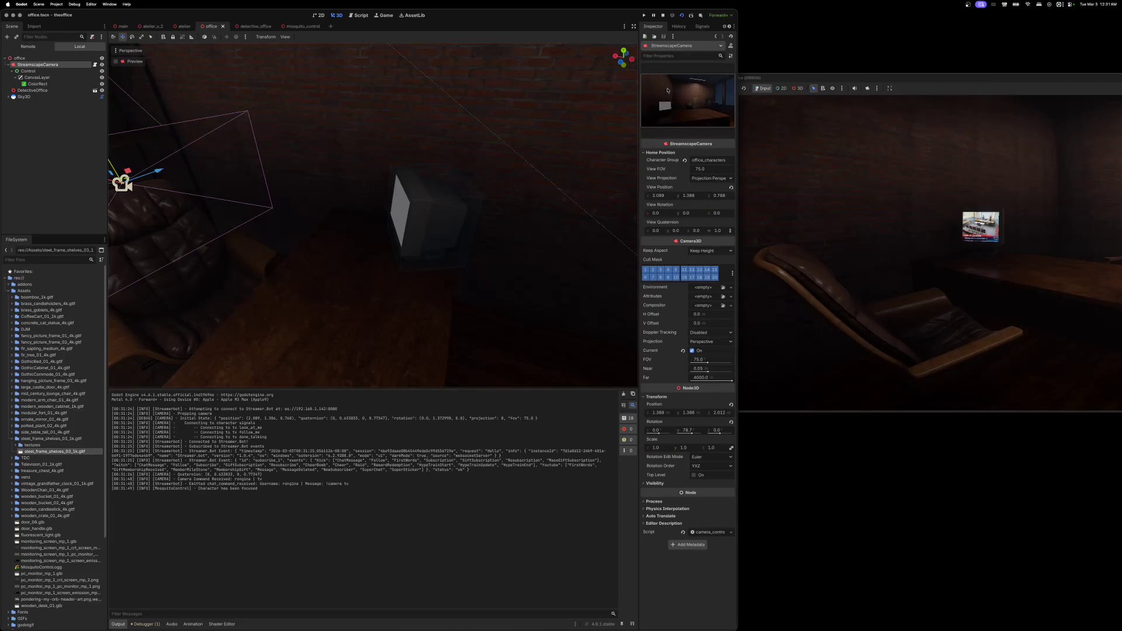
- Raise the TV screen's emission energy multiplier to about 12, save, and stop the game
{"action": "left_click", "coordinate": [297, 26]}
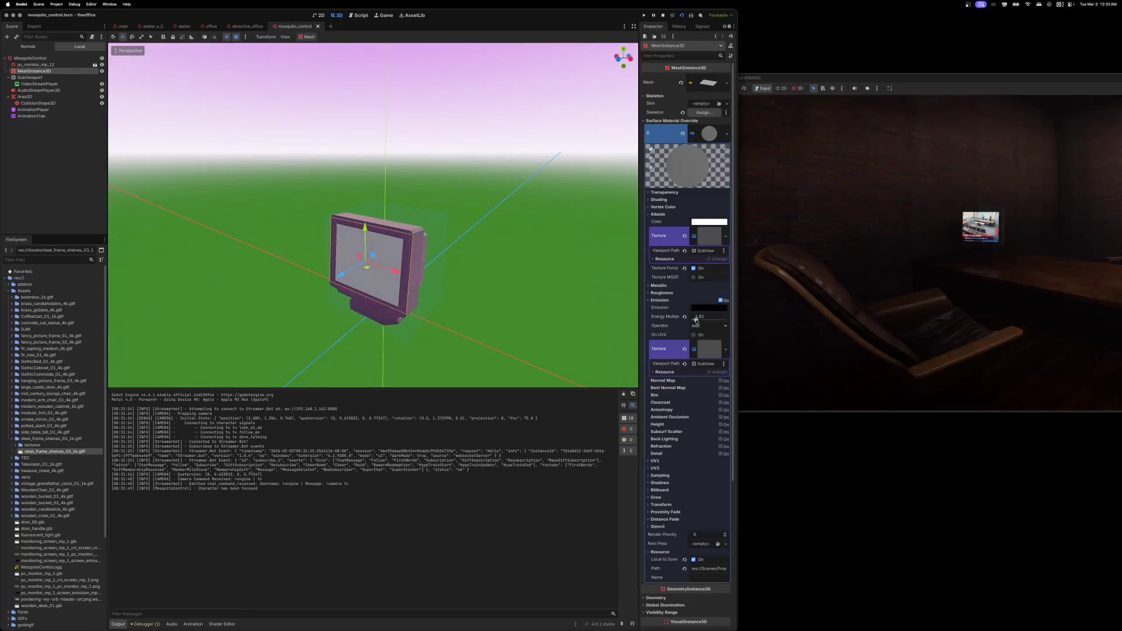
{"action": "left_click_drag", "start_coordinate": [695, 320], "coordinate": [717, 320]}
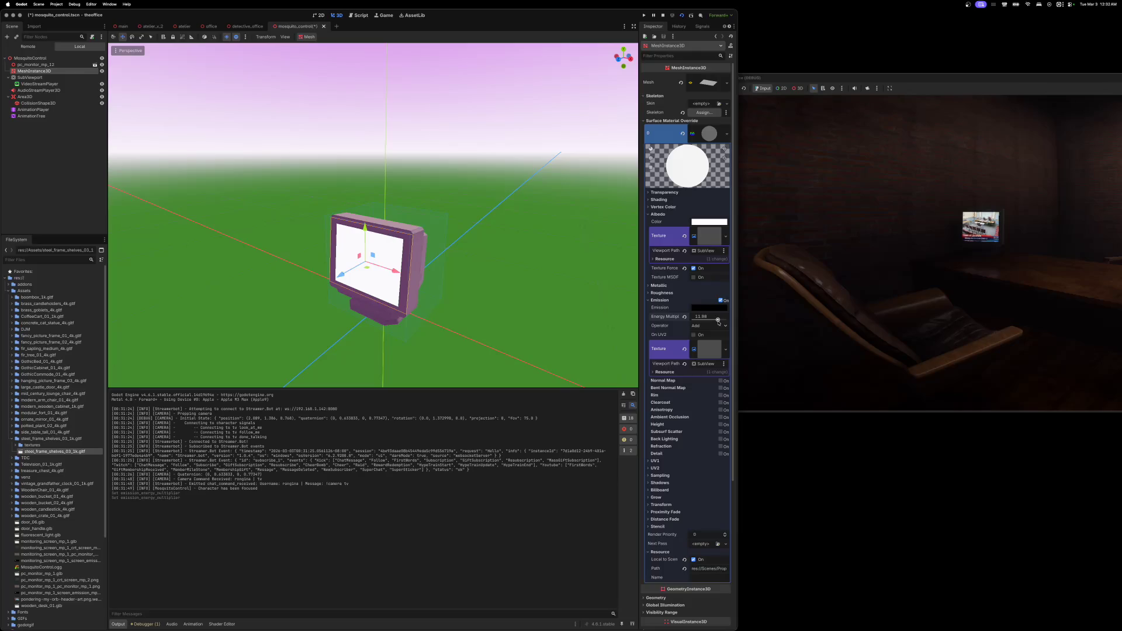
{"action": "key", "text": "super+s"}
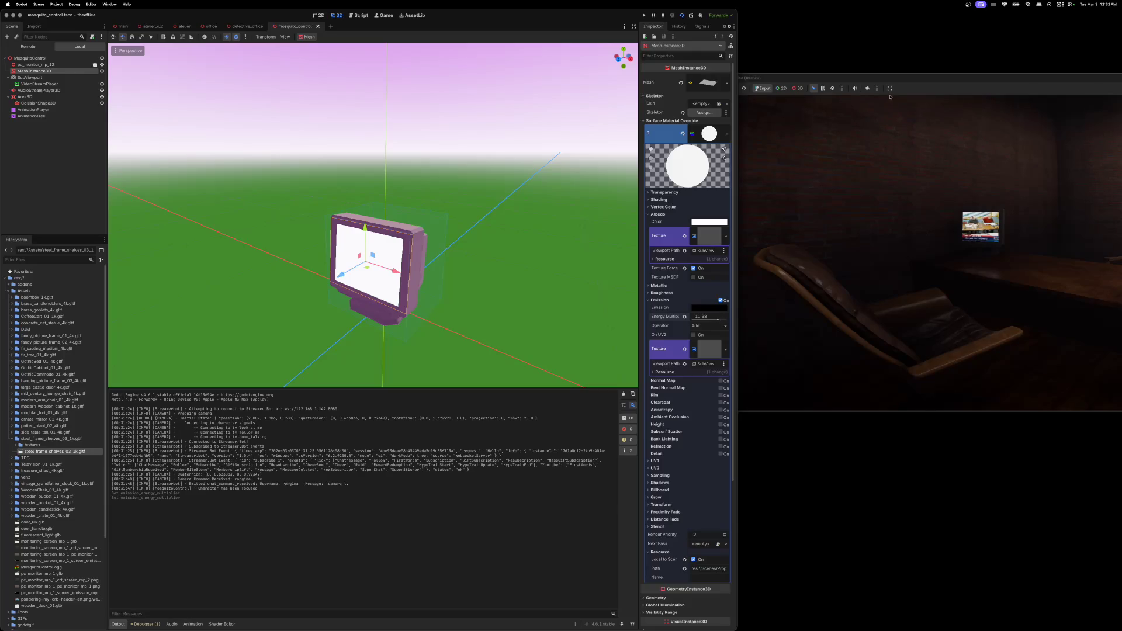
{"action": "key", "text": "super+period"}
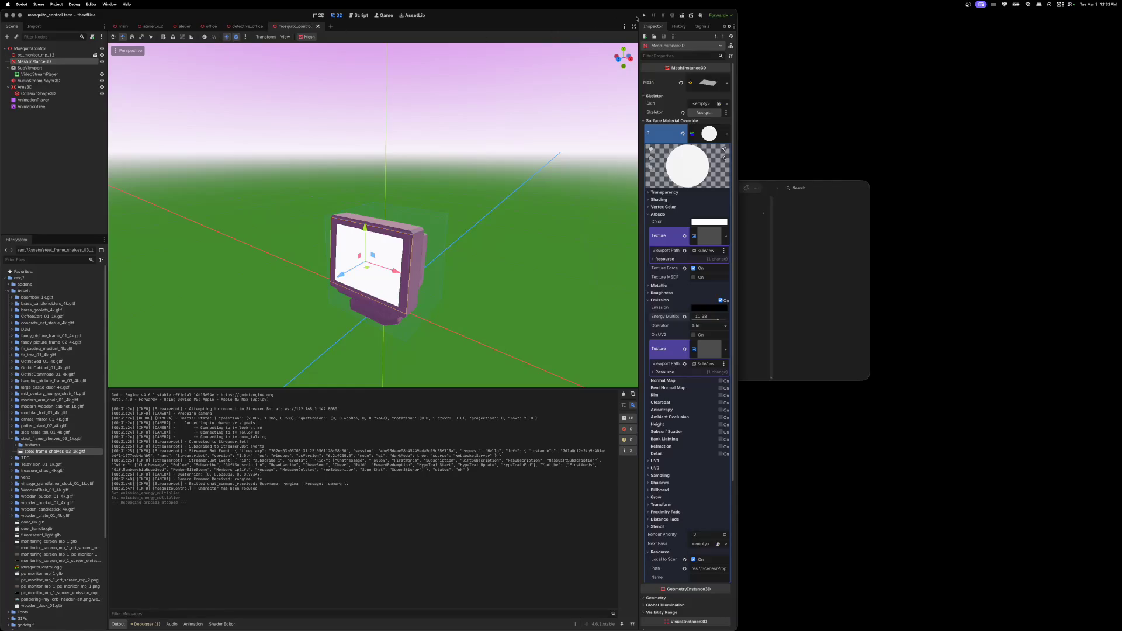
- Paste View Position 1.389, 1.386, 2.012 onto the office StreamscapeCamera, save, and run the game
{"action": "left_click", "coordinate": [212, 27]}
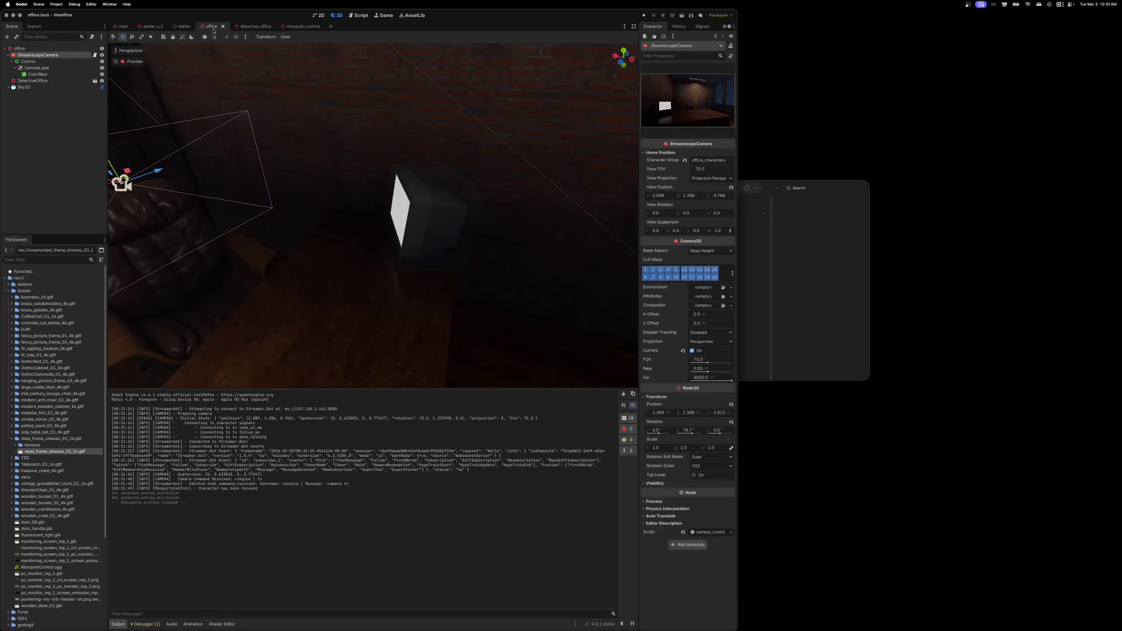
{"action": "left_click", "coordinate": [8, 55]}
{"action": "key", "text": "f"}
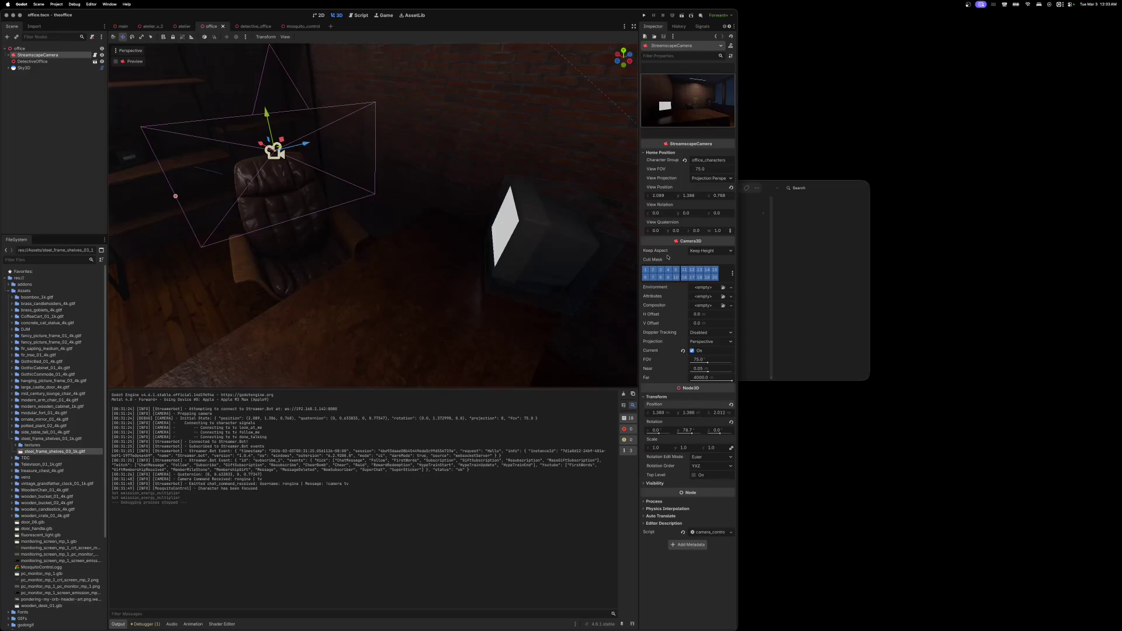
{"action": "right_click", "coordinate": [691, 191]}
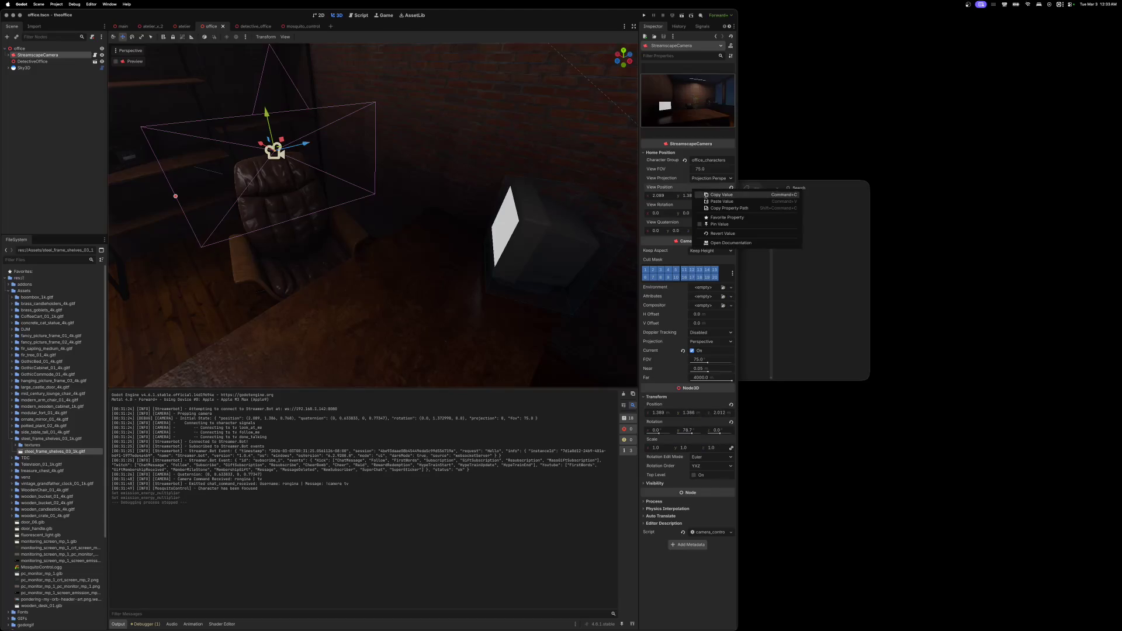
{"action": "left_click", "coordinate": [710, 201]}
{"action": "left_click", "coordinate": [710, 201]}
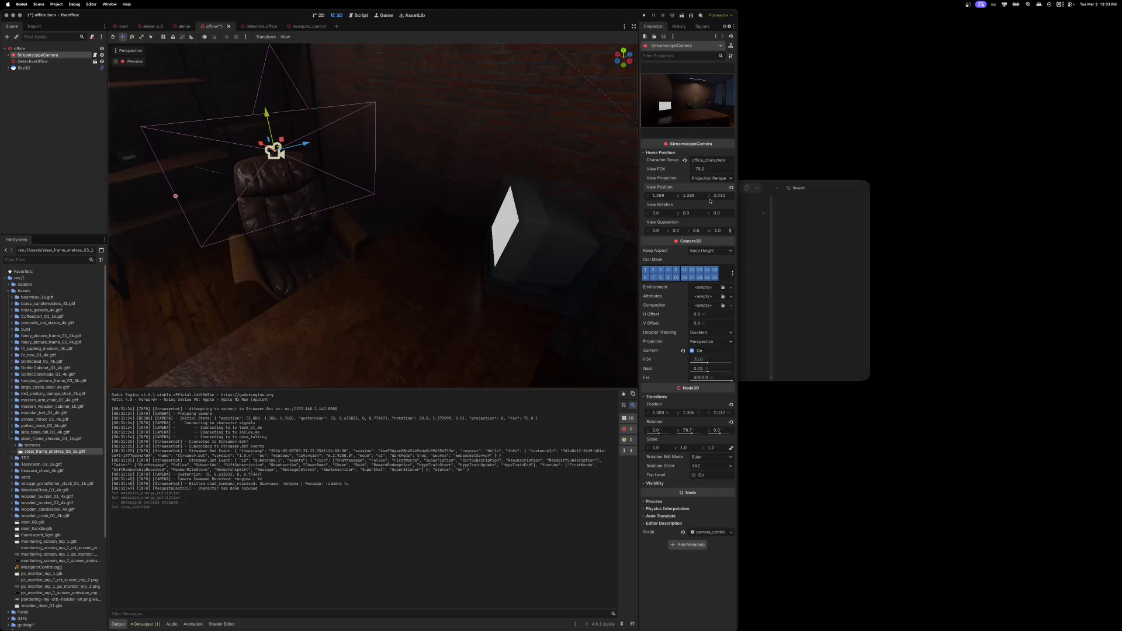
{"action": "key", "text": "ctrl+s"}
{"action": "left_click", "coordinate": [643, 16]}
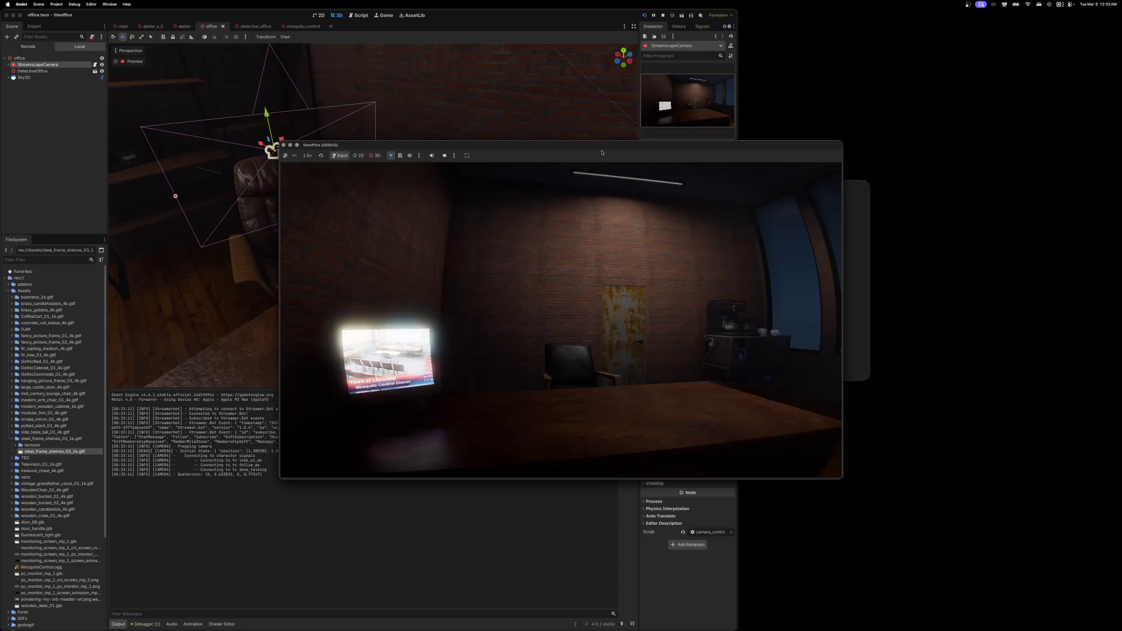
- Move the theoffice (DEBUG) game window to the screen's right side beside the editor
{"action": "mouse_move", "coordinate": [582, 147]}
{"action": "left_mouse_down"}
{"action": "mouse_move", "coordinate": [1053, 146]}
{"action": "mouse_move", "coordinate": [1050, 105]}
{"action": "left_mouse_up"}
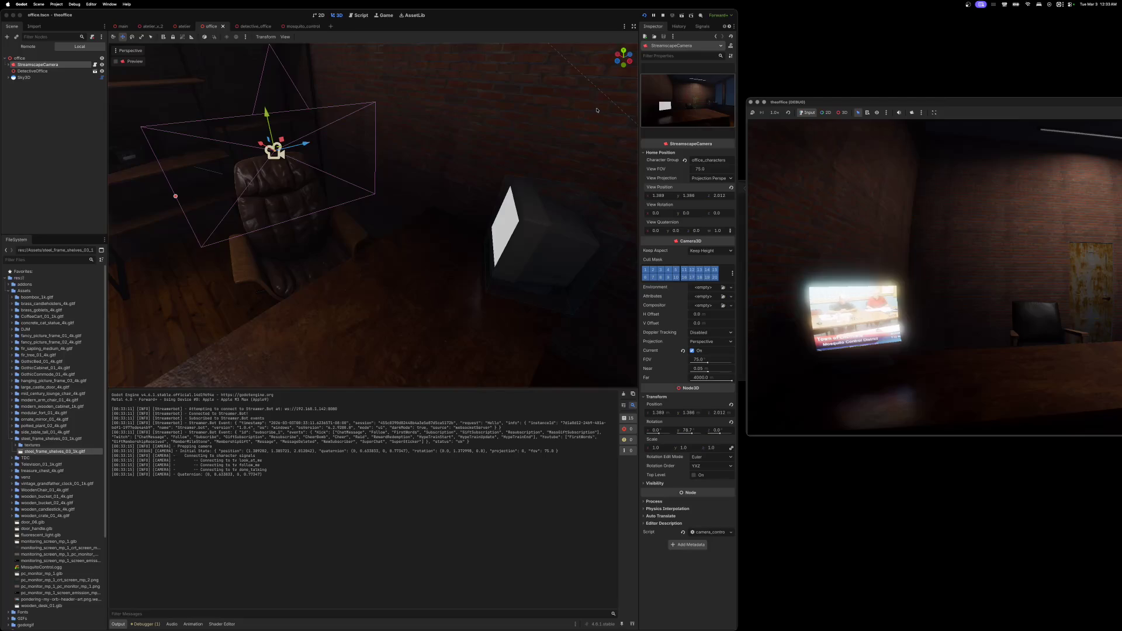
{"action": "left_click", "coordinate": [295, 120]}
- Turn on Normalized in the office environment's Glow settings
{"action": "left_click", "coordinate": [648, 217]}
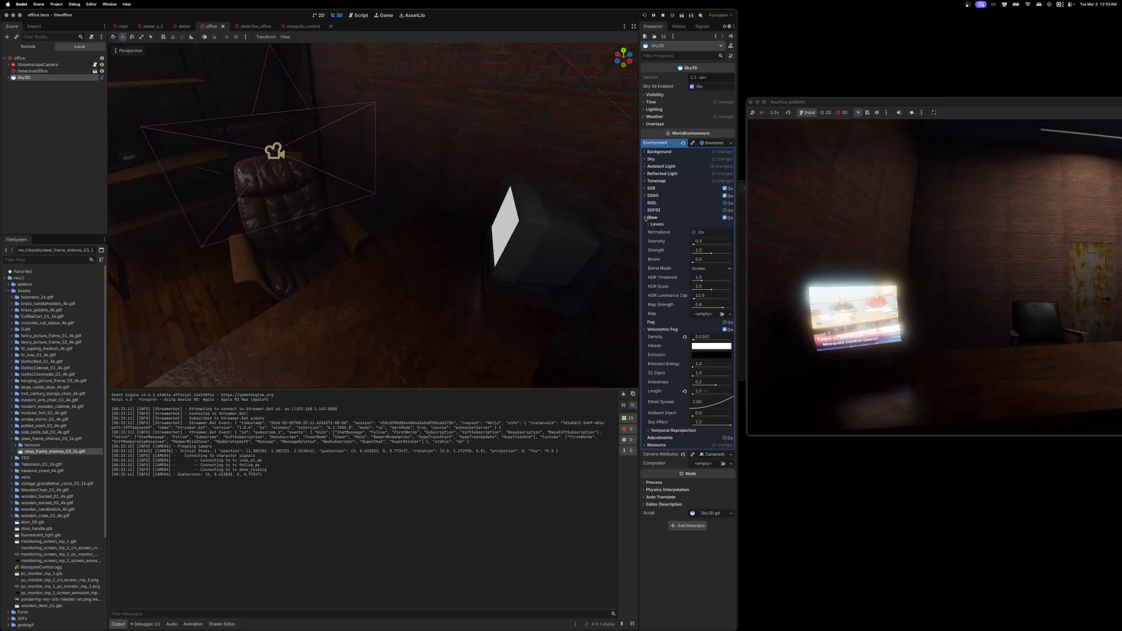
{"action": "left_click", "coordinate": [648, 225]}
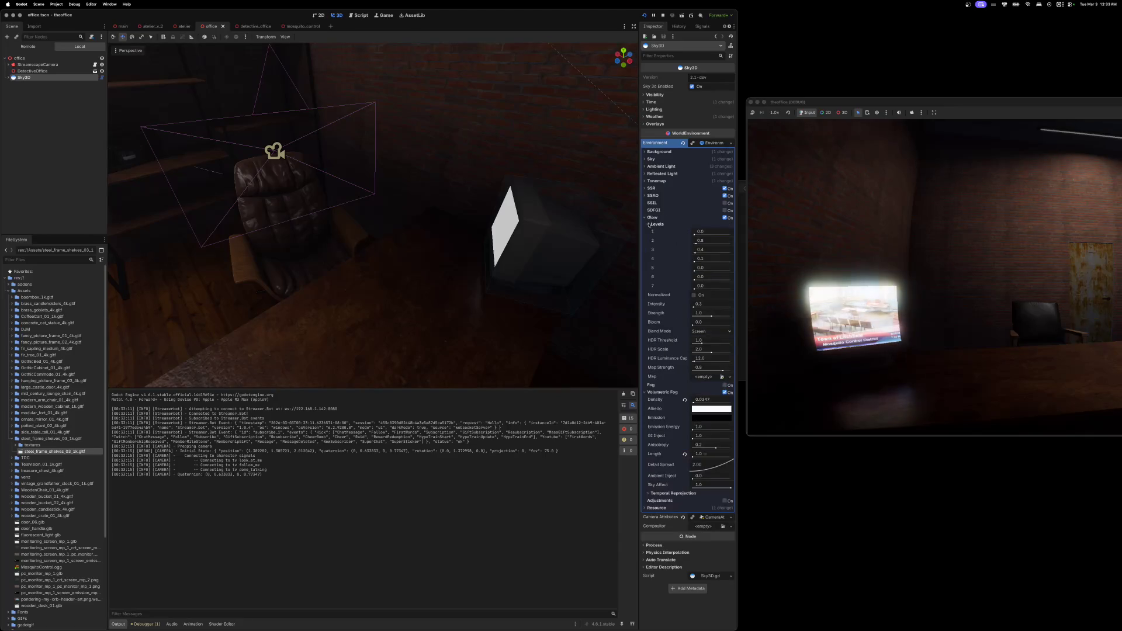
{"action": "left_click", "coordinate": [648, 225]}
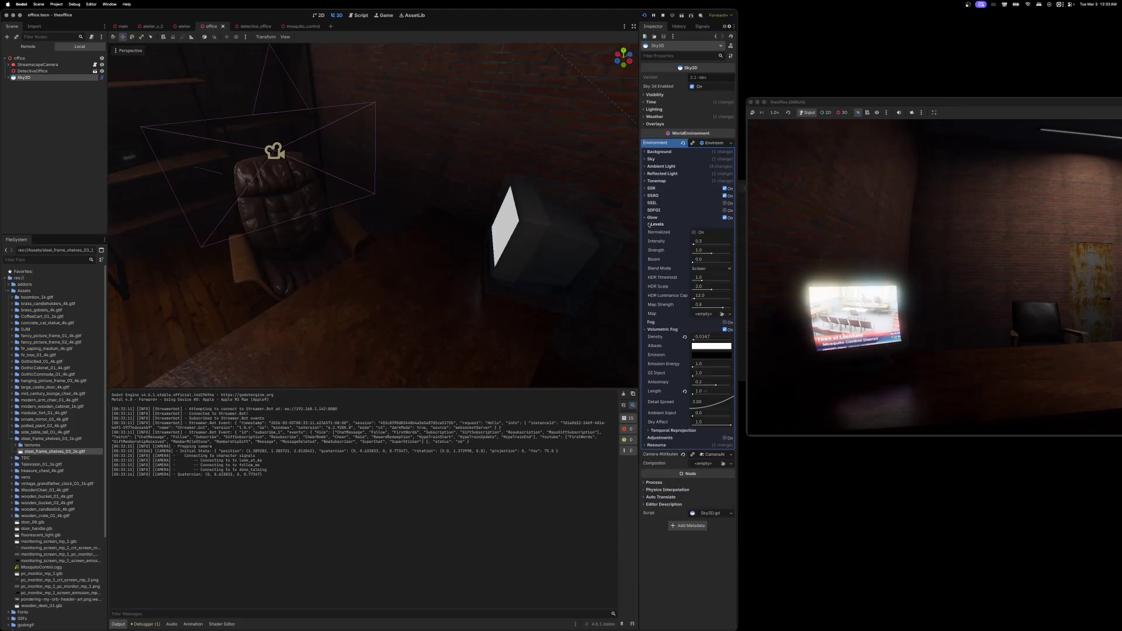
{"action": "left_click", "coordinate": [694, 232]}
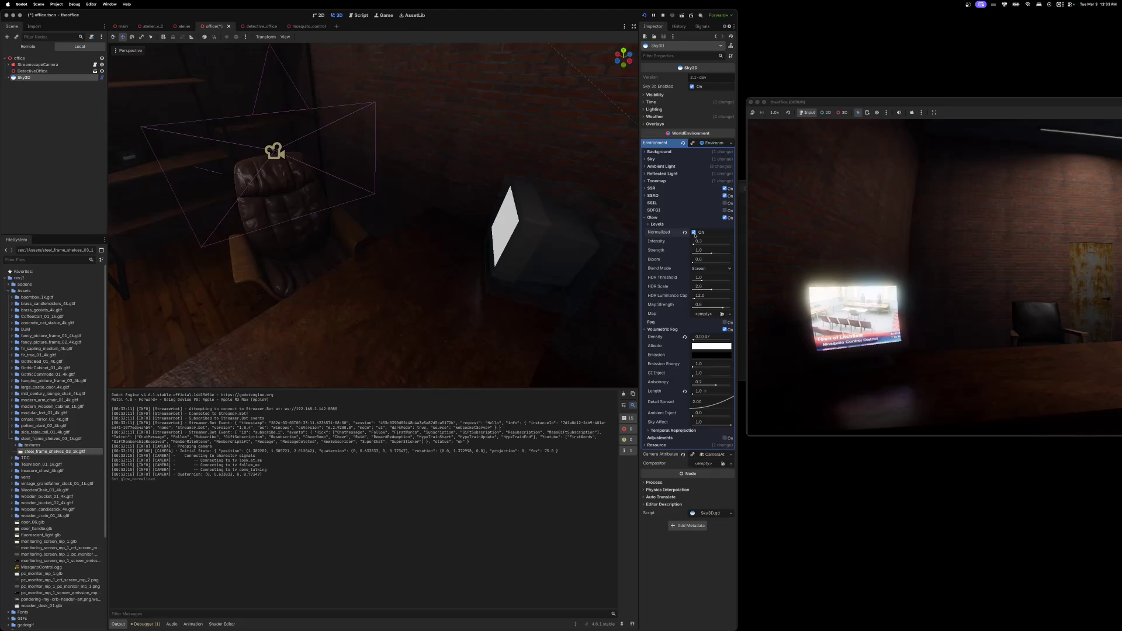
- Try glow intensity down to 0.06, restore it to 0.3, then return to mosquito_control
{"action": "left_click", "coordinate": [694, 245]}
{"action": "left_click", "coordinate": [693, 245]}
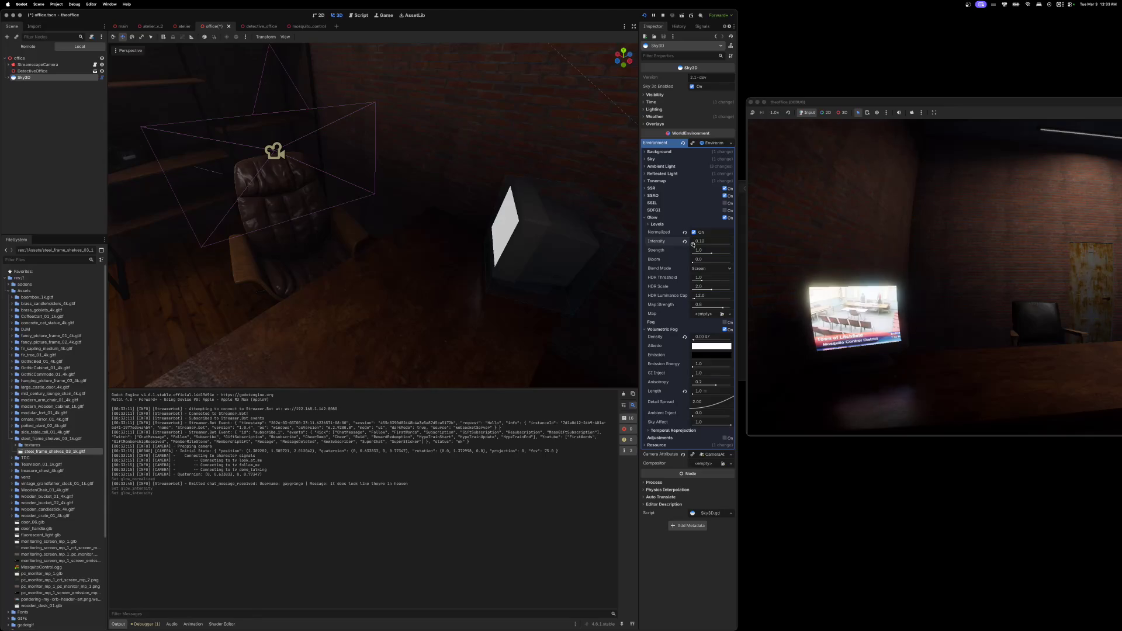
{"action": "left_click", "coordinate": [693, 244]}
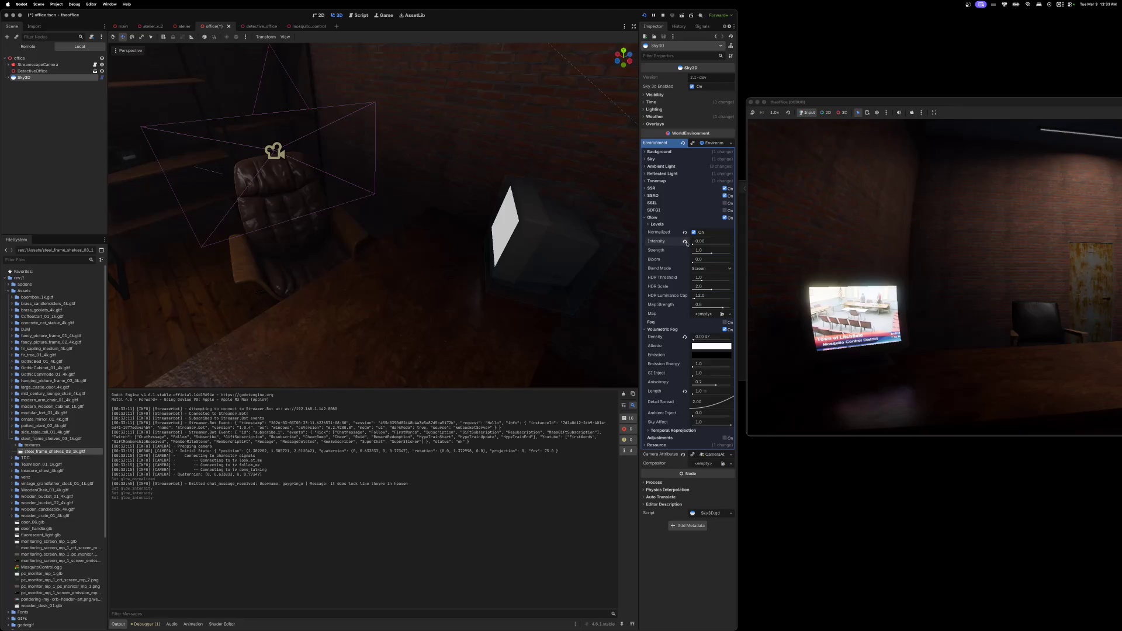
{"action": "left_click", "coordinate": [684, 241]}
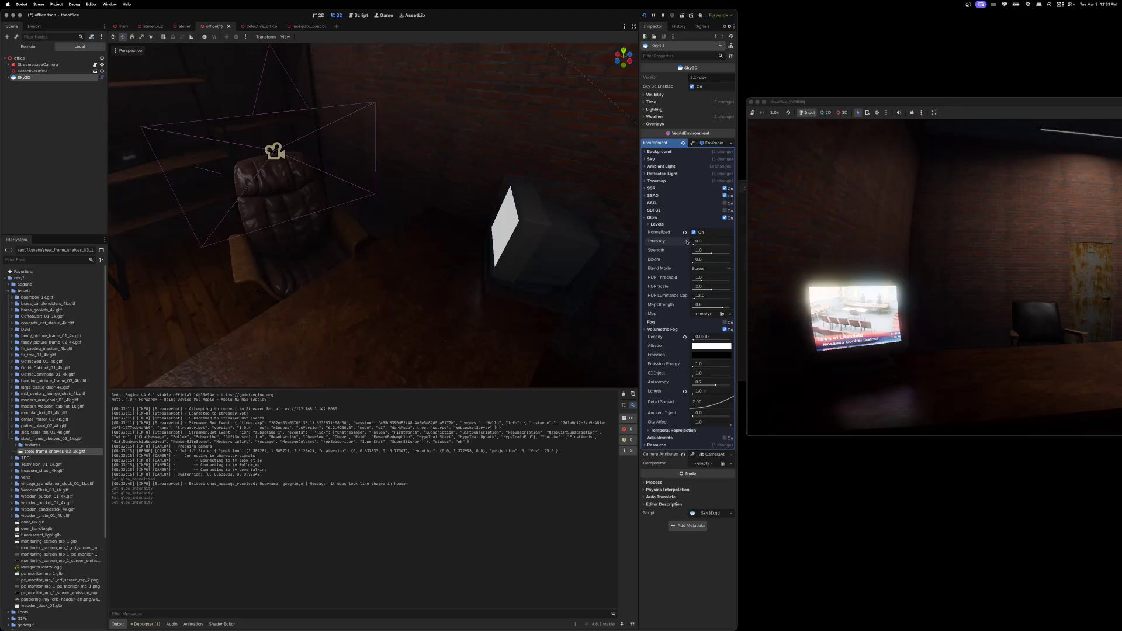
{"action": "left_click", "coordinate": [653, 217]}
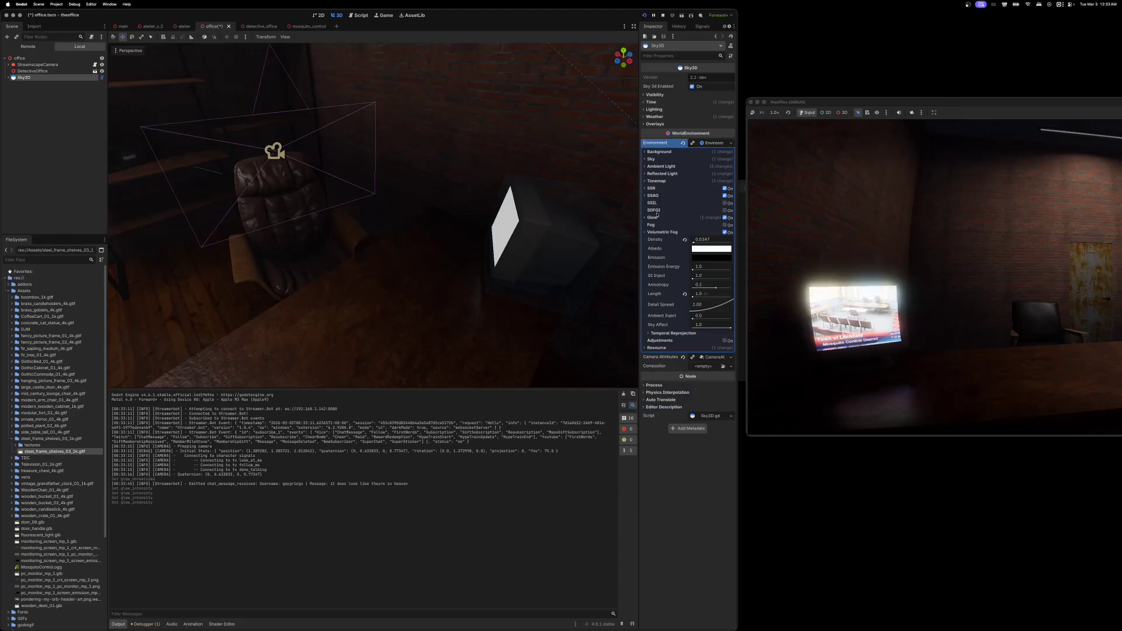
{"action": "left_click", "coordinate": [309, 26]}
- Lower the TV screen's emission Energy Multiplier from 11.98 to about 2
{"action": "left_click", "coordinate": [709, 319]}
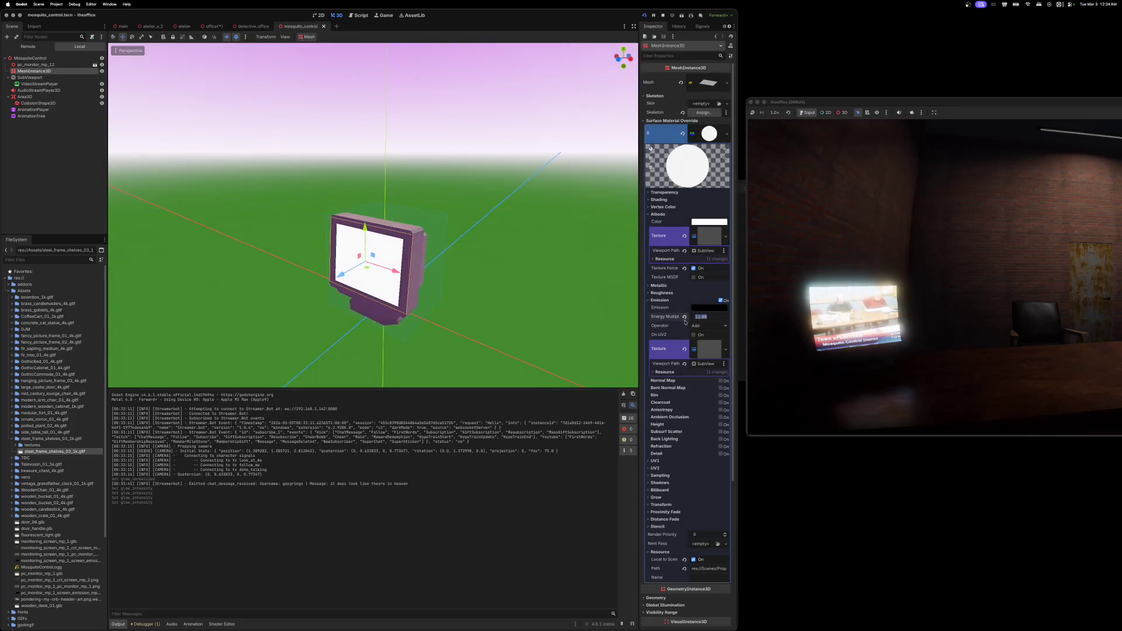
{"action": "type", "text": "0"}
{"action": "key", "text": "Return"}
{"action": "left_click", "coordinate": [698, 318]}
{"action": "type", "text": "2"}
{"action": "key", "text": "Return"}
{"action": "left_click_drag", "start_coordinate": [697, 319], "coordinate": [695, 319]}
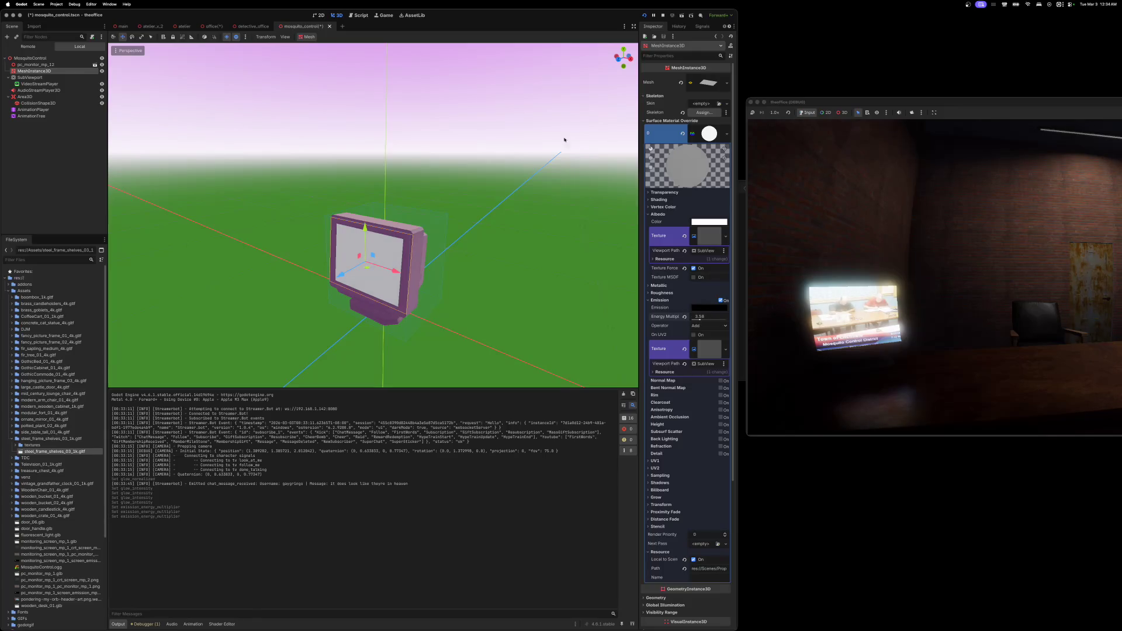
- Save the mosquito_control scene, stop the running game, and go back to the office scene
{"action": "key", "text": "super+s"}
{"action": "left_click", "coordinate": [663, 15]}
{"action": "left_click", "coordinate": [215, 27]}
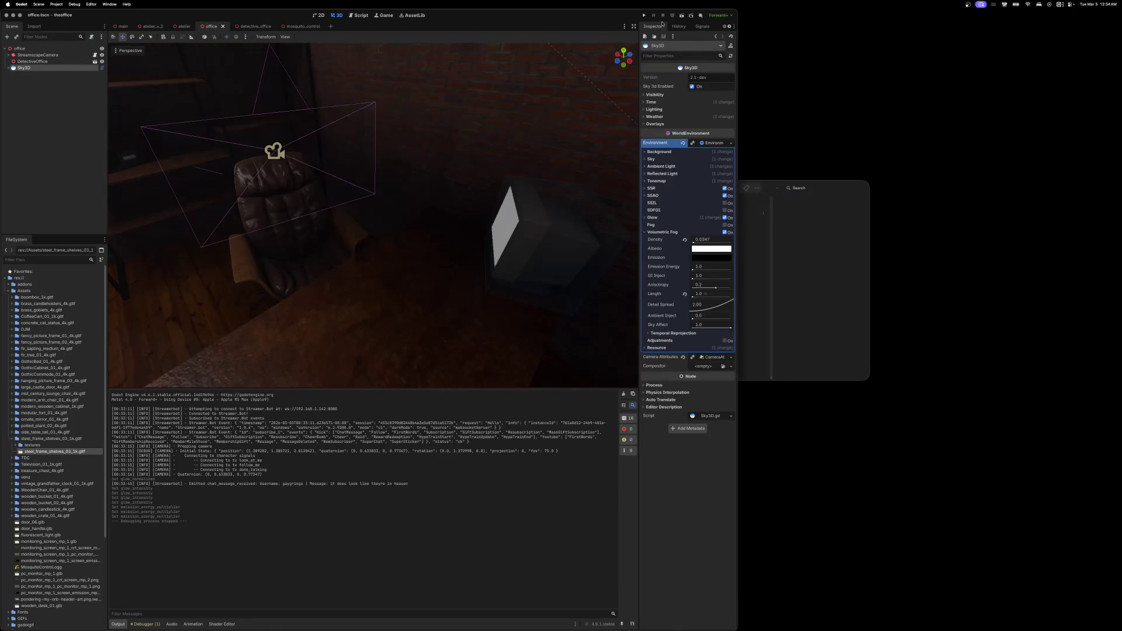
{"action": "left_click", "coordinate": [681, 15]}
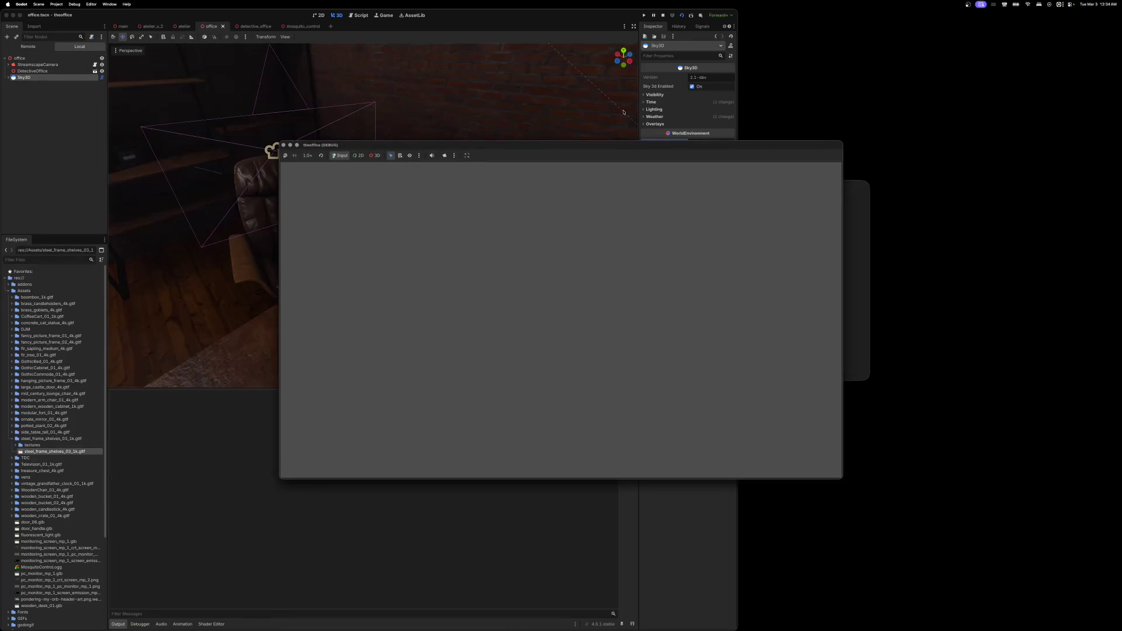
{"action": "left_click_drag", "start_coordinate": [635, 146], "coordinate": [654, 131]}
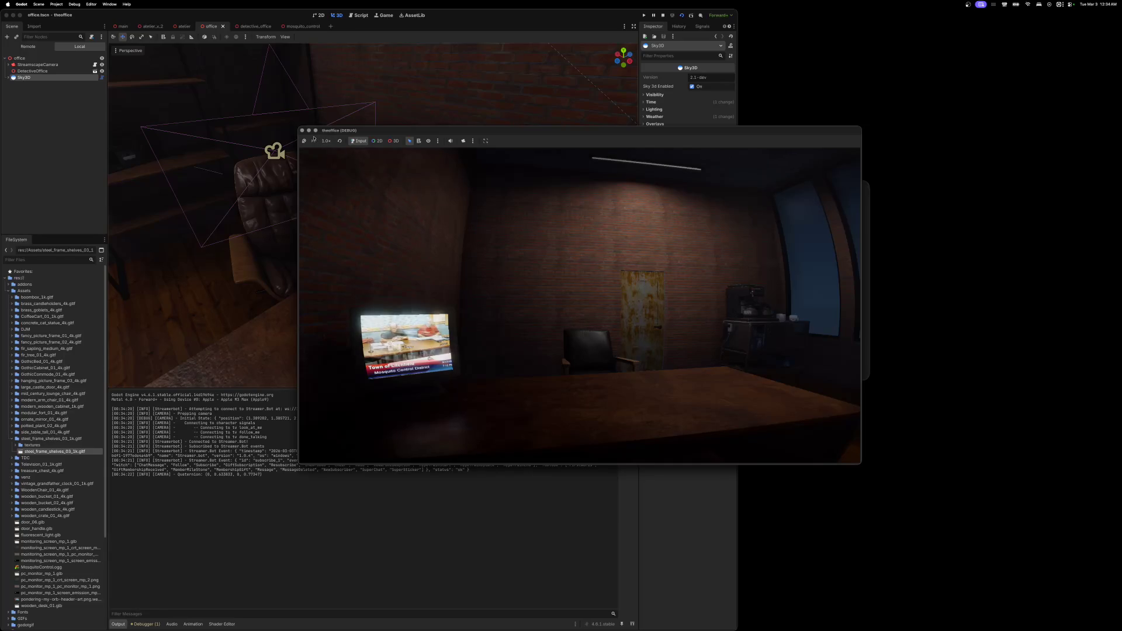
{"action": "key", "text": "super+q"}
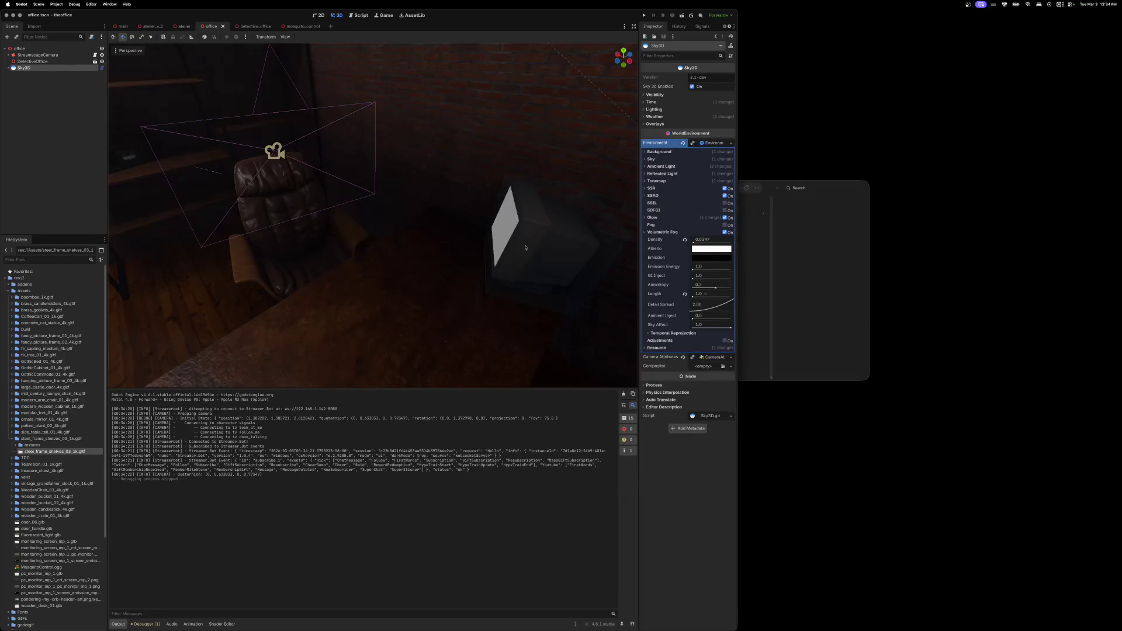
{"action": "left_click", "coordinate": [531, 256]}
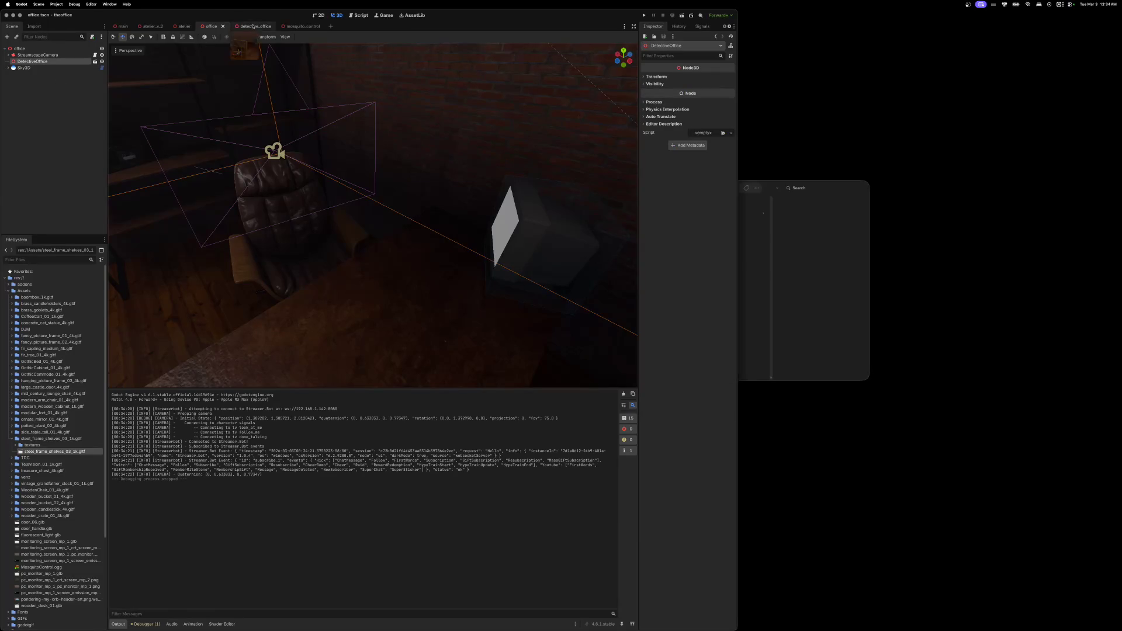
- In the detective_office scene, scale up the MosquitoControl cube slightly
{"action": "left_click", "coordinate": [253, 25]}
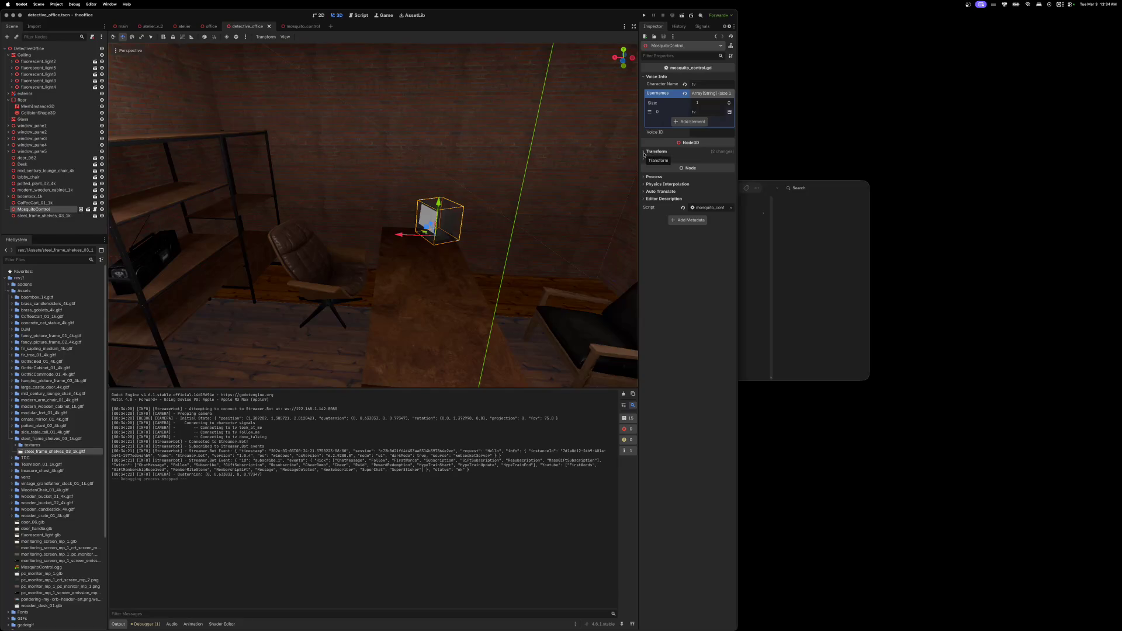
{"action": "left_click", "coordinate": [644, 76]}
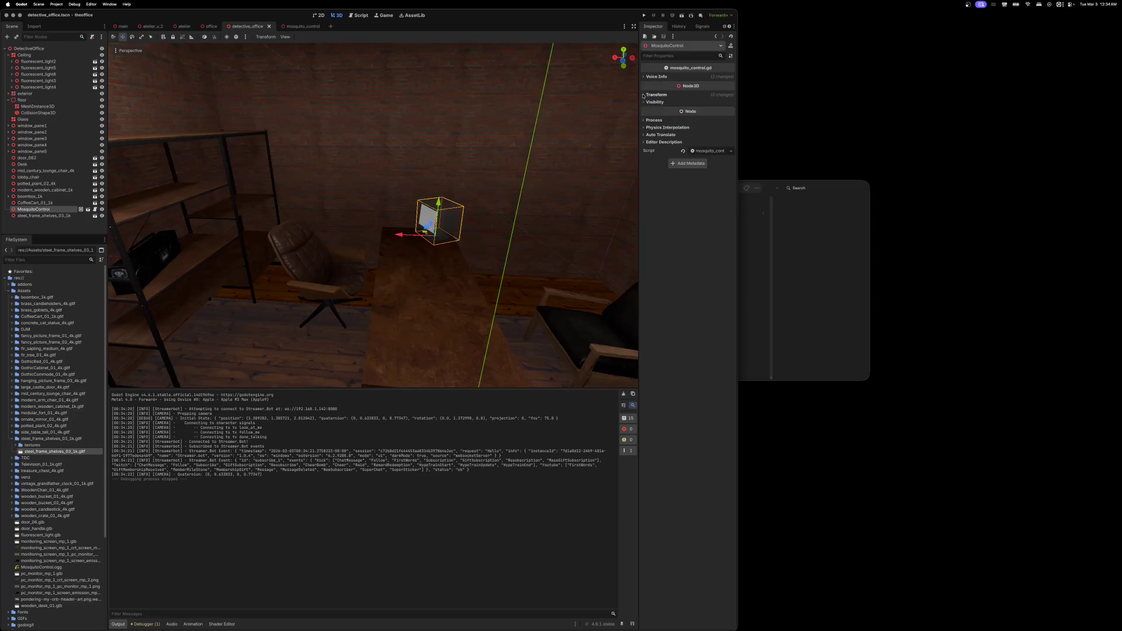
{"action": "left_click", "coordinate": [648, 94]}
{"action": "left_click_drag", "start_coordinate": [684, 146], "coordinate": [709, 146]}
- Nudge the MosquitoControl cube along X and Z, then save the scene
{"action": "left_click_drag", "start_coordinate": [567, 271], "coordinate": [520, 280]}
{"action": "left_click_drag", "start_coordinate": [439, 227], "coordinate": [431, 224]}
{"action": "left_click_drag", "start_coordinate": [558, 250], "coordinate": [526, 242]}
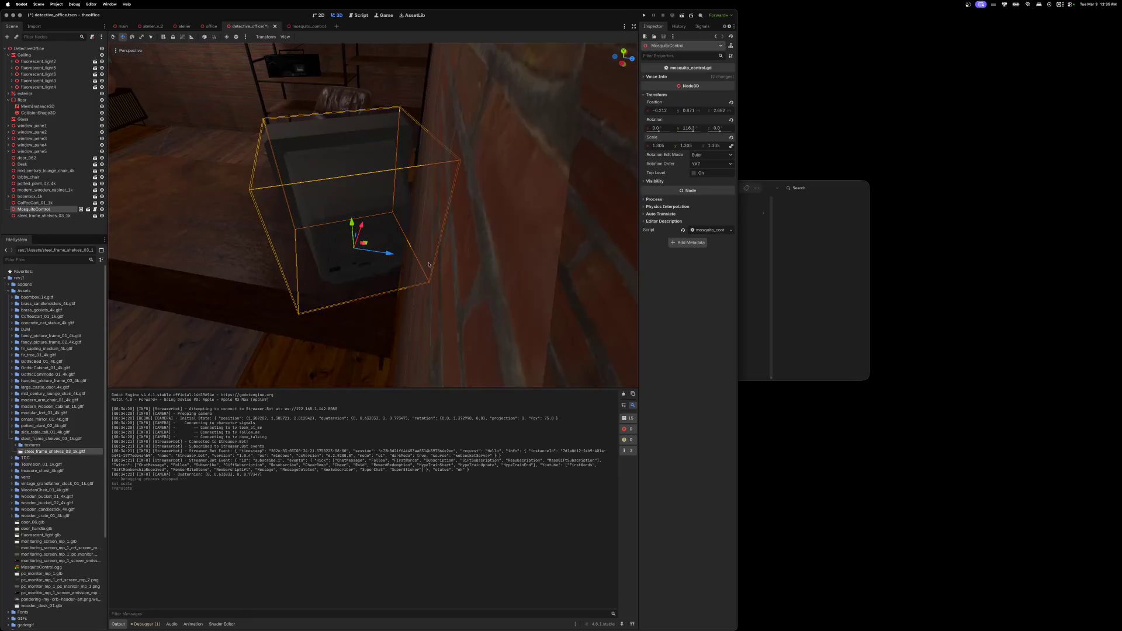
{"action": "mouse_move", "coordinate": [390, 253]}
{"action": "left_mouse_down"}
{"action": "mouse_move", "coordinate": [366, 215]}
{"action": "mouse_move", "coordinate": [338, 212]}
{"action": "left_mouse_up"}
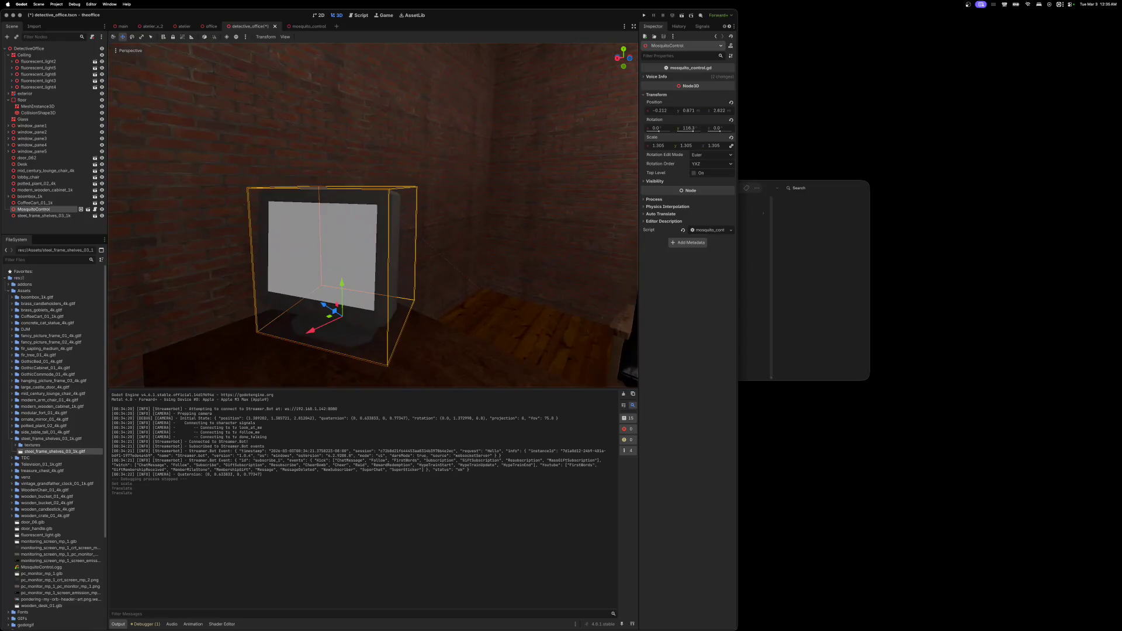
{"action": "key", "text": "super+s"}
{"action": "mouse_move", "coordinate": [338, 212]}
{"action": "left_mouse_down"}
{"action": "mouse_move", "coordinate": [274, 212]}
{"action": "mouse_move", "coordinate": [269, 222]}
{"action": "mouse_move", "coordinate": [251, 211]}
{"action": "mouse_move", "coordinate": [292, 216]}
{"action": "left_mouse_up"}
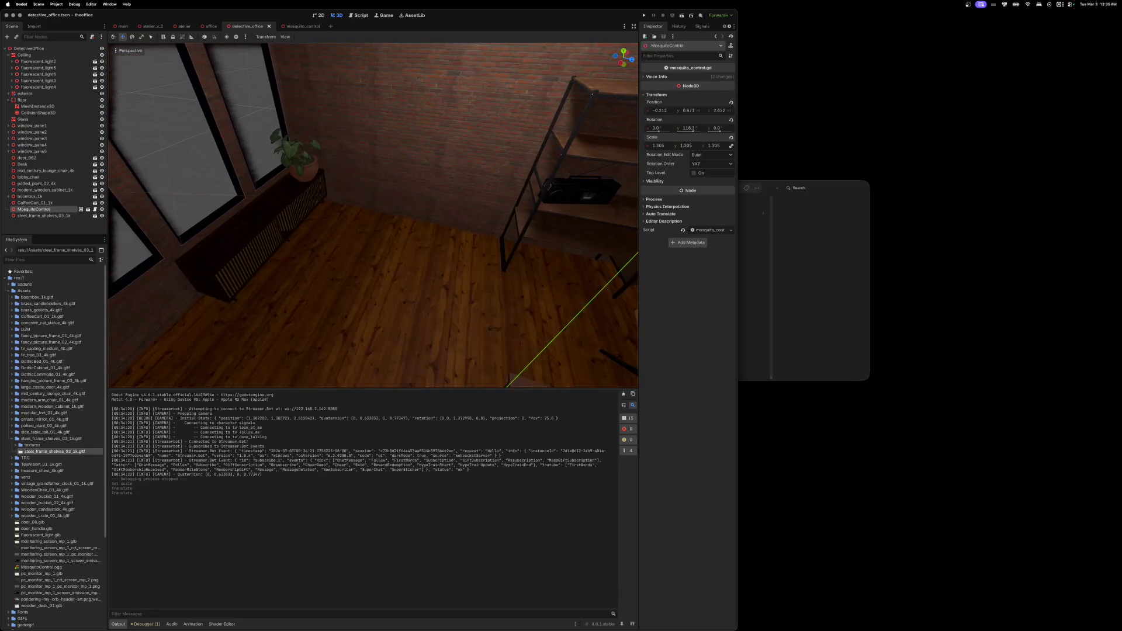
- Rotate the wooden cabinet to -90° on Y and slide it along the wall on X
{"action": "left_click", "coordinate": [264, 242]}
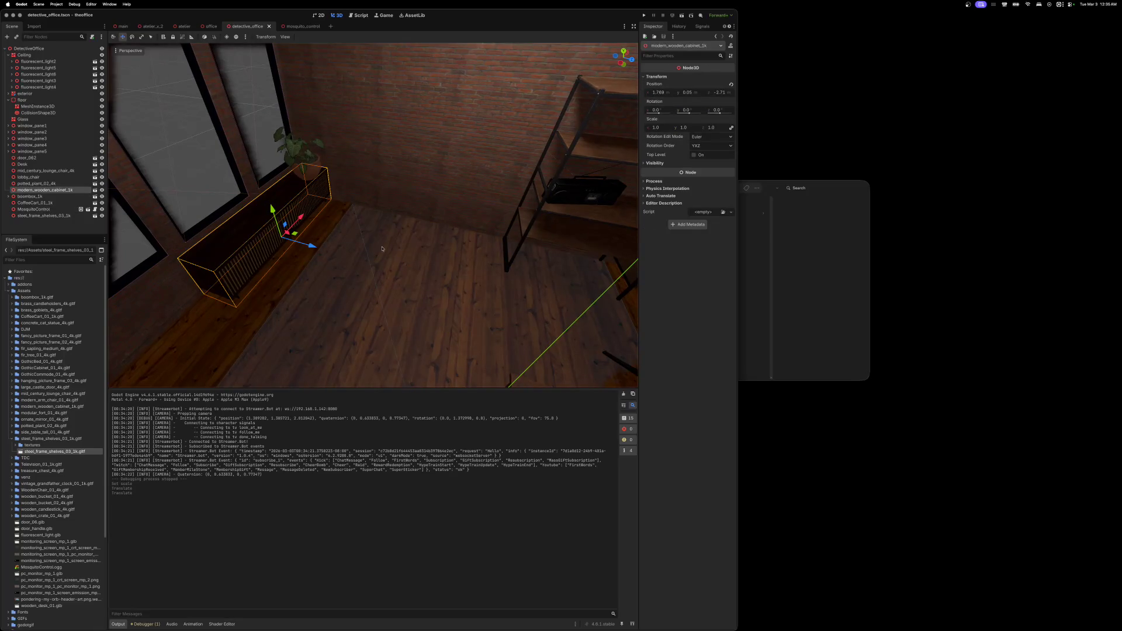
{"action": "left_click", "coordinate": [696, 111]}
{"action": "type", "text": "90"}
{"action": "key", "text": "Return"}
{"action": "left_click", "coordinate": [696, 111]}
{"action": "key", "text": "BackSpace"}
{"action": "key", "text": "Return"}
{"action": "mouse_move", "coordinate": [318, 218]}
{"action": "left_mouse_down"}
{"action": "mouse_move", "coordinate": [357, 198]}
{"action": "mouse_move", "coordinate": [490, 209]}
{"action": "left_mouse_up"}
- Raise the potted plant on the cabinet slightly and nudge it along Z
{"action": "scroll", "coordinate": [479, 248], "scroll_direction": "down", "scroll_amount": 2}
{"action": "left_click", "coordinate": [373, 153]}
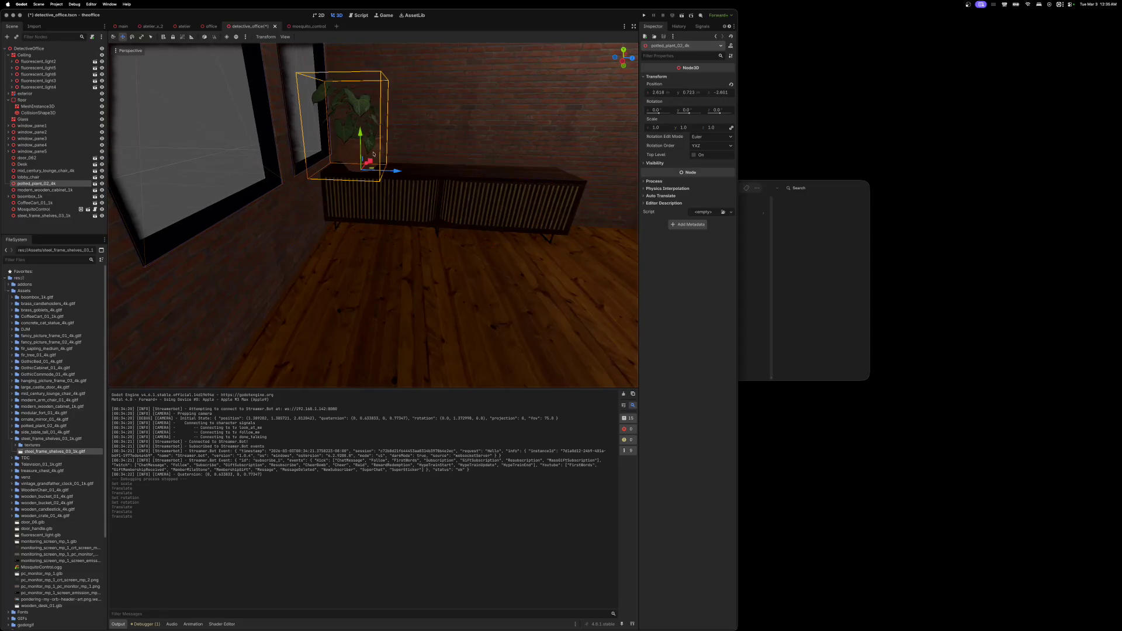
{"action": "left_click_drag", "start_coordinate": [361, 140], "coordinate": [358, 126]}
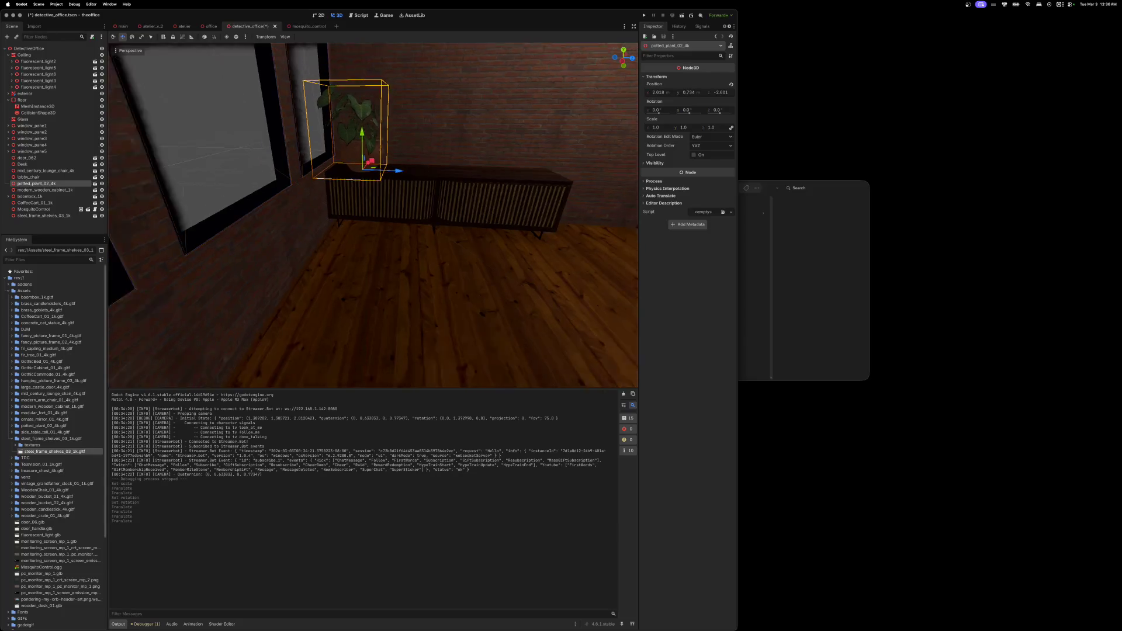
{"action": "scroll", "coordinate": [431, 169], "scroll_direction": "up", "scroll_amount": 2}
{"action": "left_click_drag", "start_coordinate": [411, 194], "coordinate": [413, 194]}
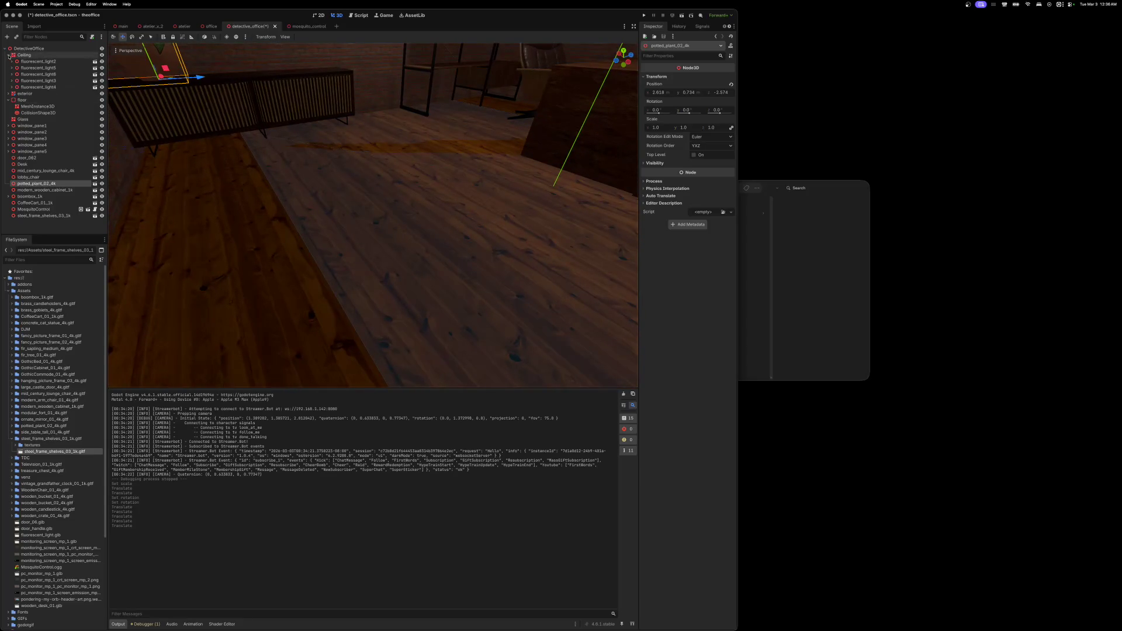
- Expand the exterior group, try snapping the potted plant to the floor (no solid floor), and select floor
{"action": "left_click", "coordinate": [8, 55]}
{"action": "left_click", "coordinate": [8, 62]}
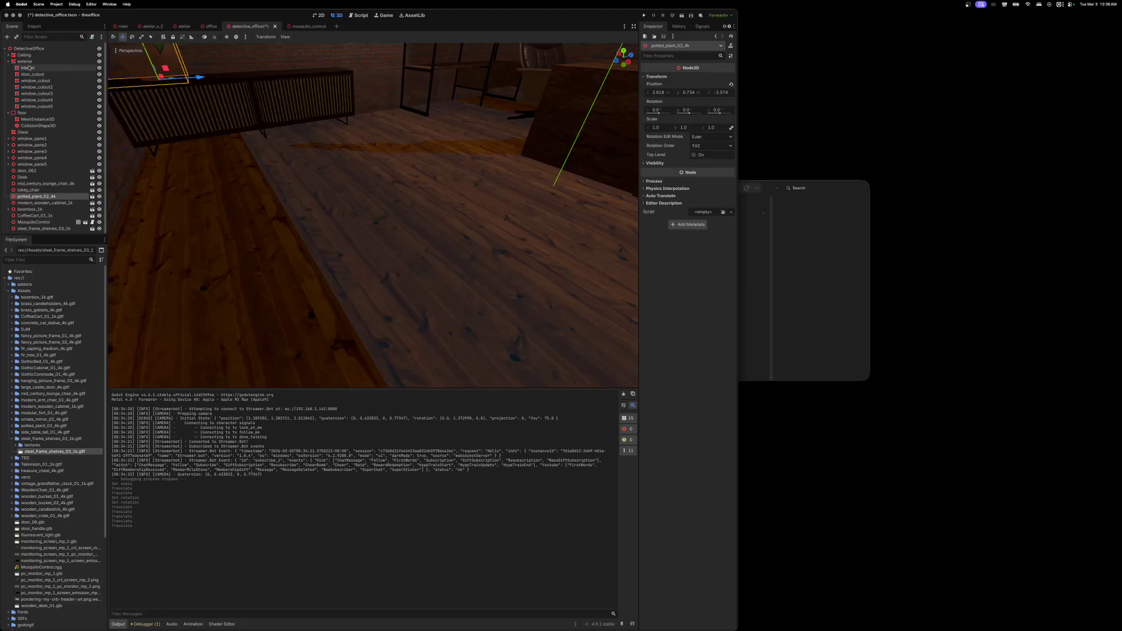
{"action": "left_click", "coordinate": [32, 69]}
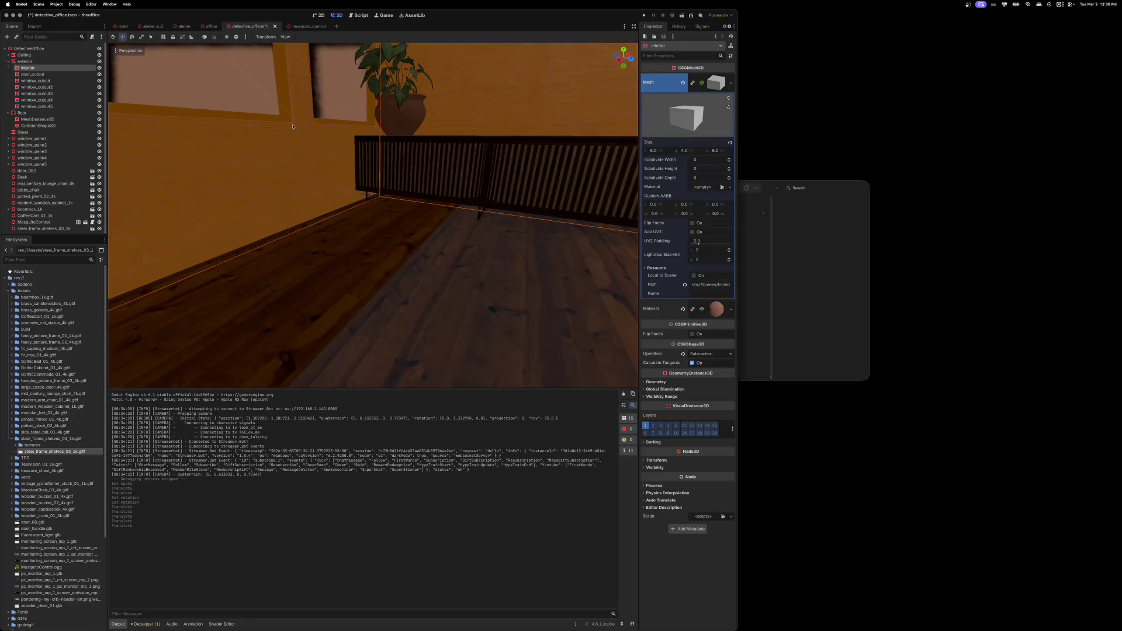
{"action": "left_click", "coordinate": [399, 118]}
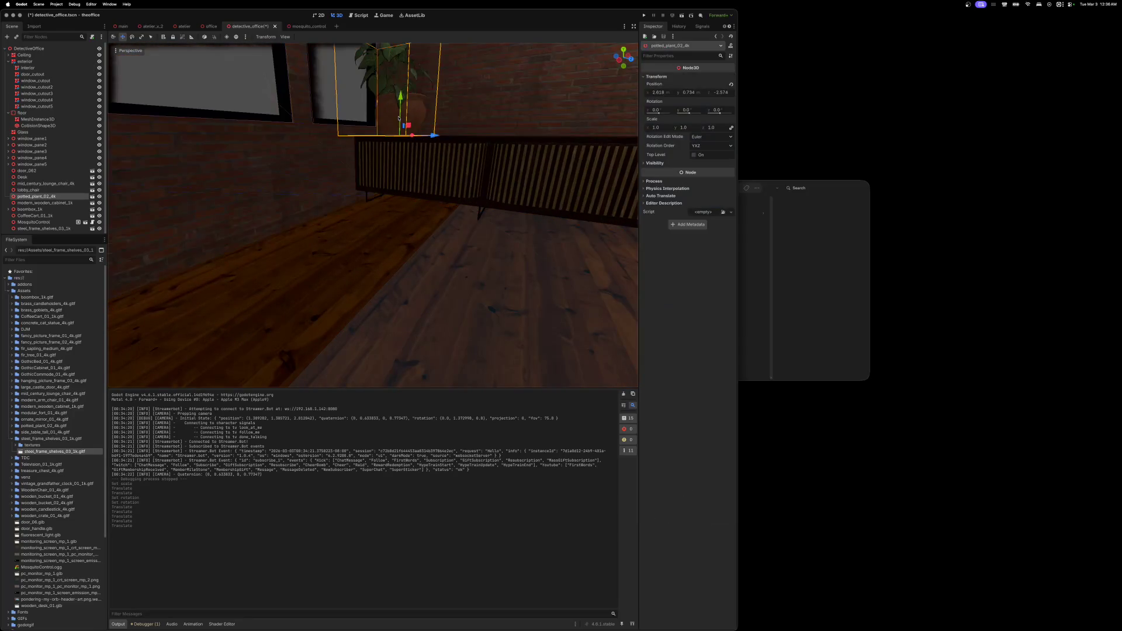
{"action": "key", "text": "Page_Down"}
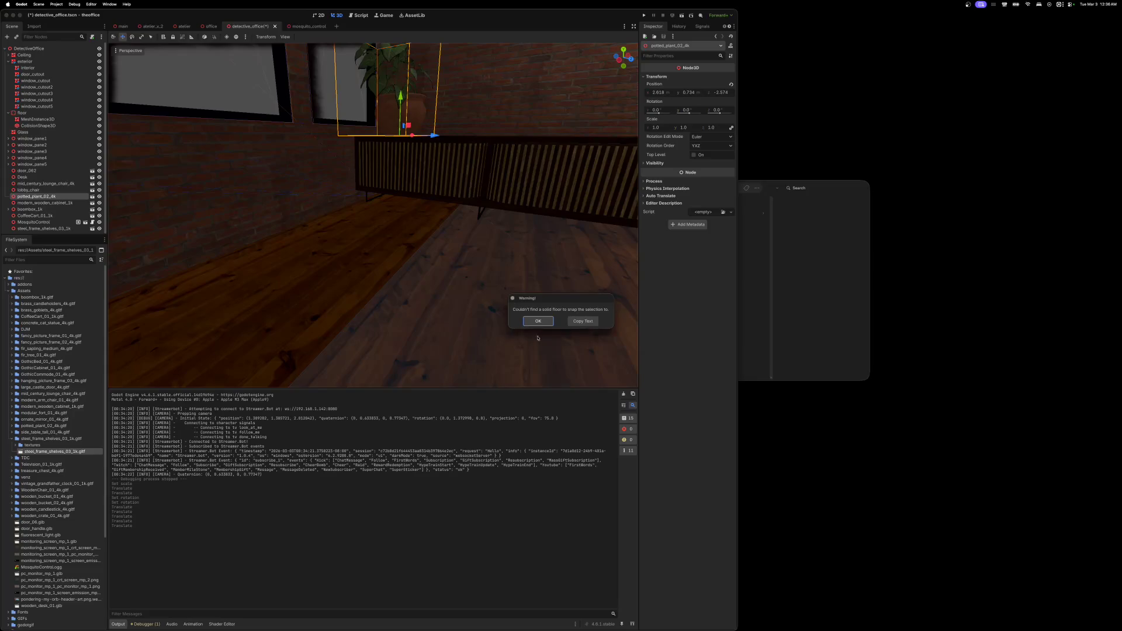
{"action": "left_click", "coordinate": [540, 321]}
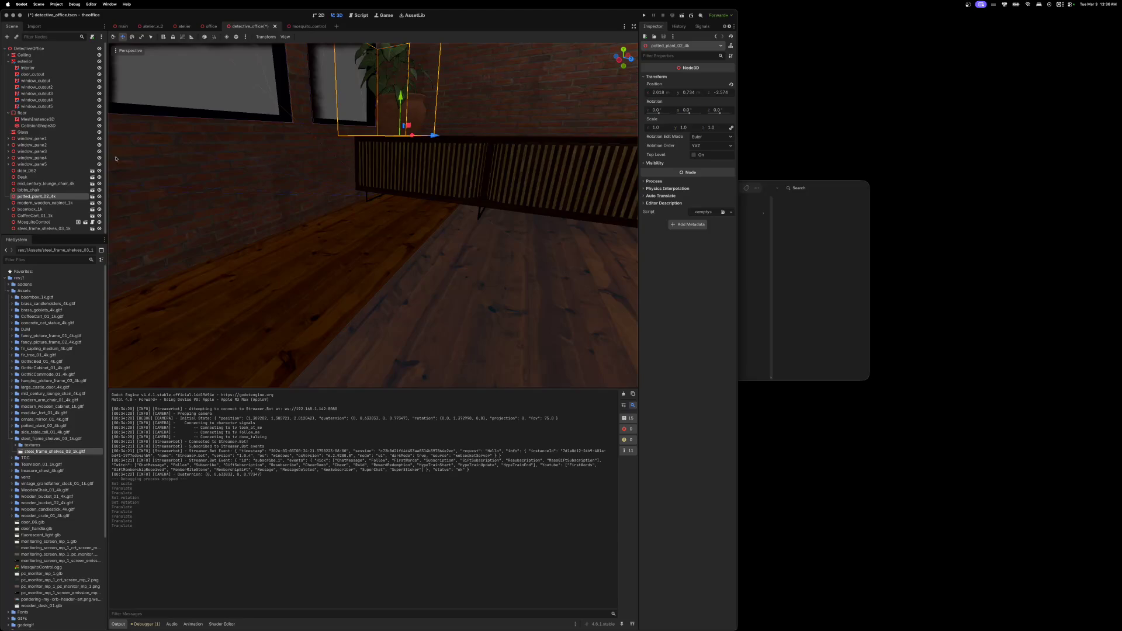
{"action": "left_click", "coordinate": [34, 114]}
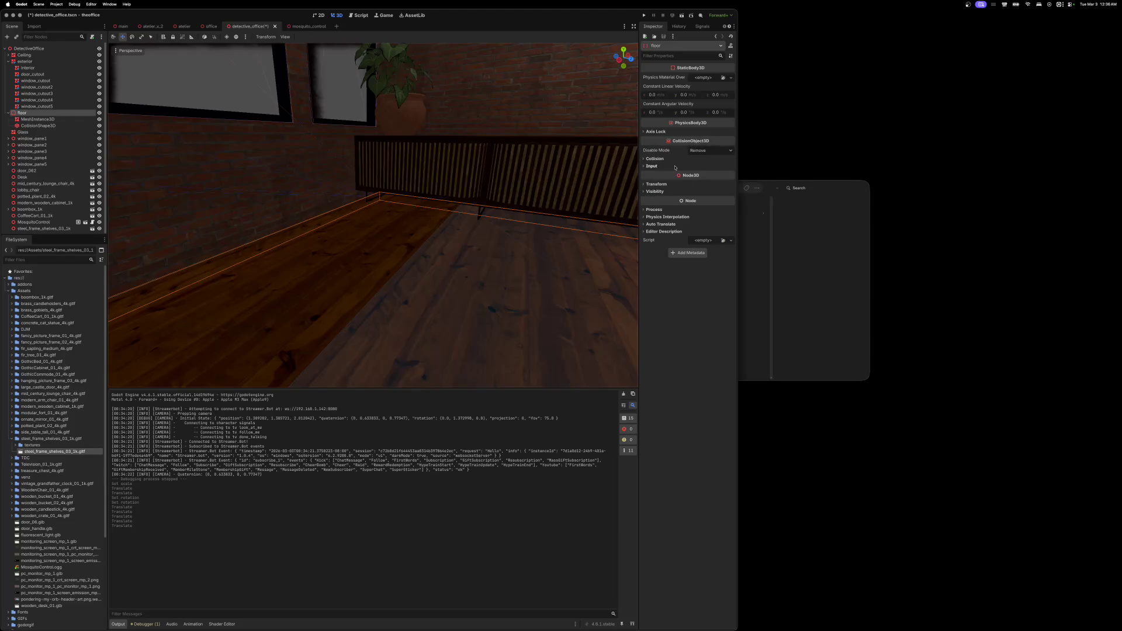
- Select the floor's MeshInstance3D and review its plane mesh properties
{"action": "scroll", "coordinate": [374, 216], "scroll_direction": "down", "scroll_amount": 5}
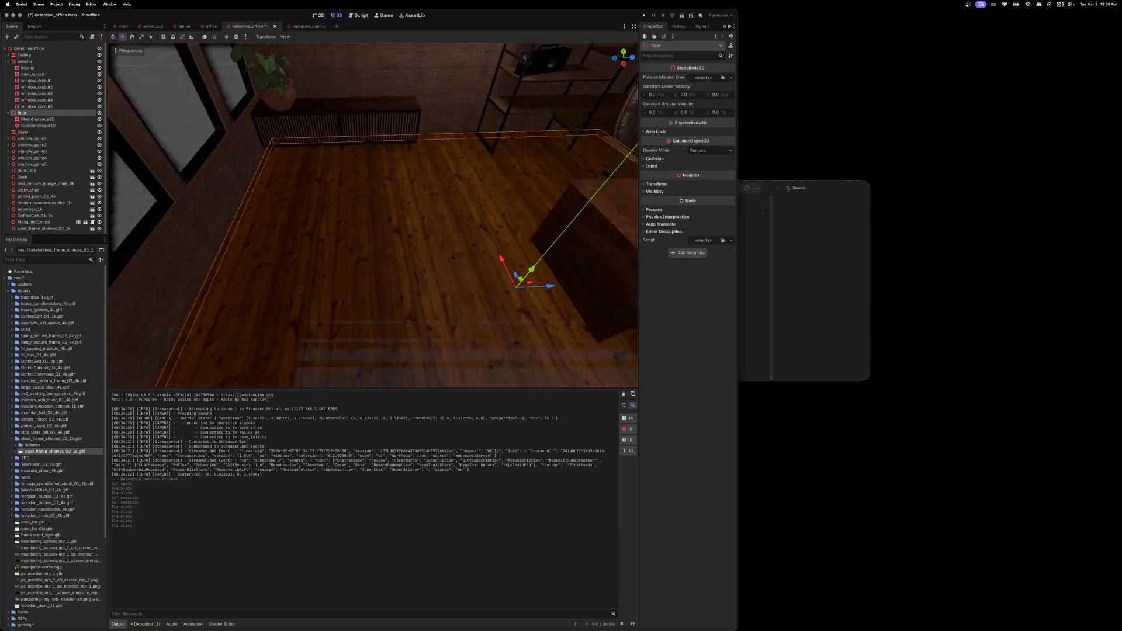
{"action": "scroll", "coordinate": [374, 217], "scroll_direction": "up", "scroll_amount": 10}
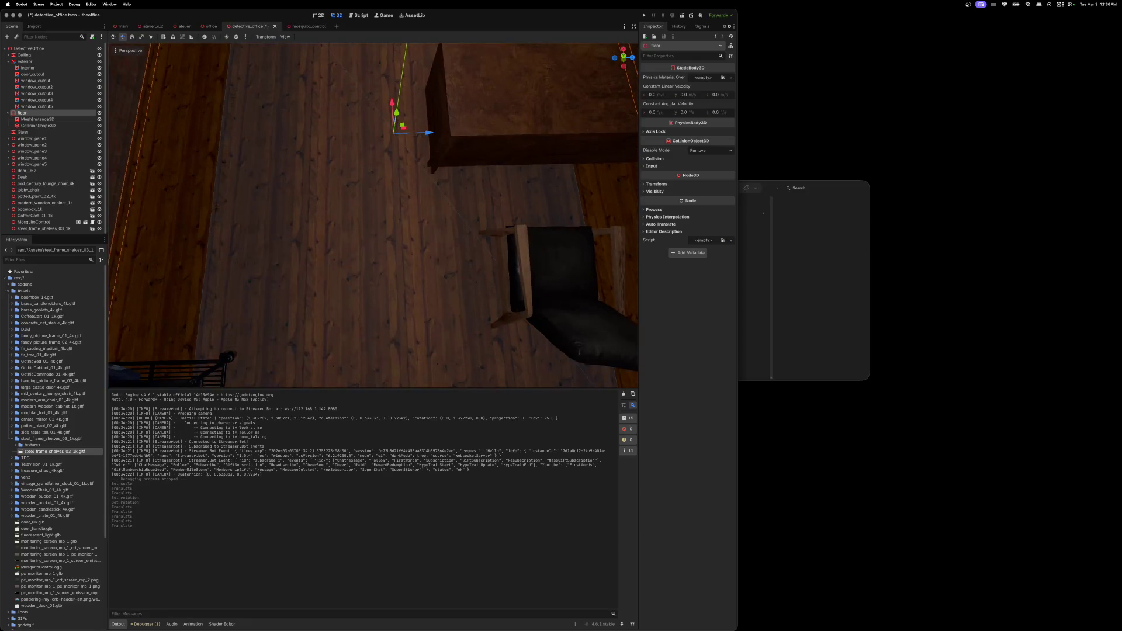
{"action": "scroll", "coordinate": [525, 141], "scroll_direction": "up", "scroll_amount": 2}
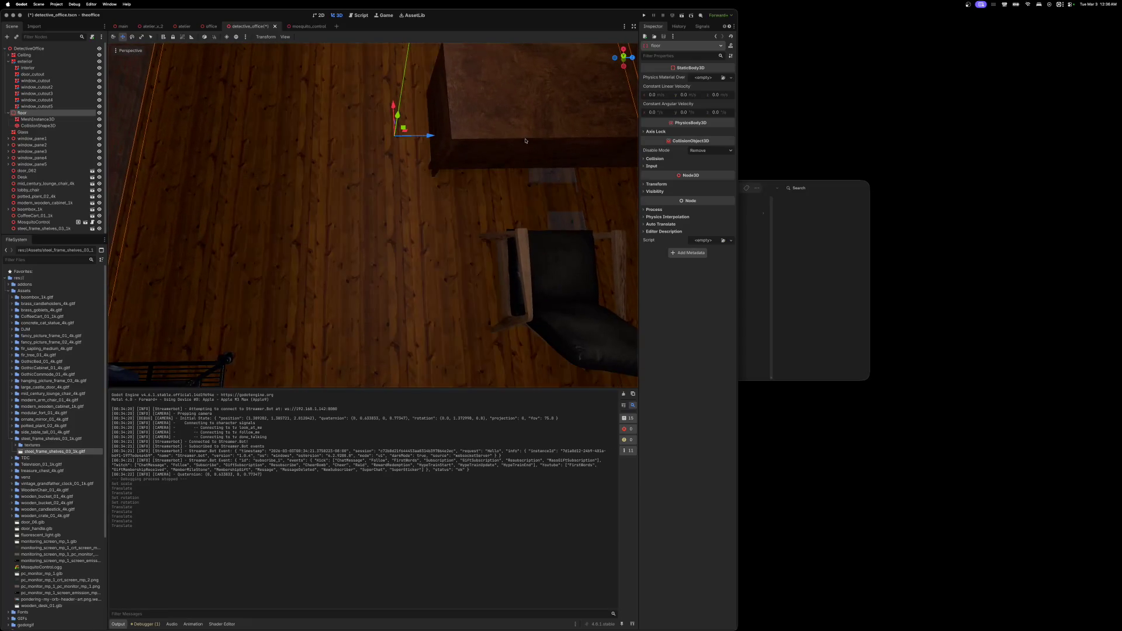
{"action": "left_click", "coordinate": [47, 120]}
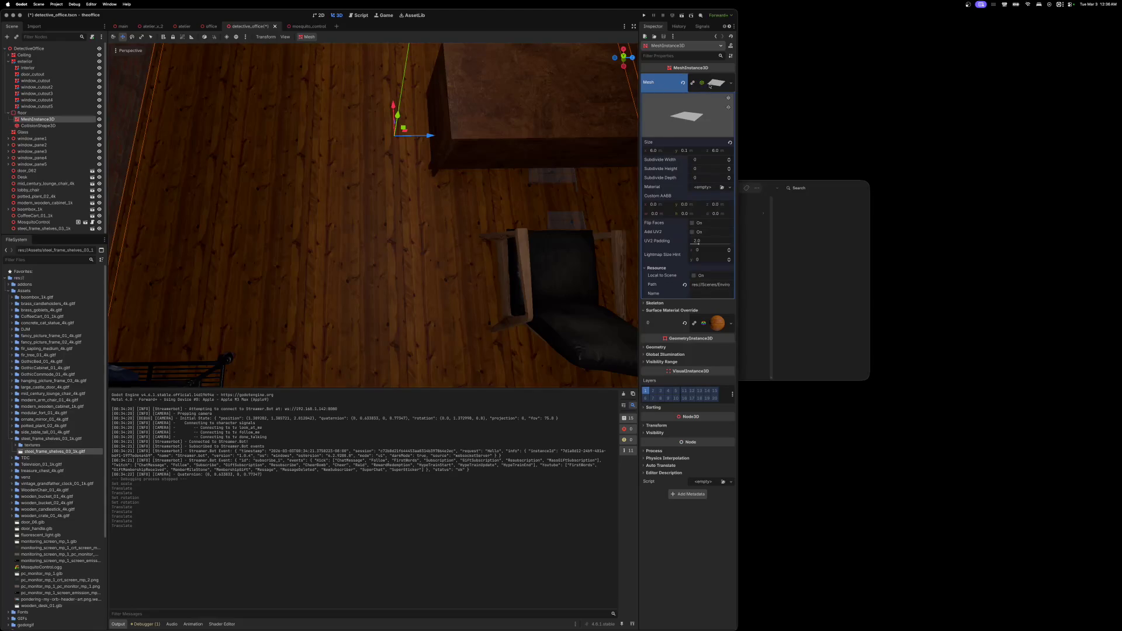
{"action": "left_click", "coordinate": [711, 84]}
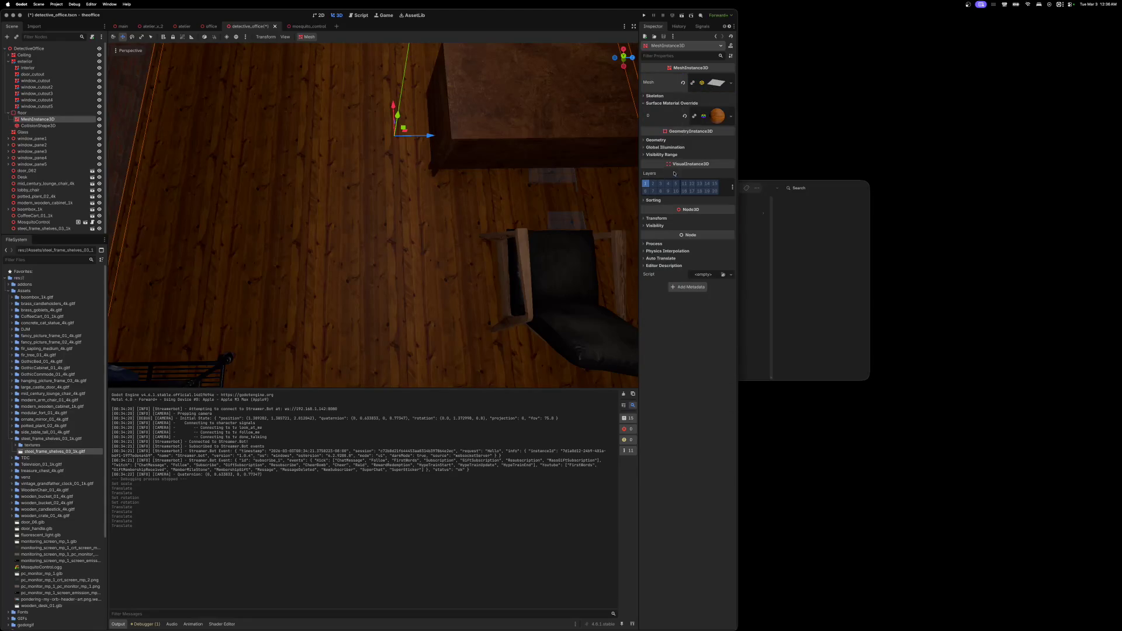
{"action": "left_click", "coordinate": [715, 83]}
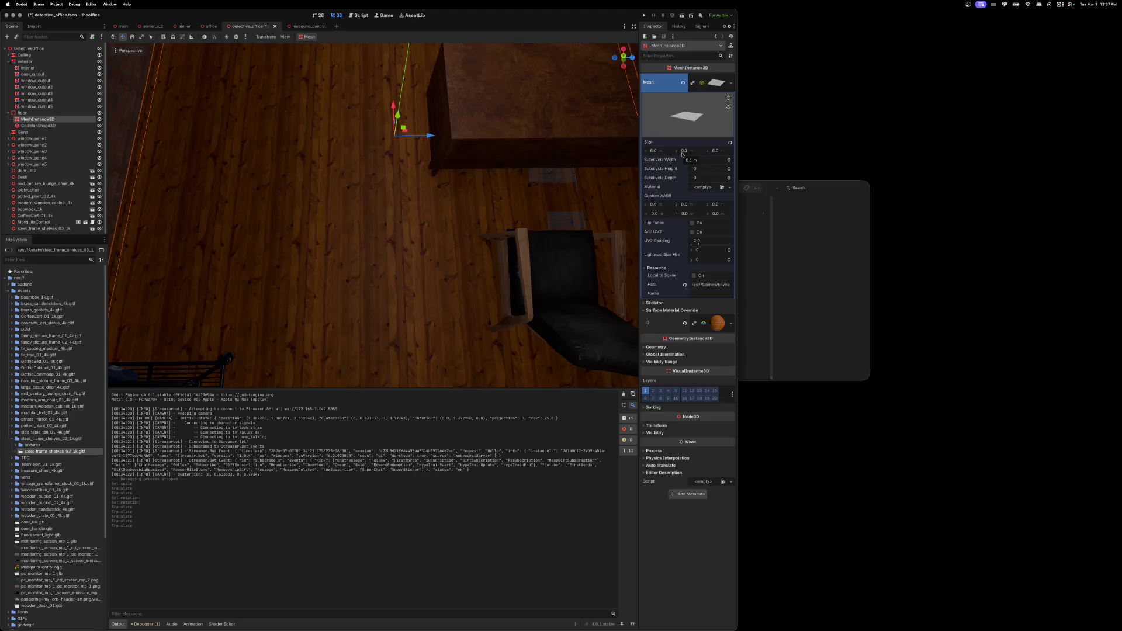
{"action": "scroll", "coordinate": [208, 132], "scroll_direction": "down", "scroll_amount": 5}
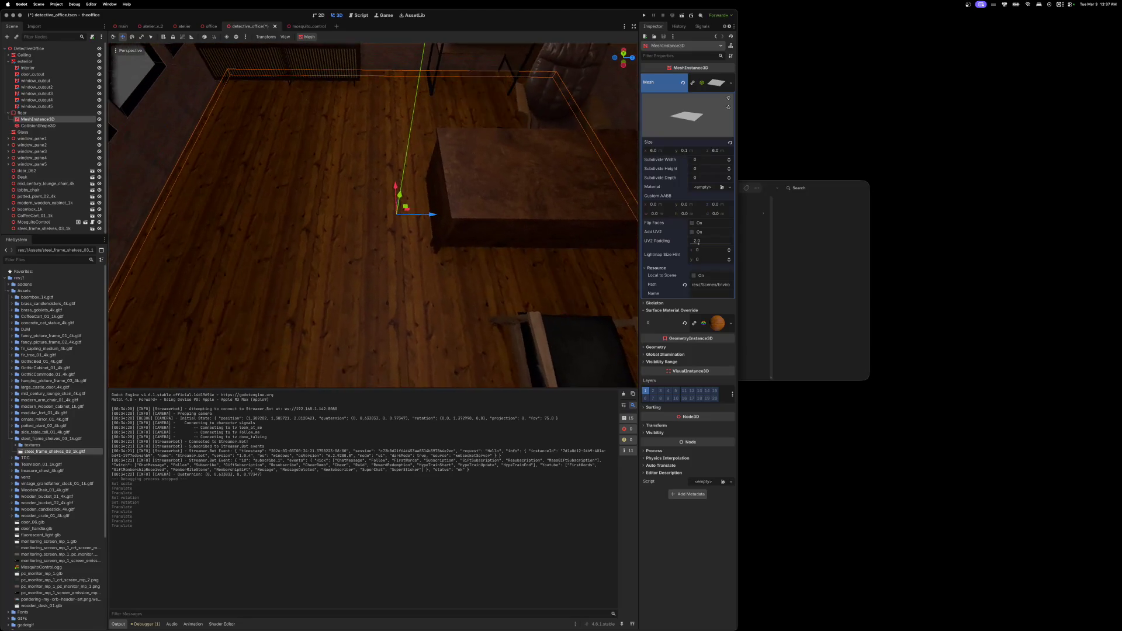
- Delete the floor's existing CollisionShape3D node
{"action": "left_click", "coordinate": [53, 126]}
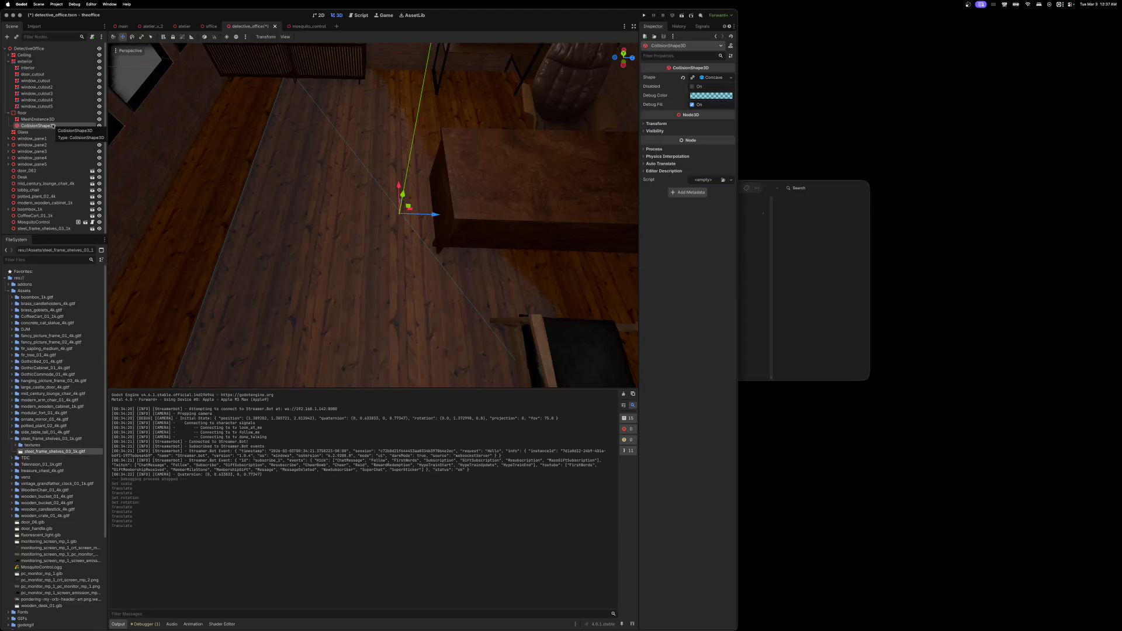
{"action": "right_click", "coordinate": [52, 125]}
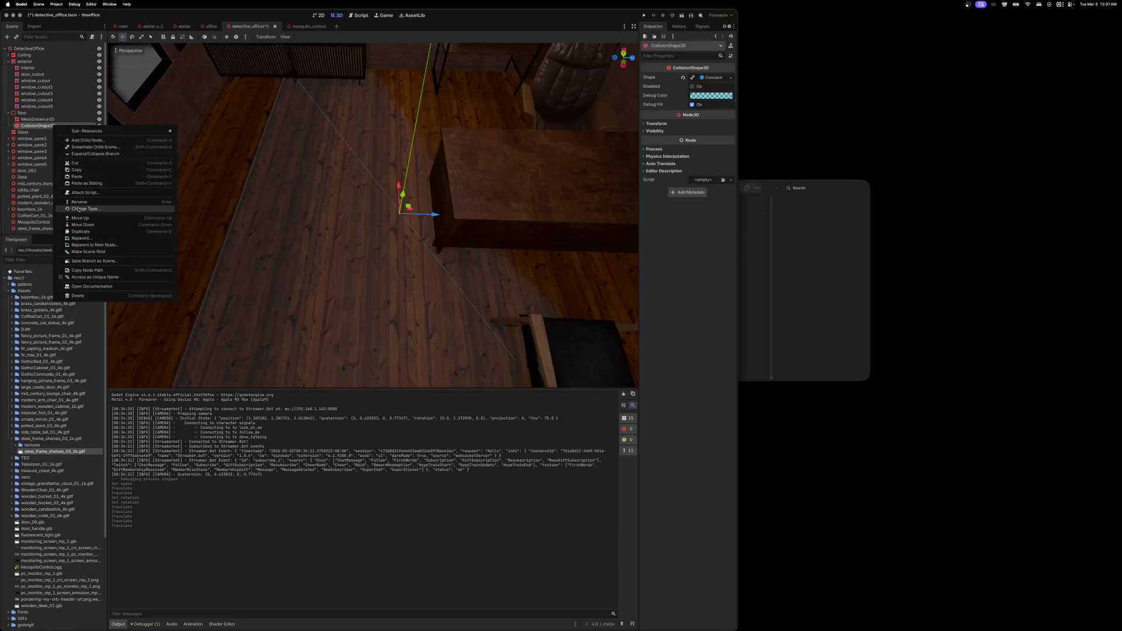
{"action": "left_click", "coordinate": [82, 296]}
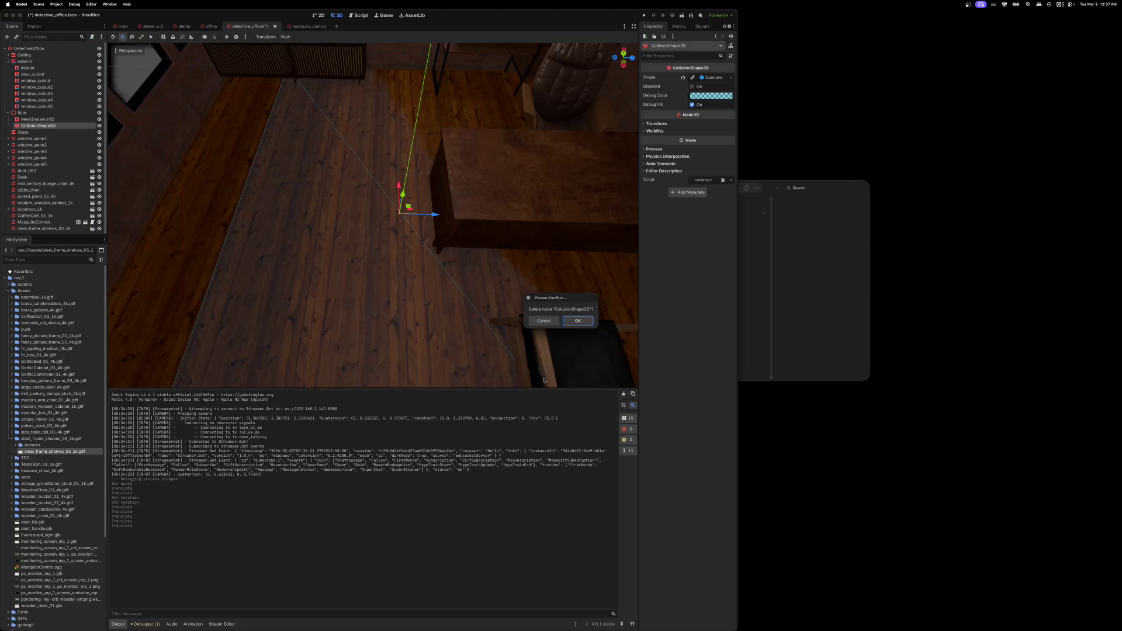
{"action": "left_click", "coordinate": [580, 323]}
- Create a Trimesh collision shape from the floor mesh, then collapse the floor node
{"action": "left_click", "coordinate": [24, 112]}
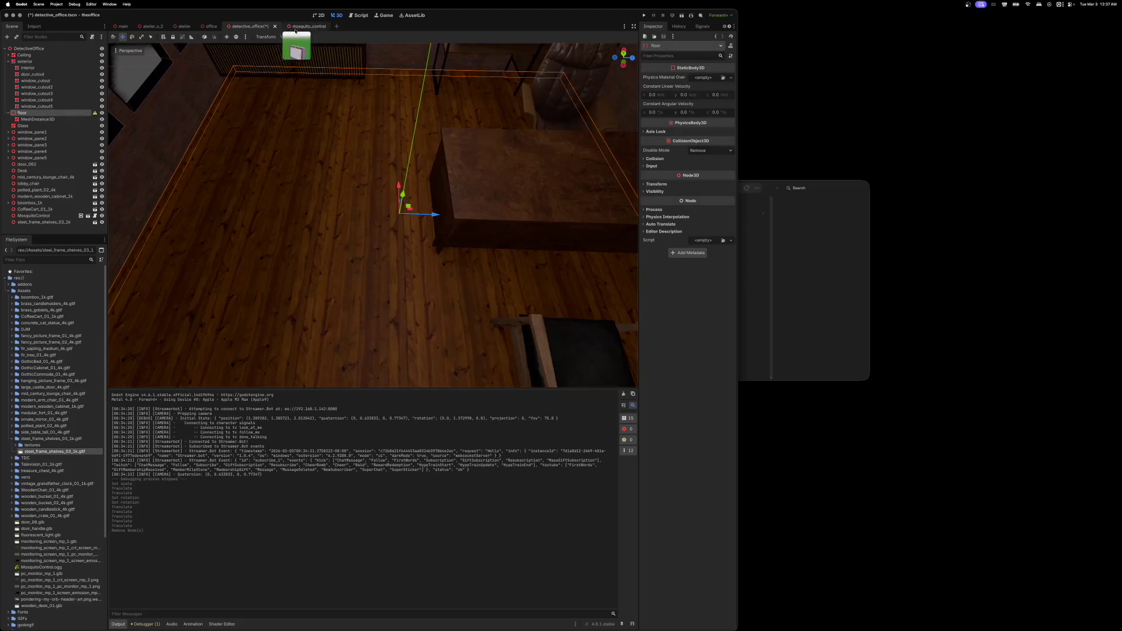
{"action": "left_click", "coordinate": [38, 119]}
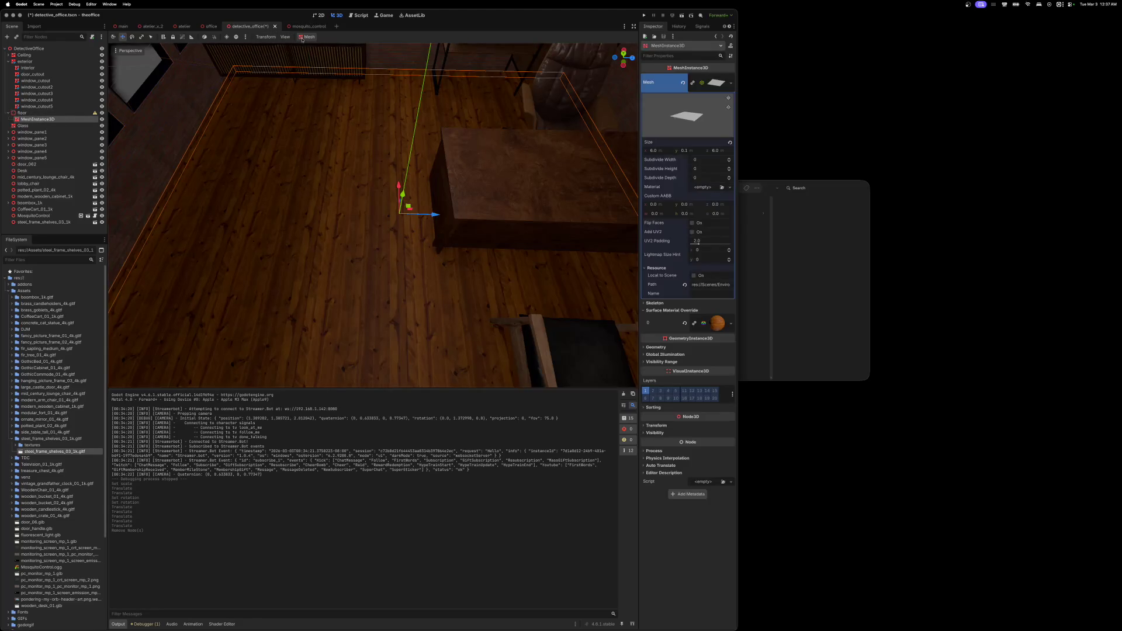
{"action": "left_click", "coordinate": [303, 38]}
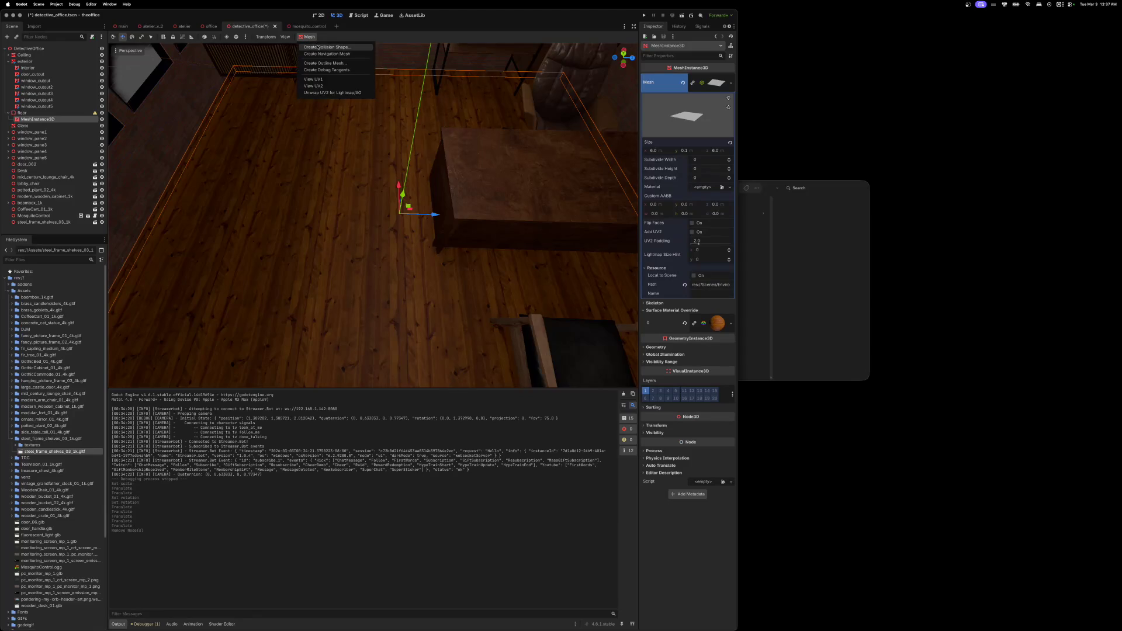
{"action": "left_click", "coordinate": [317, 46]}
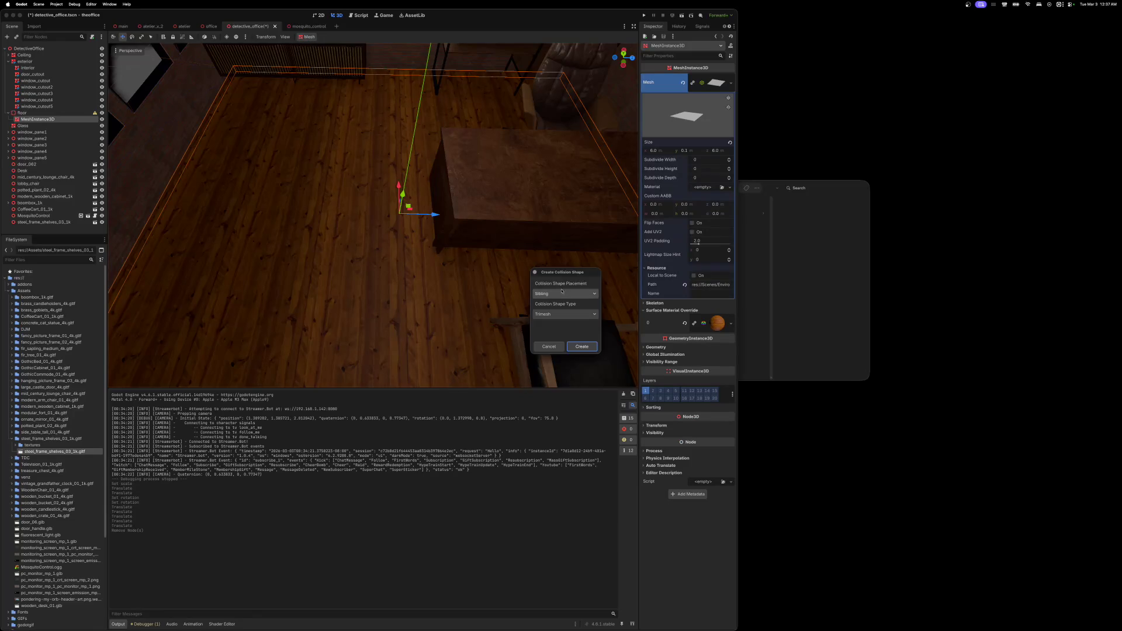
{"action": "left_click", "coordinate": [595, 316]}
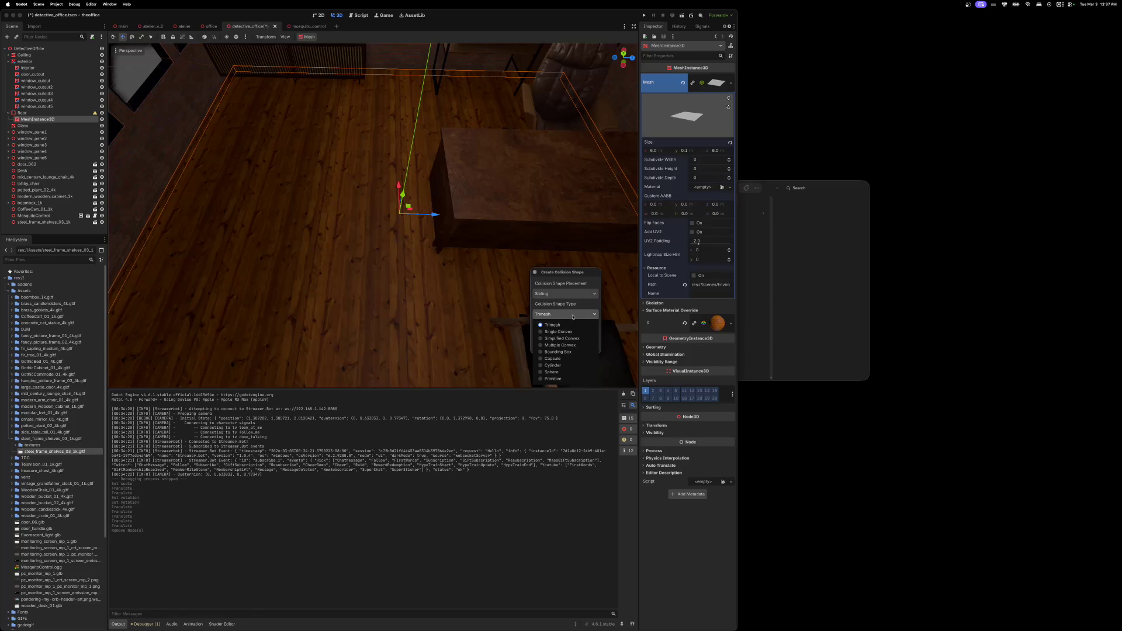
{"action": "left_click", "coordinate": [552, 325]}
{"action": "left_click", "coordinate": [578, 347]}
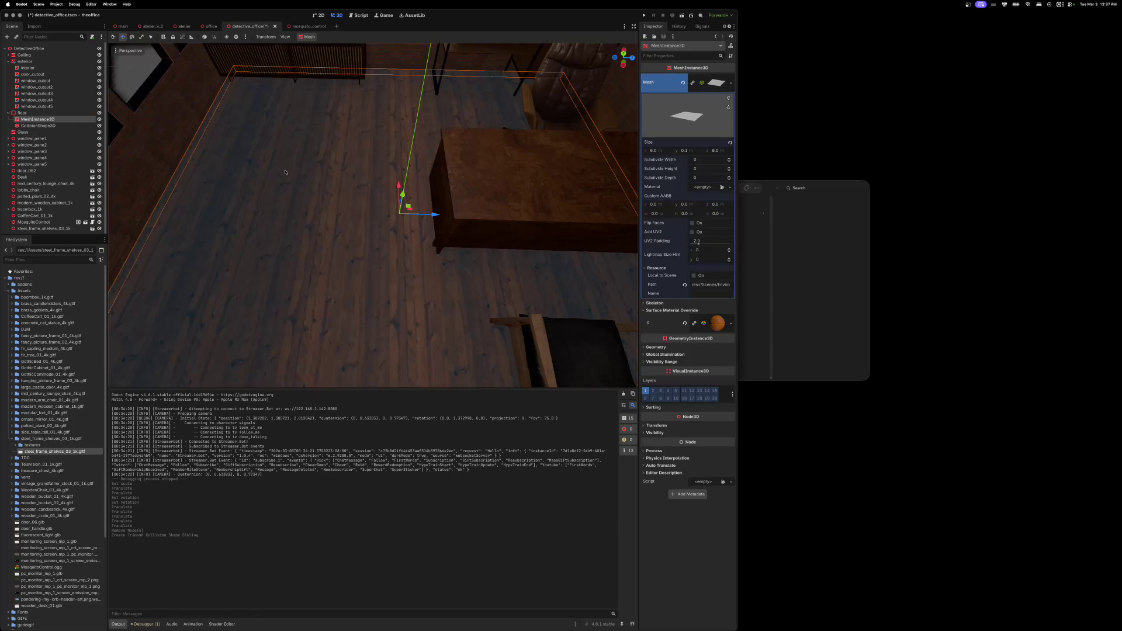
{"action": "left_click", "coordinate": [44, 115]}
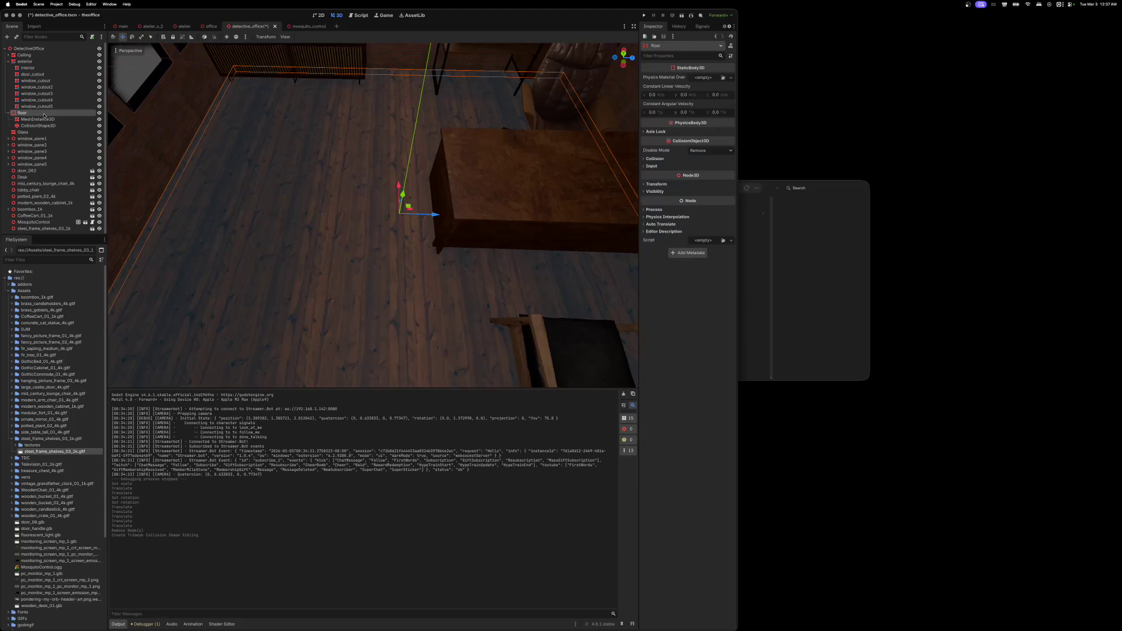
{"action": "left_click", "coordinate": [8, 113]}
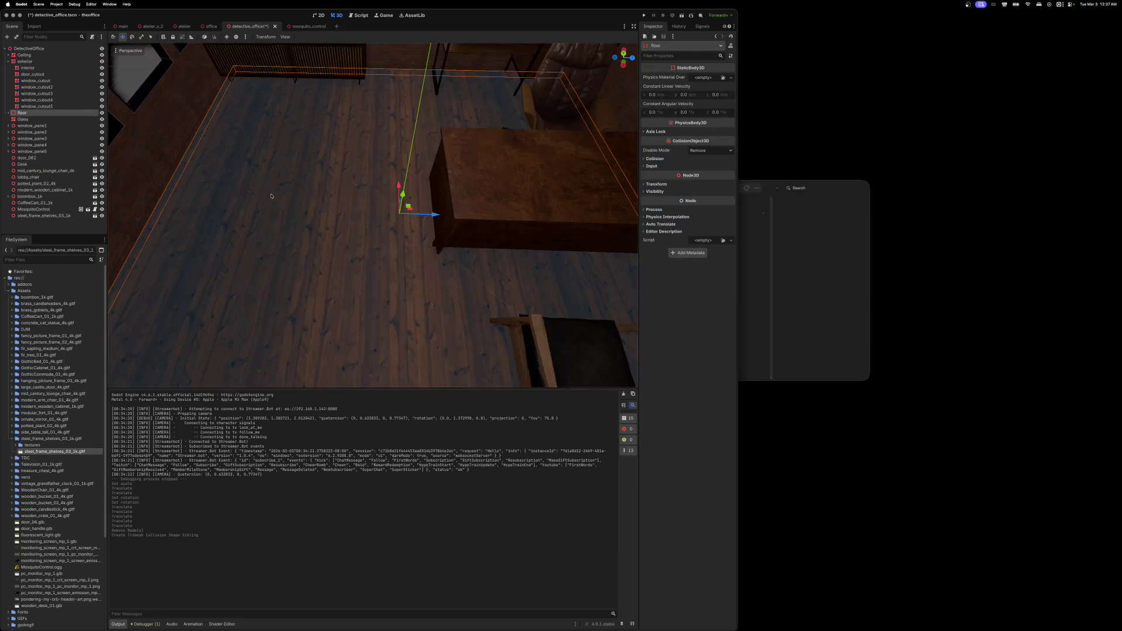
{"action": "scroll", "coordinate": [271, 196], "scroll_direction": "left", "scroll_amount": 10}
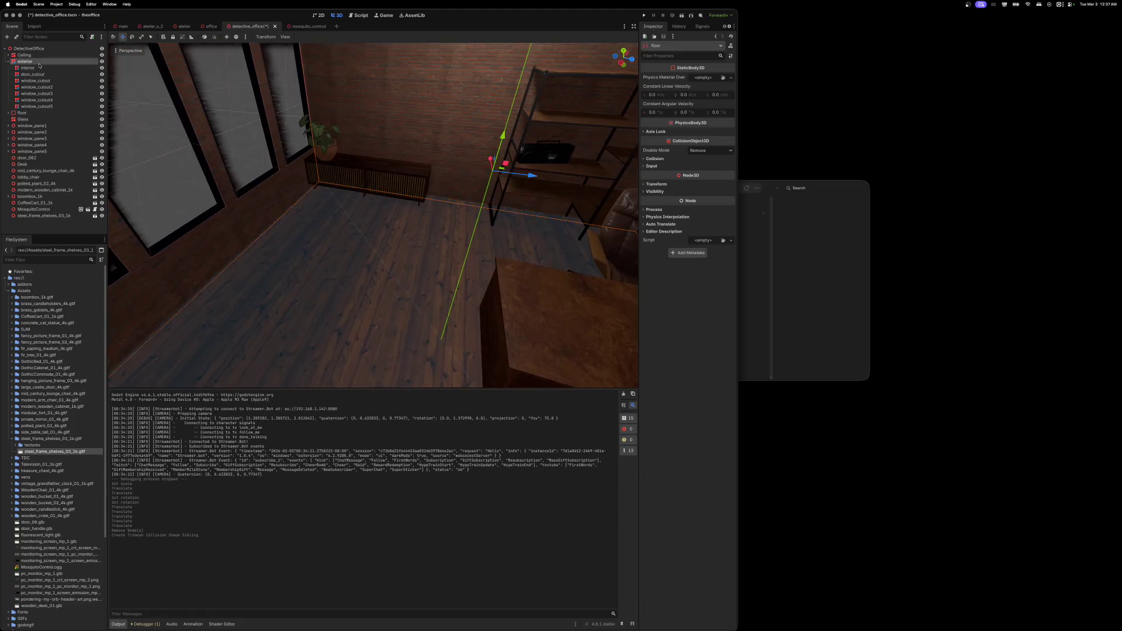
- Collapse the exterior node, turn the view toward the desk, and bring the Finder downloads window forward
{"action": "left_click", "coordinate": [38, 63]}
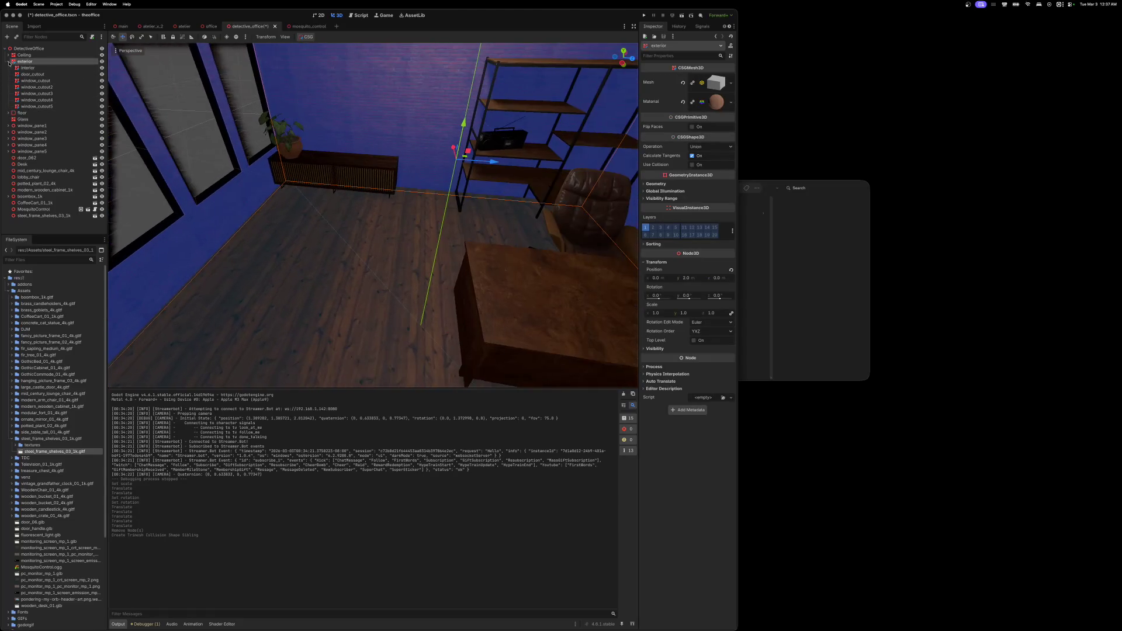
{"action": "left_click", "coordinate": [8, 61]}
{"action": "scroll", "coordinate": [373, 214], "scroll_direction": "left", "scroll_amount": 10}
{"action": "scroll", "coordinate": [373, 215], "scroll_direction": "left", "scroll_amount": 10}
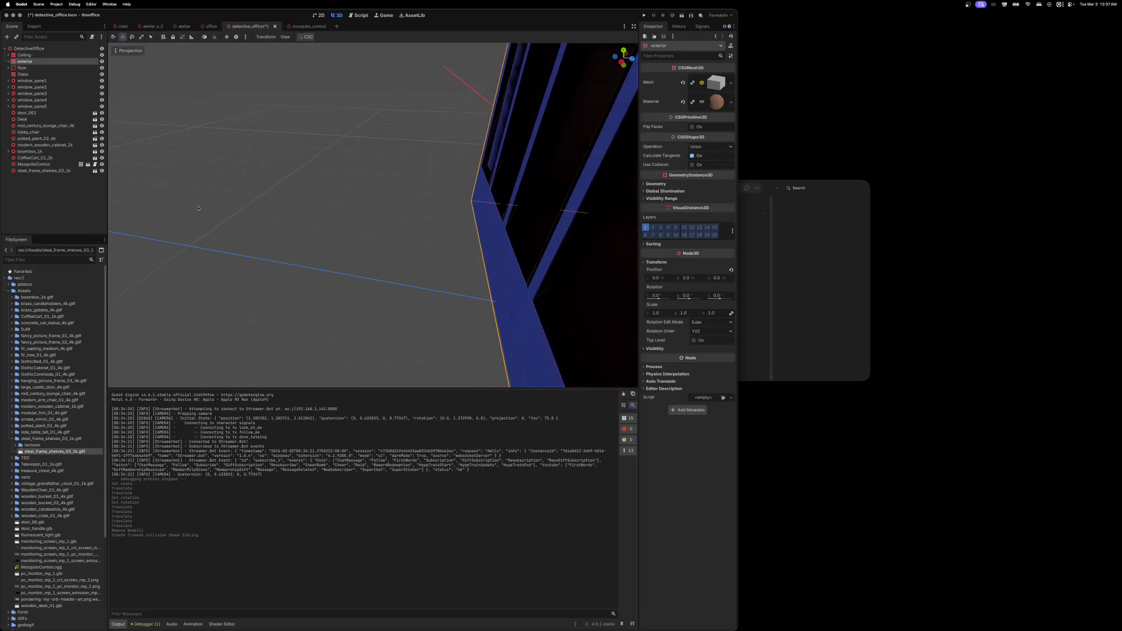
{"action": "key", "text": "Escape"}
{"action": "scroll", "coordinate": [373, 214], "scroll_direction": "left", "scroll_amount": 10}
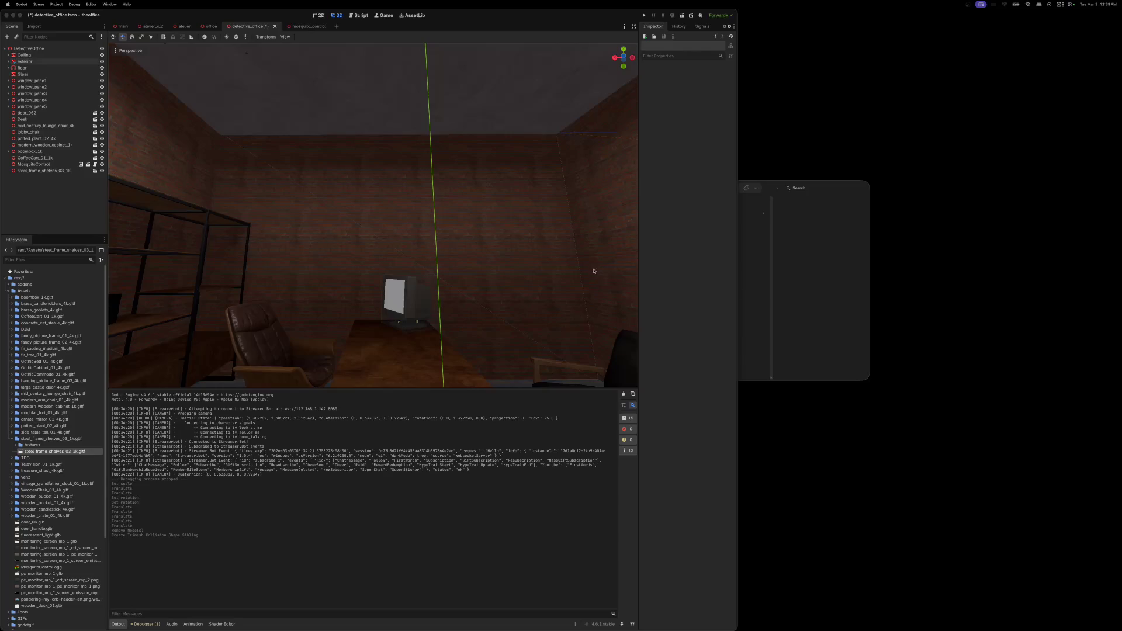
{"action": "left_click_drag", "start_coordinate": [505, 223], "coordinate": [462, 251]}
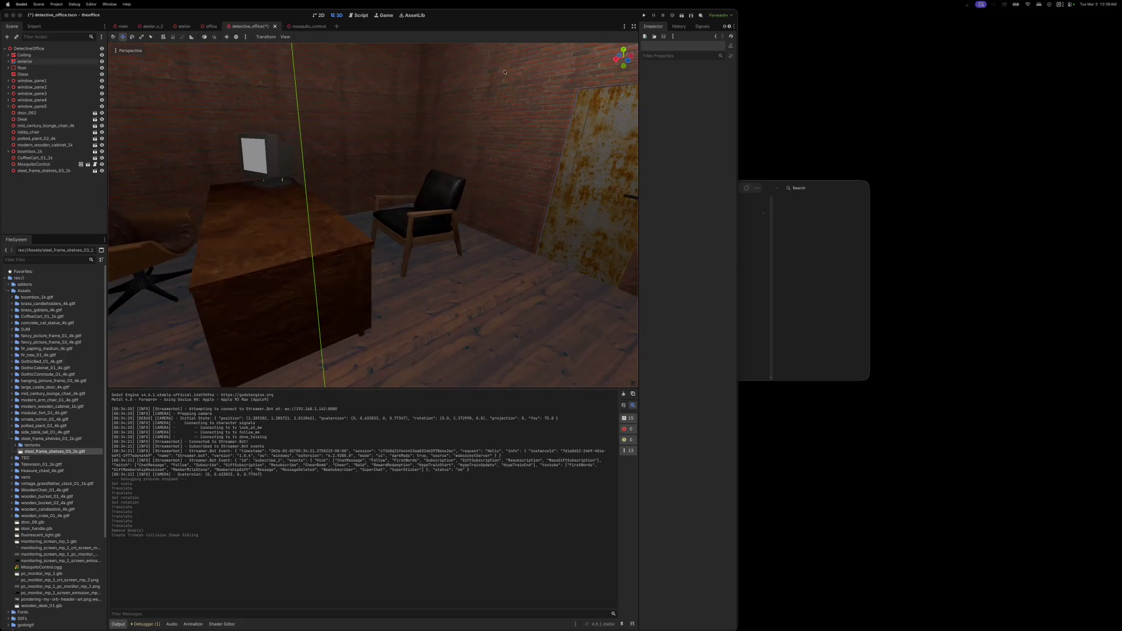
{"action": "left_click", "coordinate": [812, 292]}
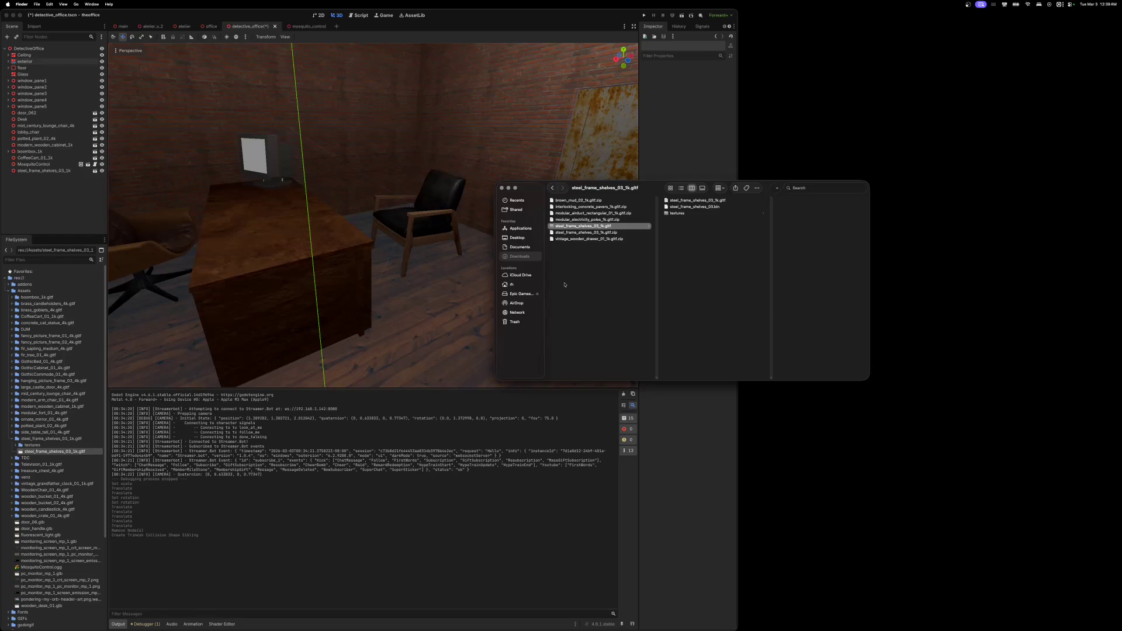
- Delete the steel frame shelves folder and zip, then unzip brass_diya_lantern and import it into Assets
{"action": "key", "text": "super+BackSpace"}
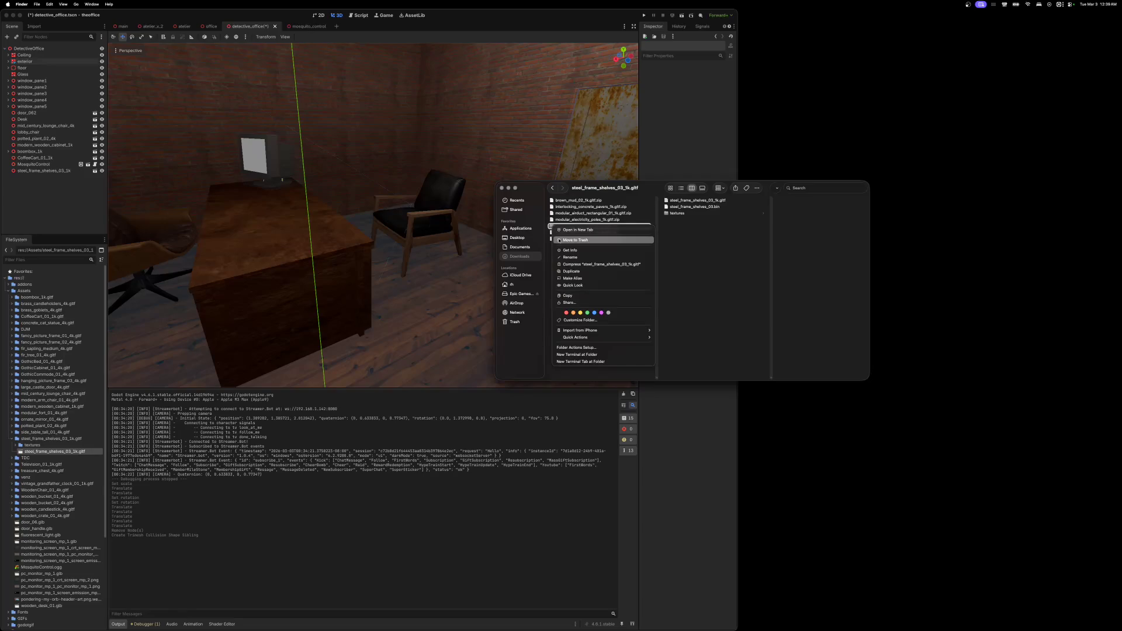
{"action": "key", "text": "super+BackSpace"}
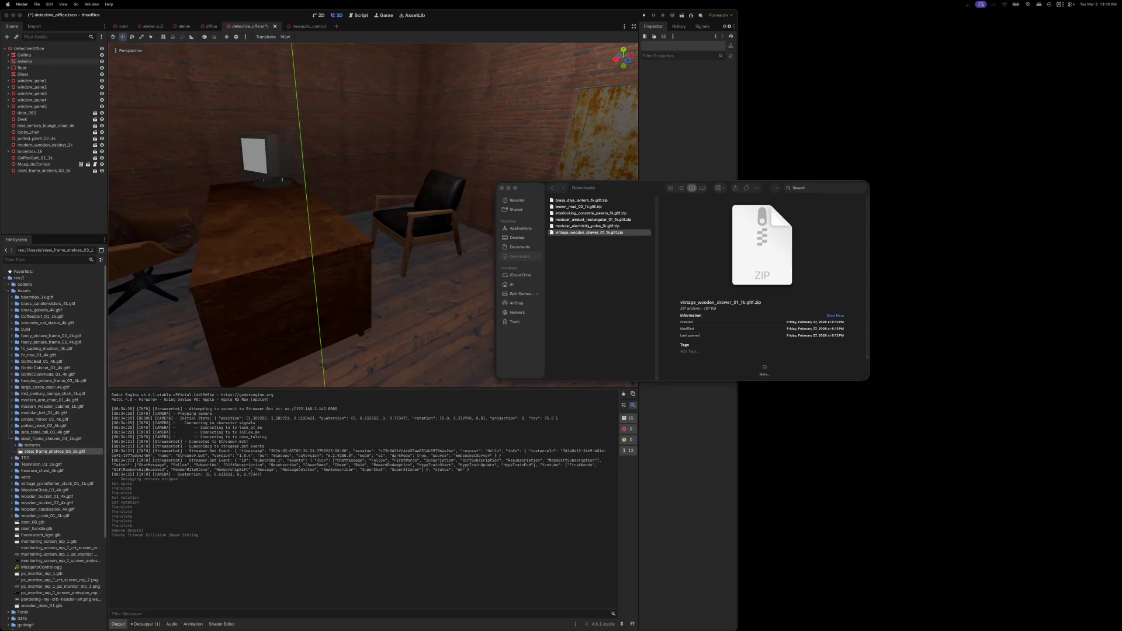
{"action": "left_click", "coordinate": [713, 312]}
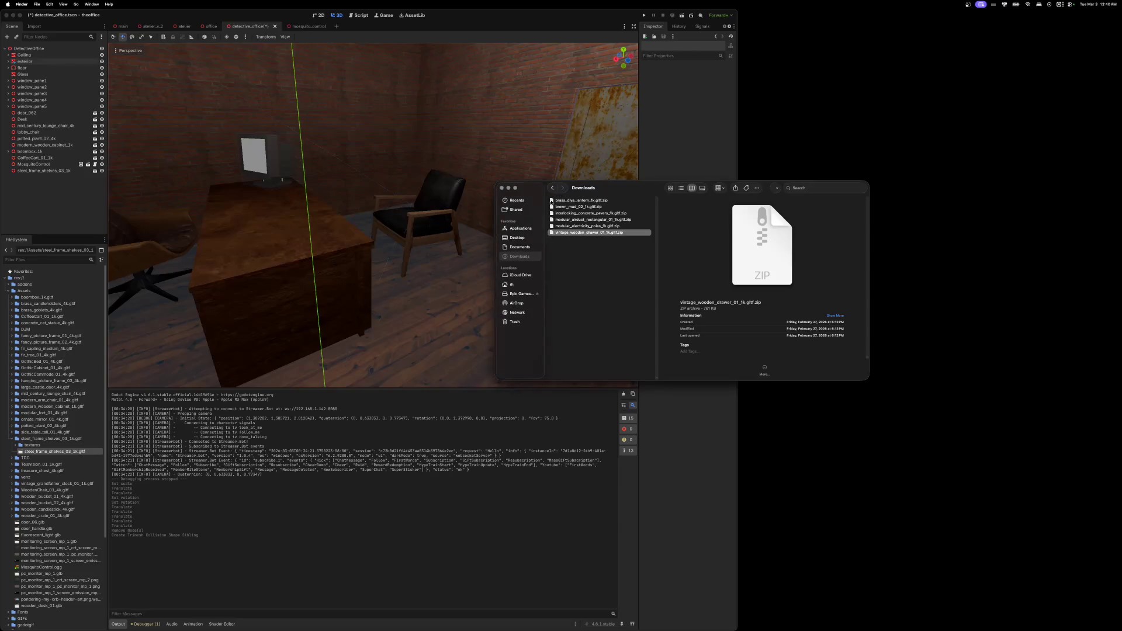
{"action": "left_click", "coordinate": [551, 200]}
{"action": "left_click_drag", "start_coordinate": [627, 188], "coordinate": [845, 174]}
{"action": "double_click", "coordinate": [845, 185]}
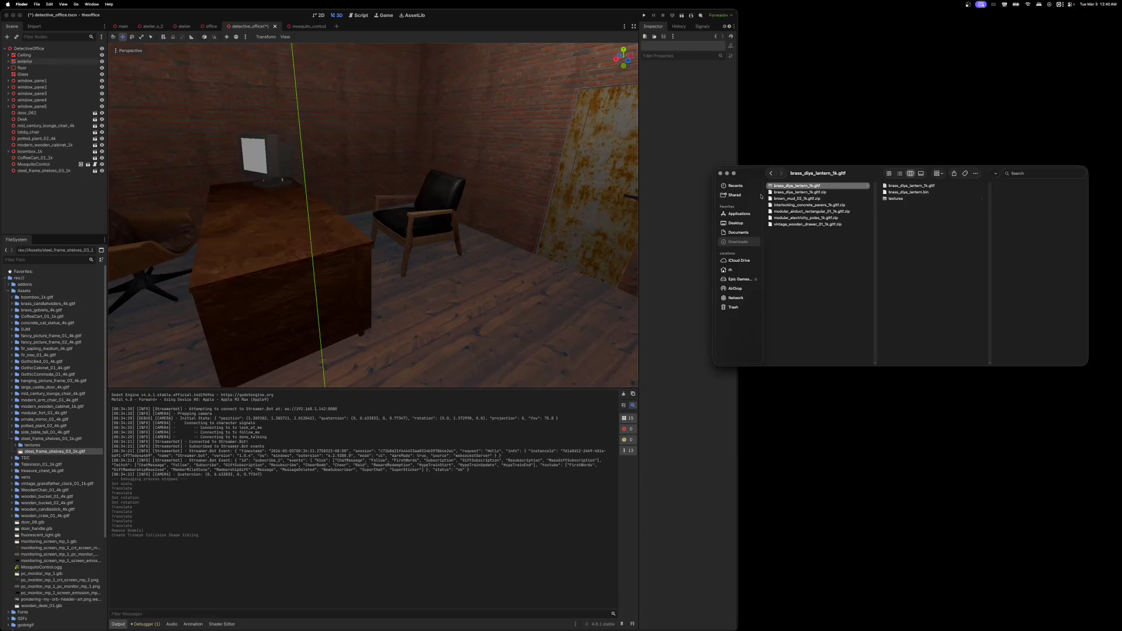
{"action": "mouse_move", "coordinate": [770, 186]}
{"action": "left_mouse_down"}
{"action": "mouse_move", "coordinate": [704, 219]}
{"action": "mouse_move", "coordinate": [193, 330]}
{"action": "mouse_move", "coordinate": [89, 325]}
{"action": "mouse_move", "coordinate": [28, 292]}
{"action": "left_mouse_up"}
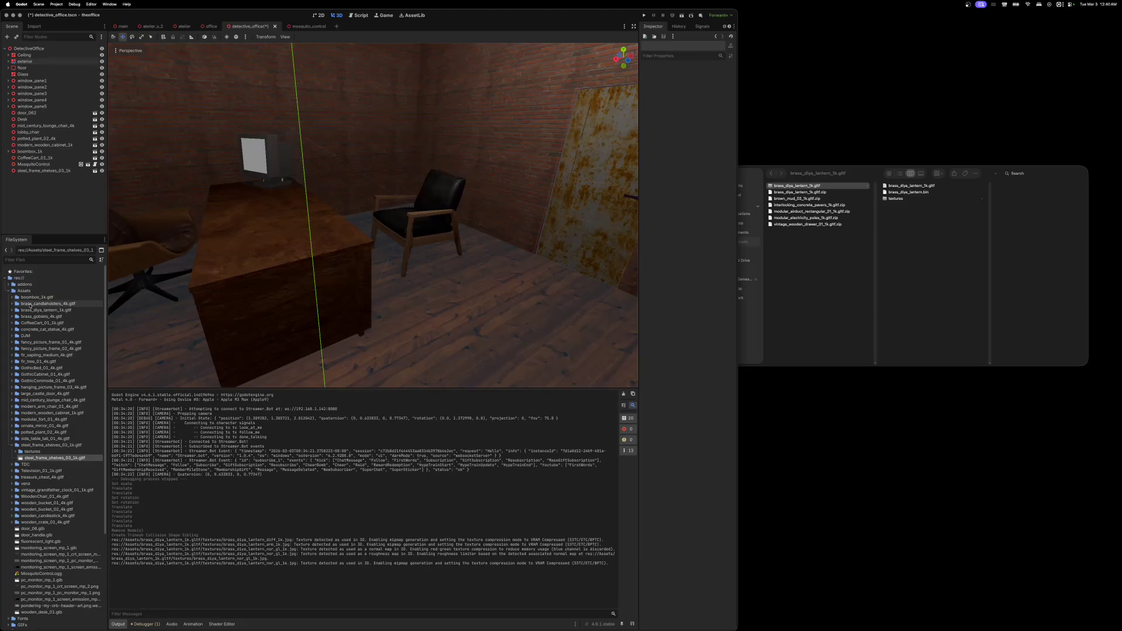
- Move the brass_diya_lantern folder and zip to the Trash
{"action": "left_click", "coordinate": [852, 177]}
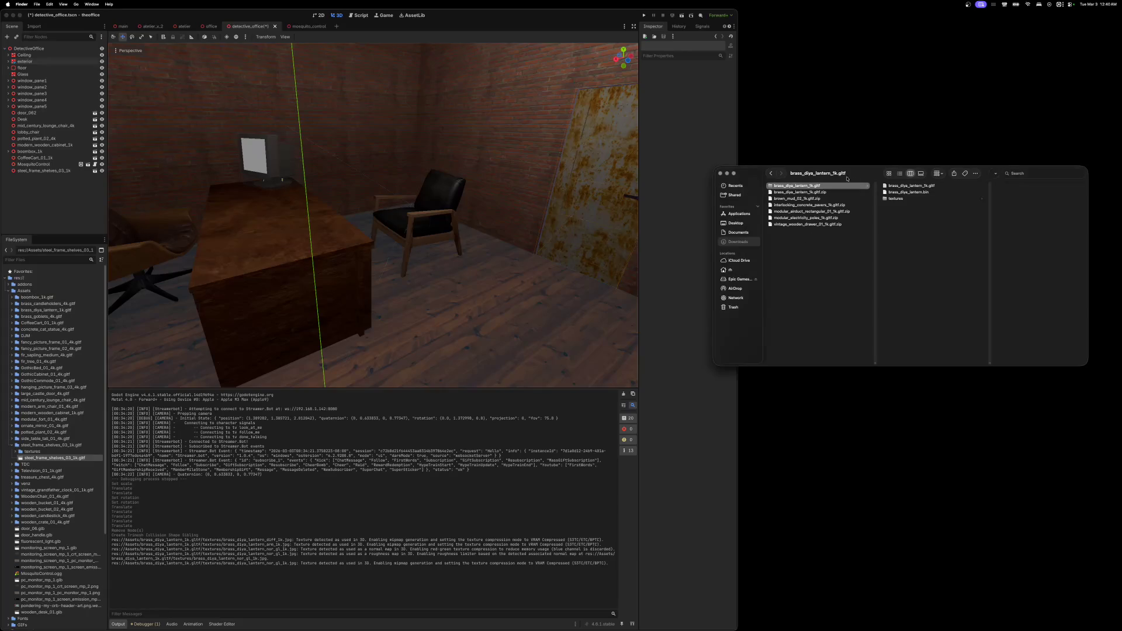
{"action": "left_click", "coordinate": [817, 193], "text": "shift"}
{"action": "right_click", "coordinate": [817, 192]}
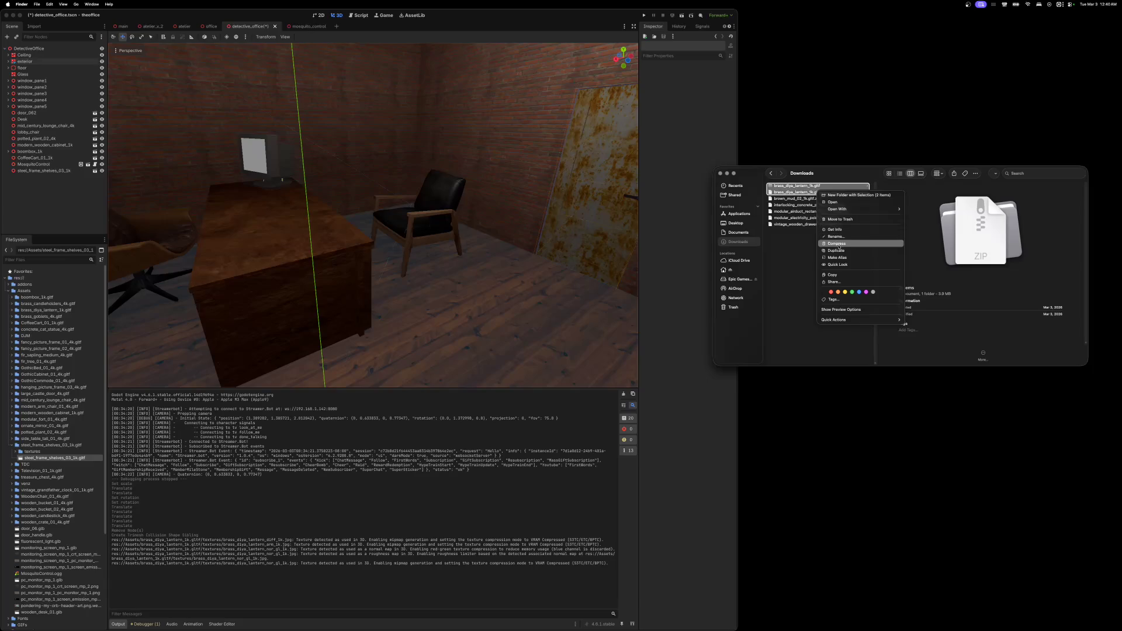
{"action": "left_click", "coordinate": [836, 219]}
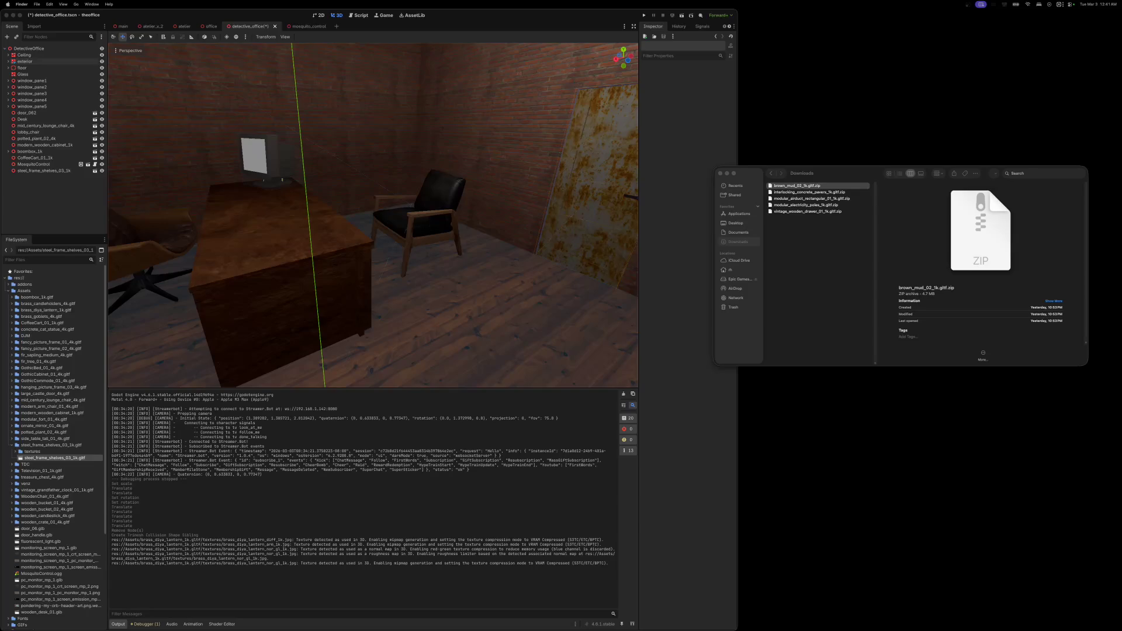
- Unzip vintage_wooden_drawer_01_1k and import its folder into Godot's Assets
{"action": "double_click", "coordinate": [774, 212]}
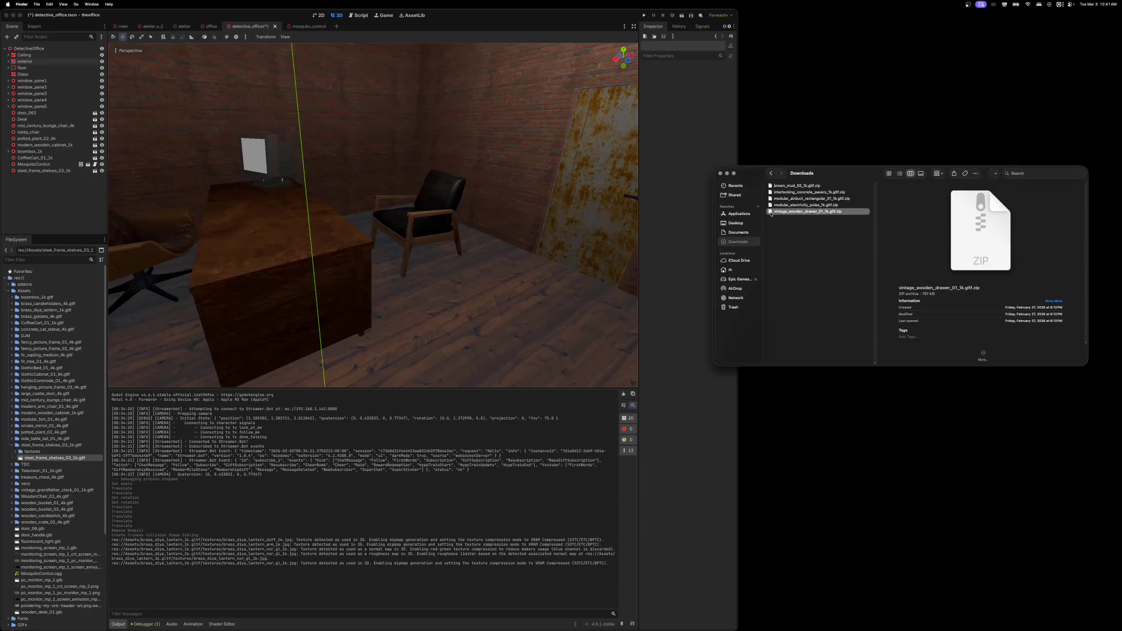
{"action": "left_click_drag", "start_coordinate": [771, 212], "coordinate": [26, 292]}
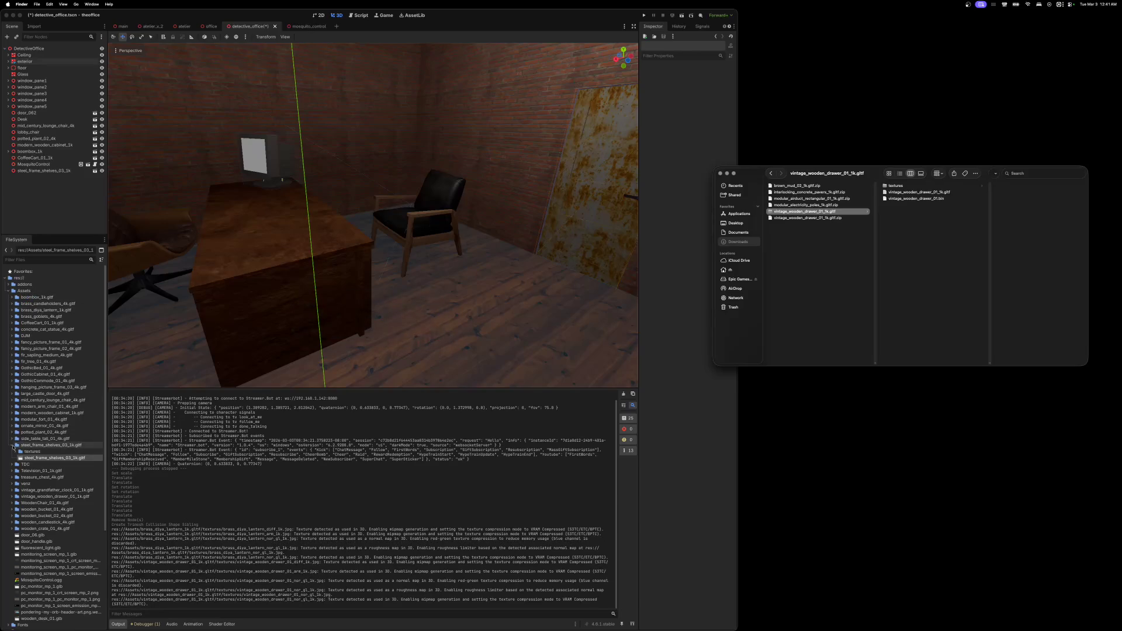
{"action": "left_click", "coordinate": [12, 445]}
{"action": "left_click", "coordinate": [12, 445]}
- Trash the drawer folder and zip, then extract the interlocking concrete pavers zip
{"action": "left_click", "coordinate": [813, 282]}
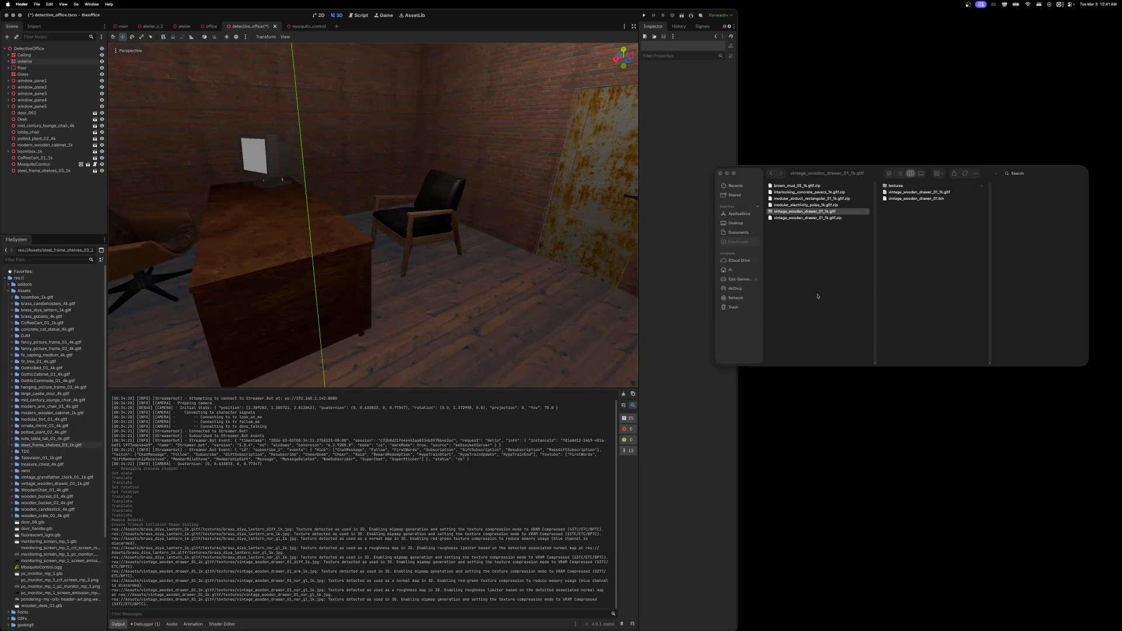
{"action": "left_click", "coordinate": [787, 219], "text": "shift"}
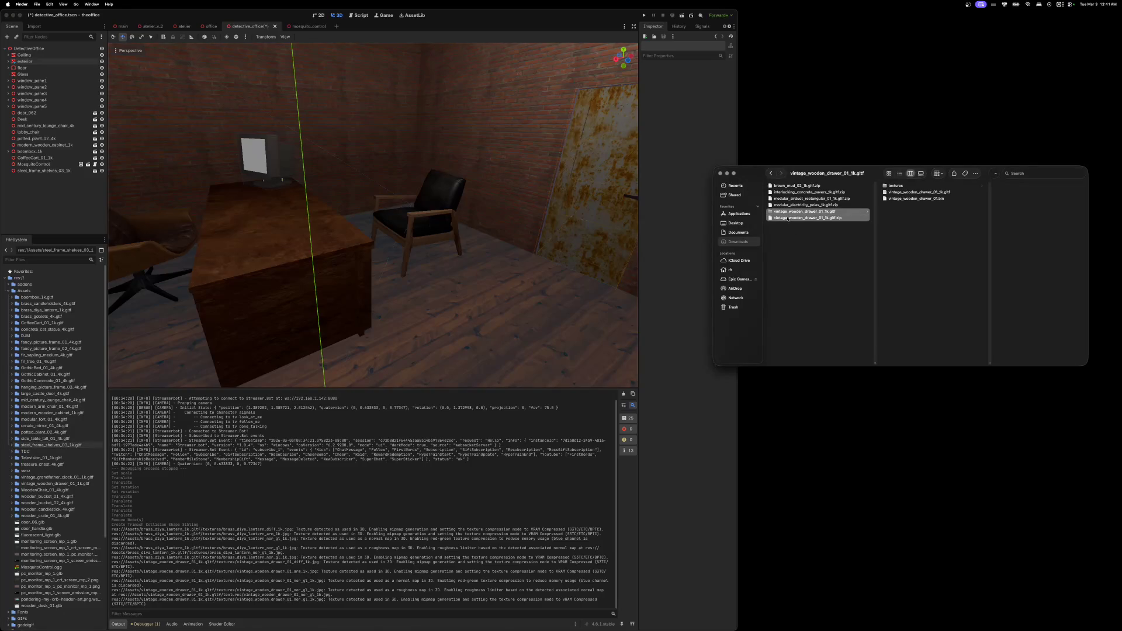
{"action": "right_click", "coordinate": [788, 218]}
{"action": "left_click", "coordinate": [802, 245]}
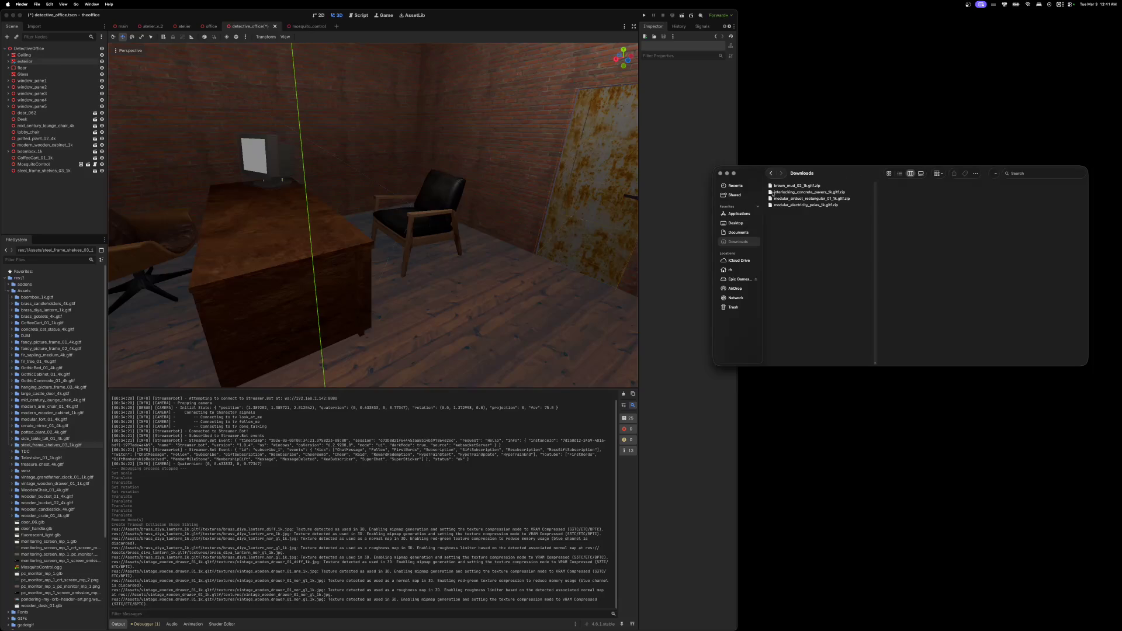
{"action": "double_click", "coordinate": [773, 193]}
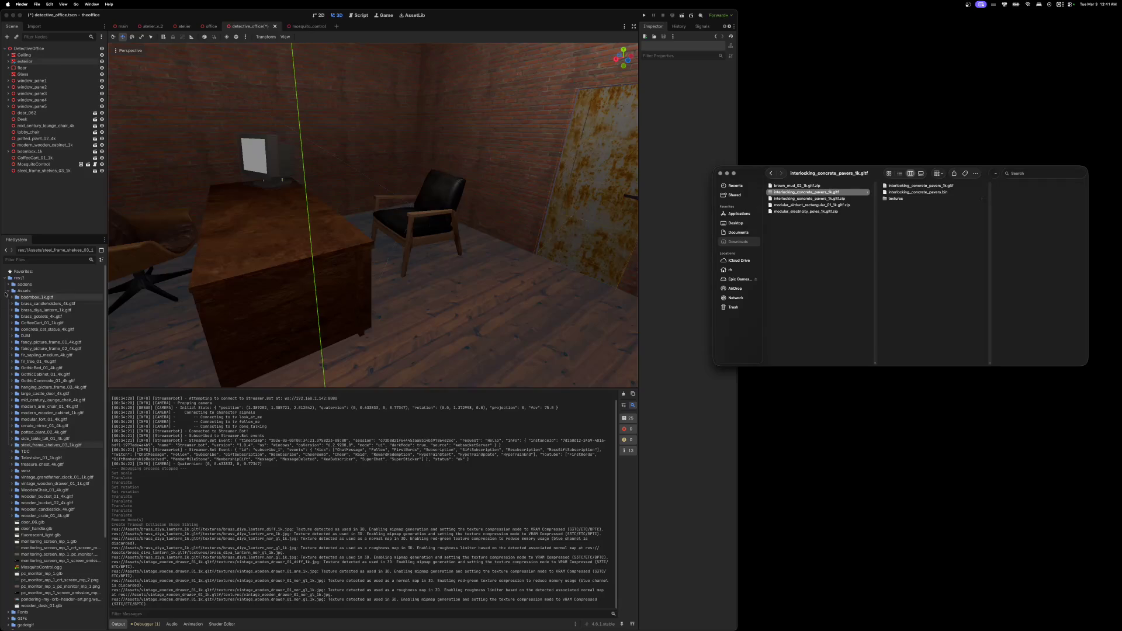
- Import the interlocking_concrete_pavers_1k folder into the Textures folder
{"action": "left_click", "coordinate": [8, 291]}
{"action": "left_click", "coordinate": [9, 343]}
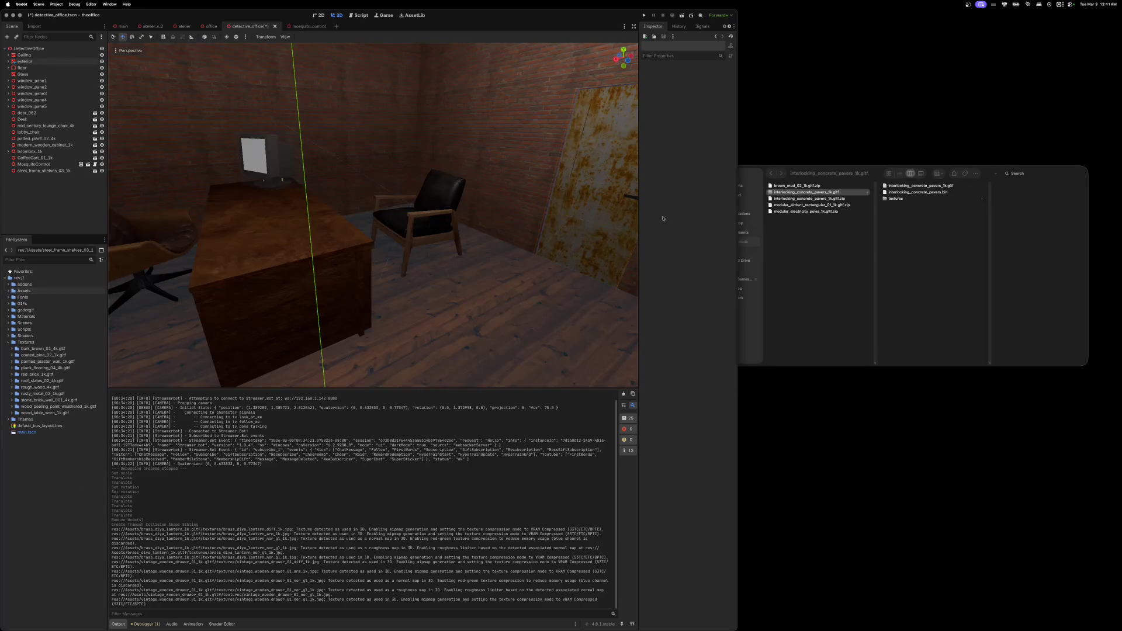
{"action": "mouse_move", "coordinate": [770, 193]}
{"action": "left_mouse_down"}
{"action": "mouse_move", "coordinate": [453, 354]}
{"action": "mouse_move", "coordinate": [57, 358]}
{"action": "mouse_move", "coordinate": [22, 346]}
{"action": "left_mouse_up"}
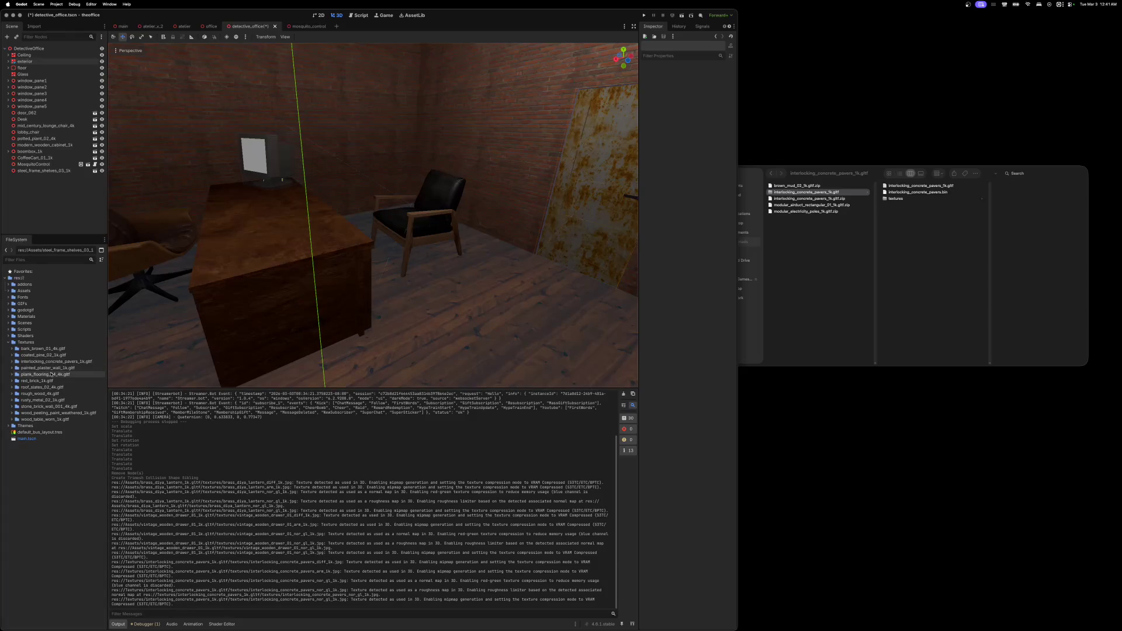
{"action": "left_click", "coordinate": [12, 361]}
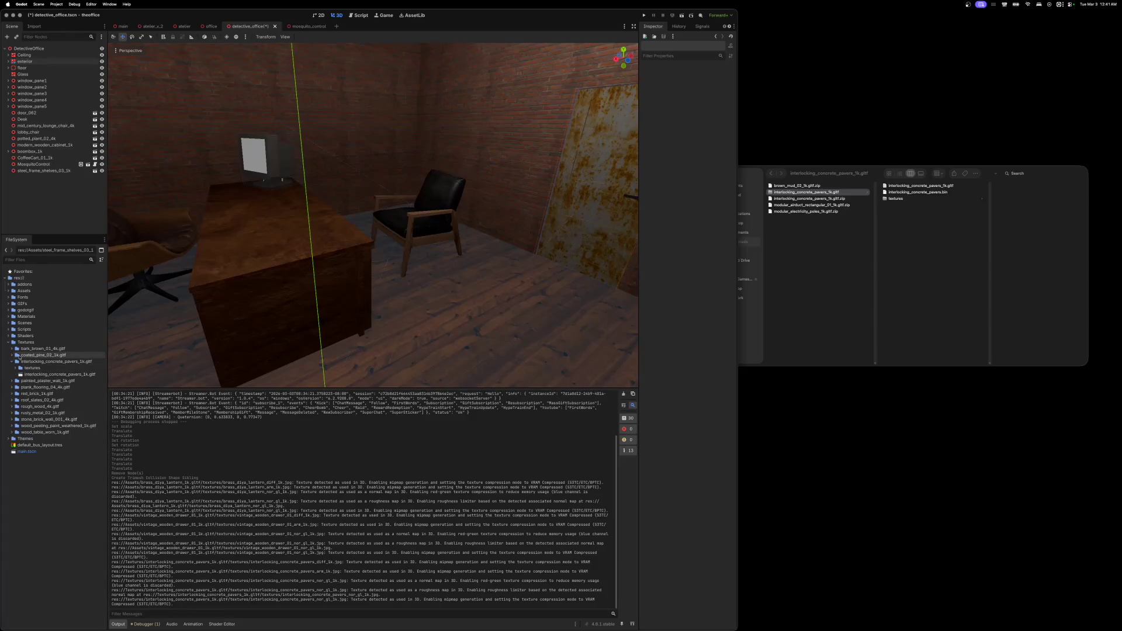
- Extract the pavers model's materials into res://Materials and close the import settings
{"action": "double_click", "coordinate": [21, 374]}
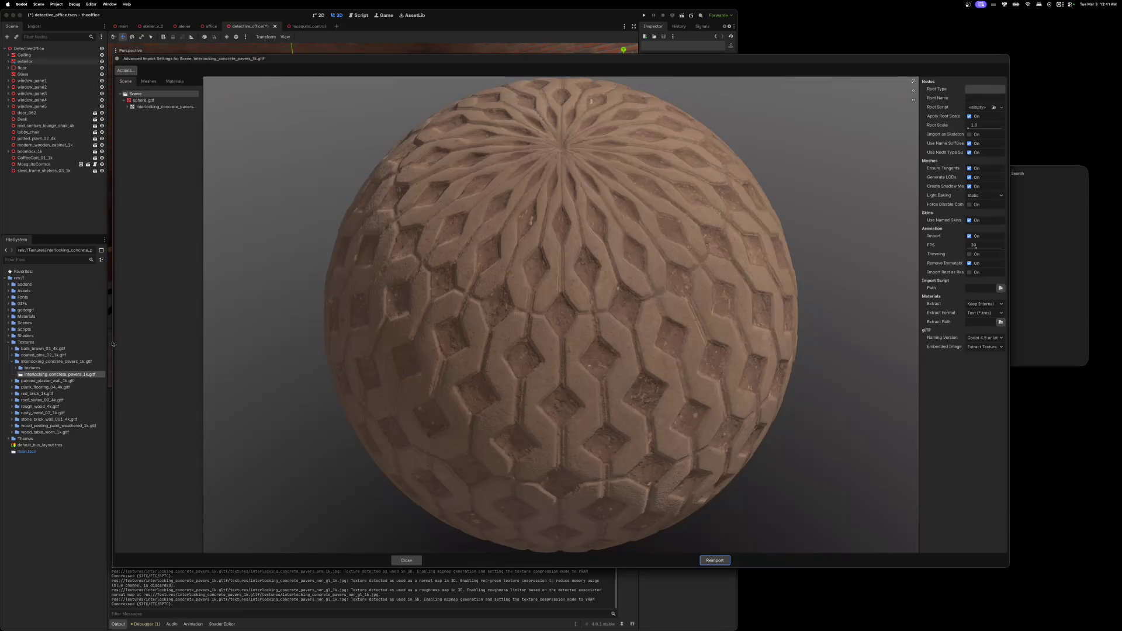
{"action": "left_click", "coordinate": [126, 70]}
{"action": "left_click", "coordinate": [136, 81]}
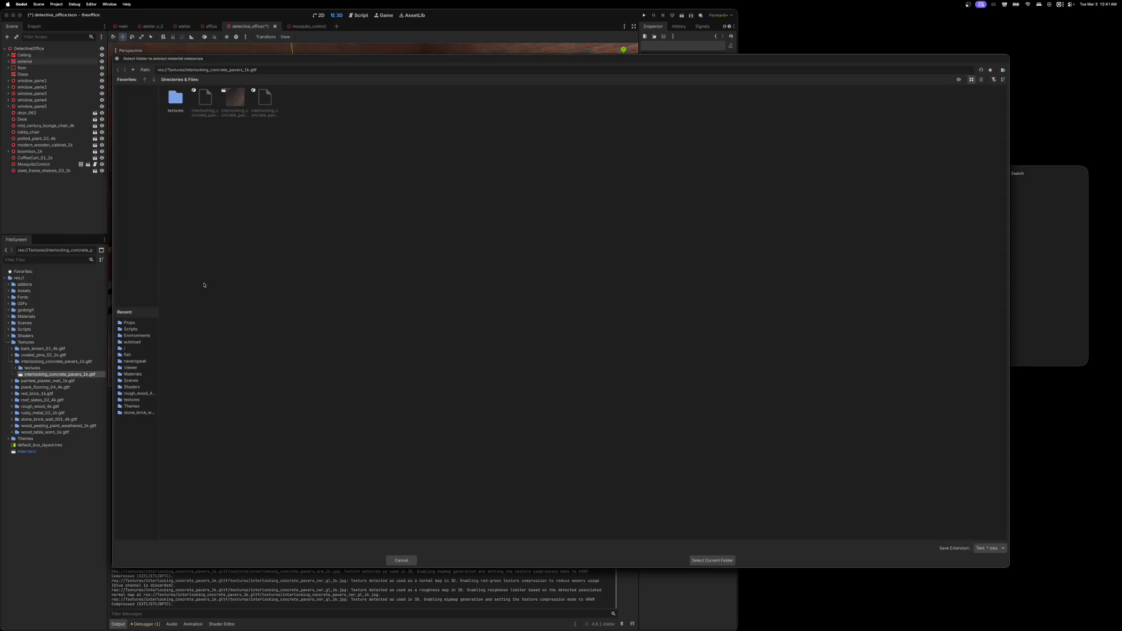
{"action": "left_click", "coordinate": [135, 374]}
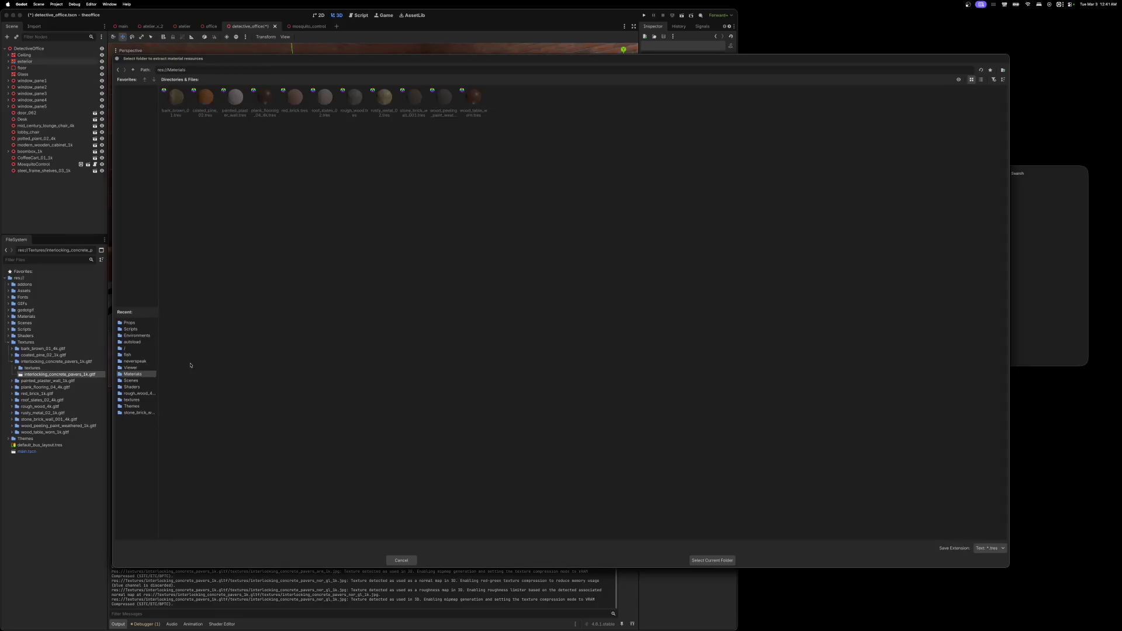
{"action": "left_click", "coordinate": [703, 561]}
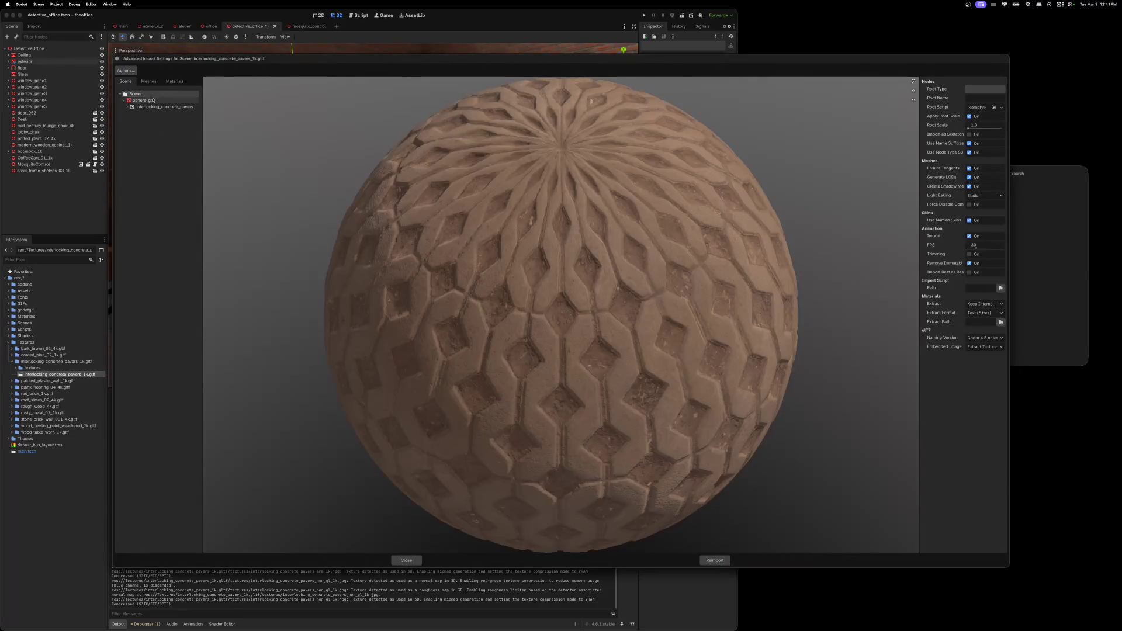
{"action": "left_click", "coordinate": [117, 59]}
{"action": "left_click", "coordinate": [776, 194]}
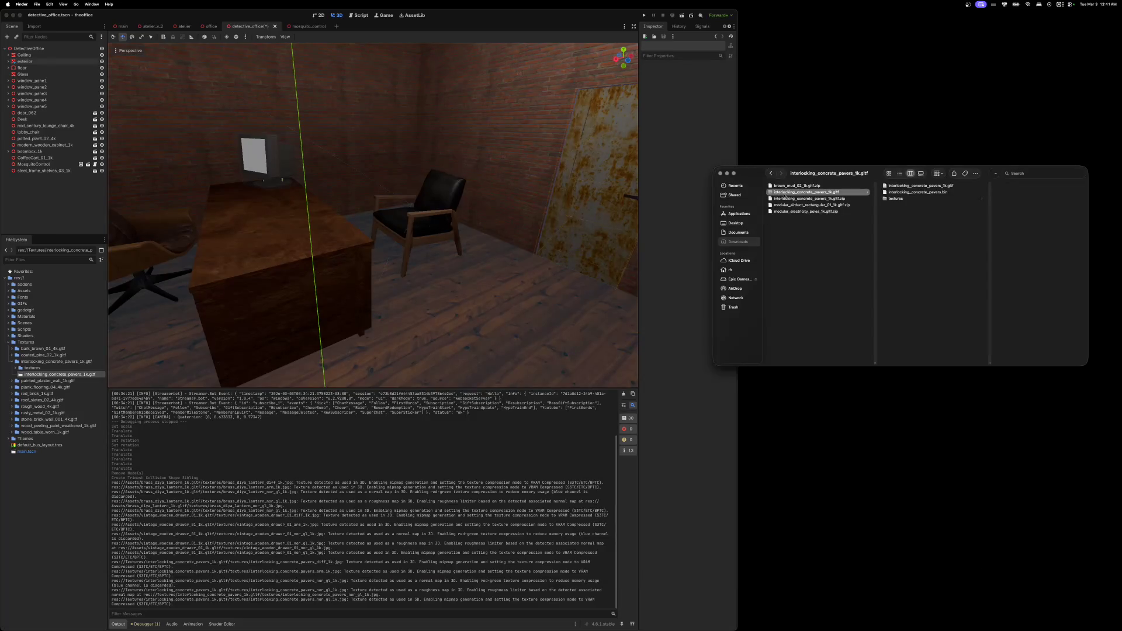
- Move the pavers folder and its zip from Downloads to the Trash
{"action": "left_click", "coordinate": [795, 236]}
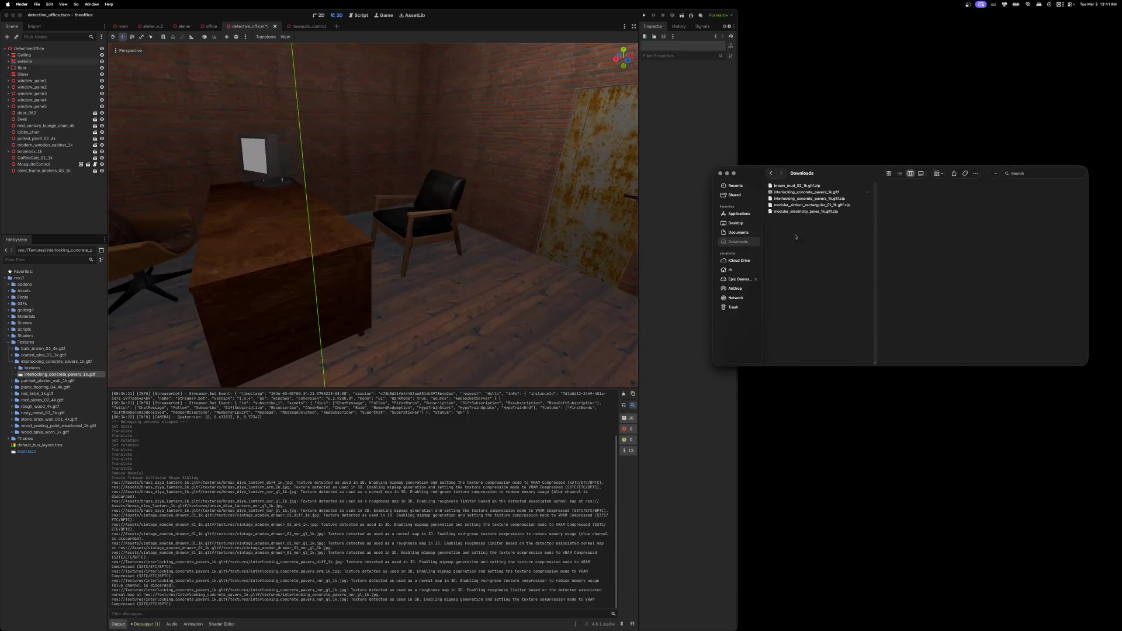
{"action": "left_click", "coordinate": [774, 192]}
{"action": "left_click", "coordinate": [775, 198], "text": "shift"}
{"action": "right_click", "coordinate": [774, 196]}
{"action": "left_click", "coordinate": [796, 227]}
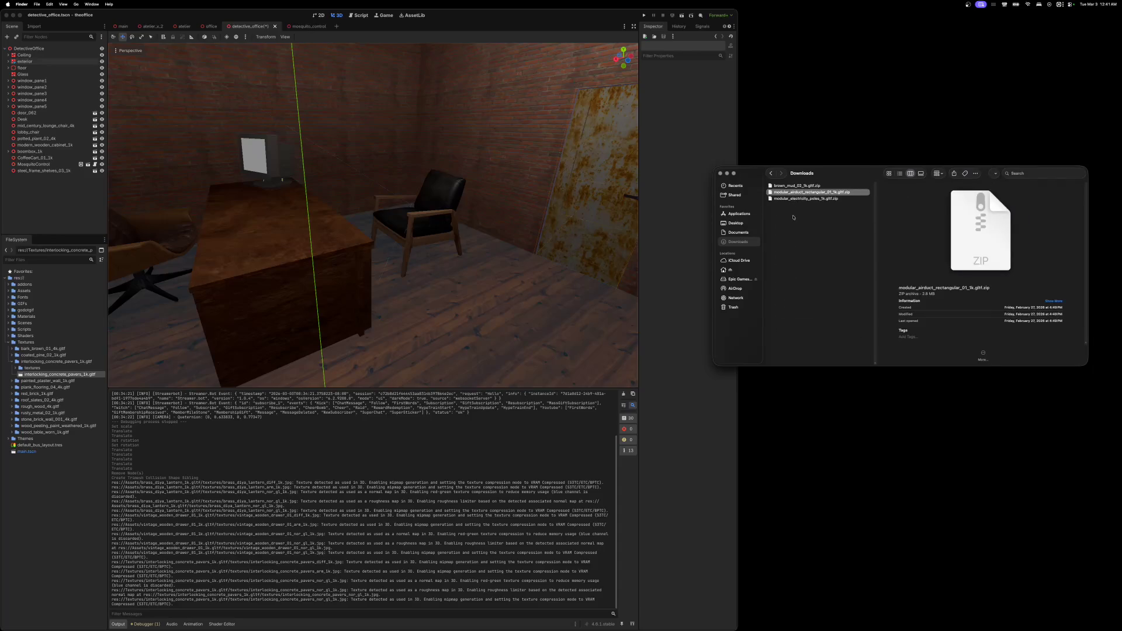
- Unzip brown_mud_02_1k and copy its folder into the project's Textures folder
{"action": "double_click", "coordinate": [770, 186]}
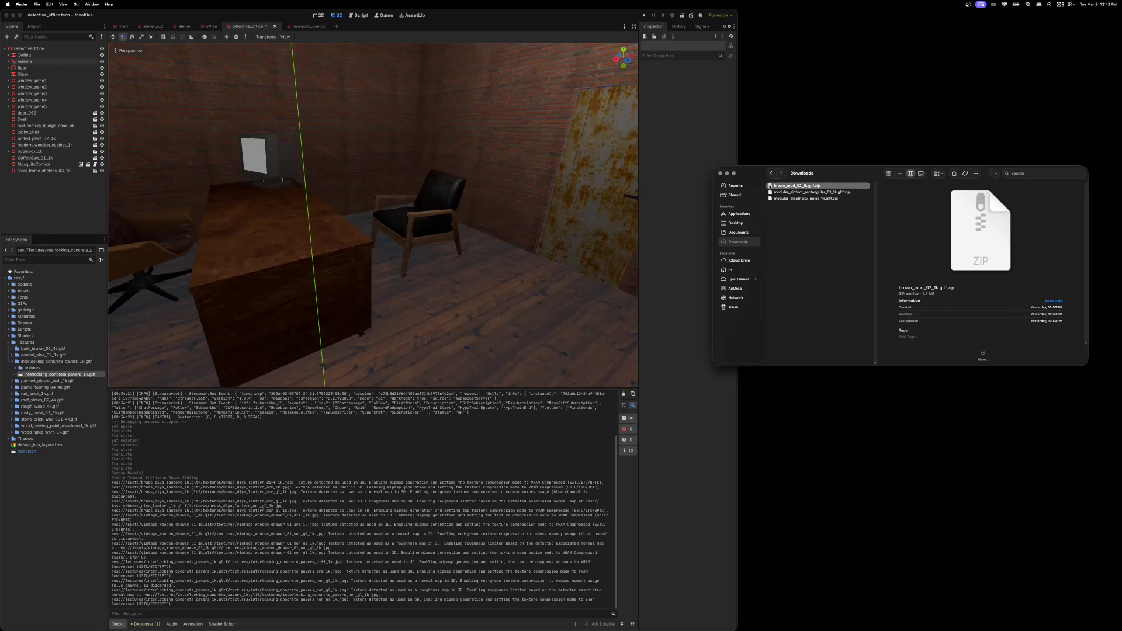
{"action": "mouse_move", "coordinate": [770, 186]}
{"action": "left_mouse_down"}
{"action": "mouse_move", "coordinate": [700, 246]}
{"action": "mouse_move", "coordinate": [31, 343]}
{"action": "left_mouse_up"}
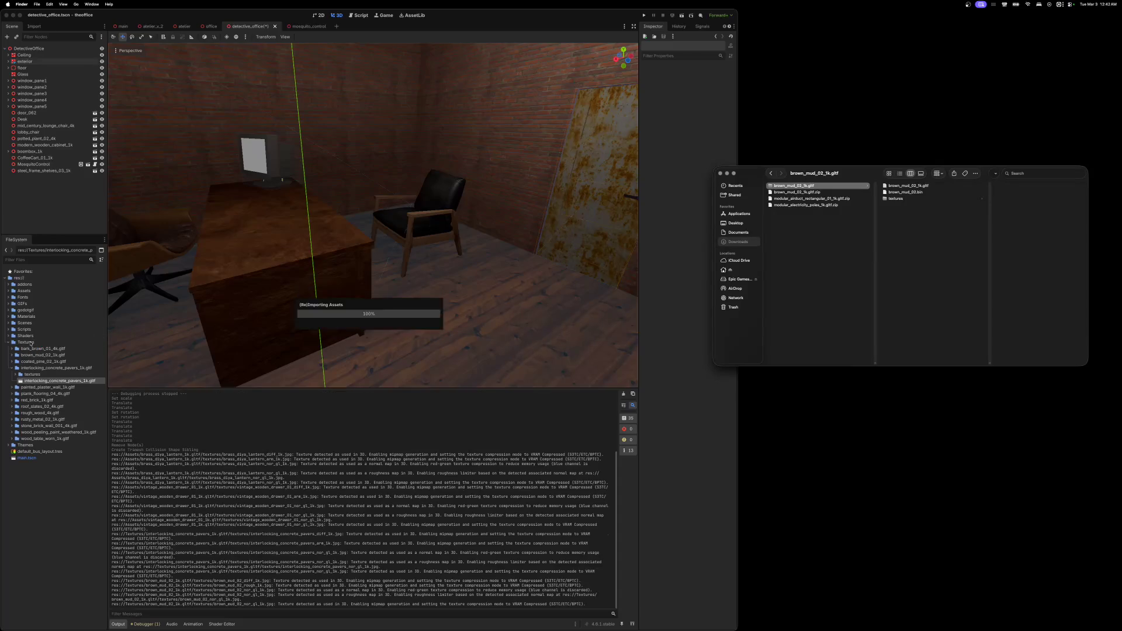
{"action": "left_click", "coordinate": [12, 368]}
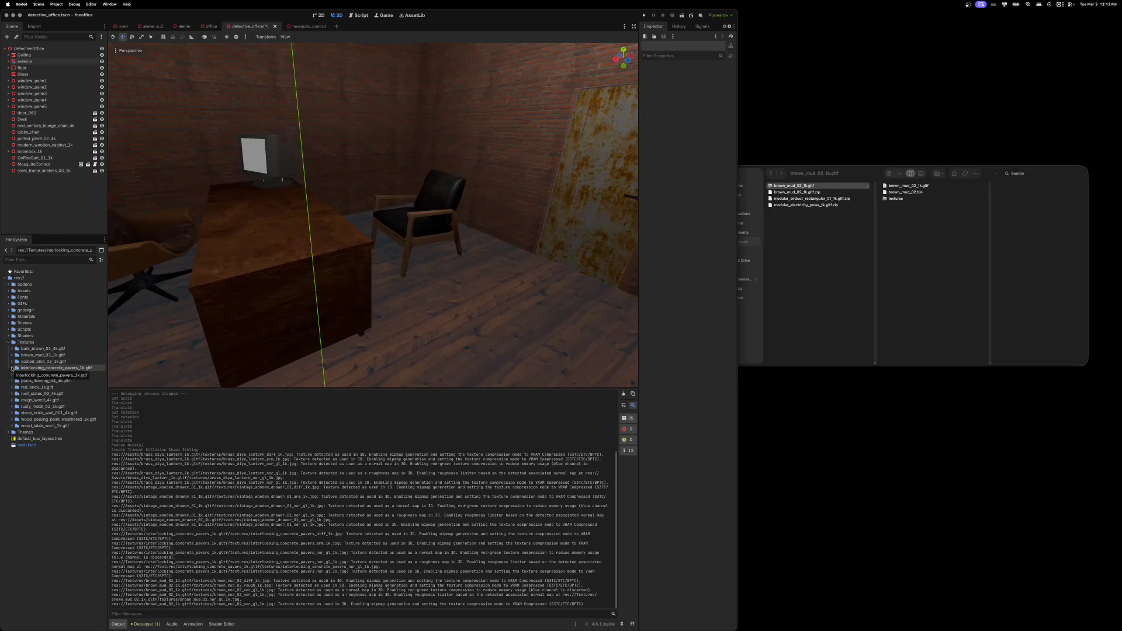
{"action": "left_click", "coordinate": [13, 355]}
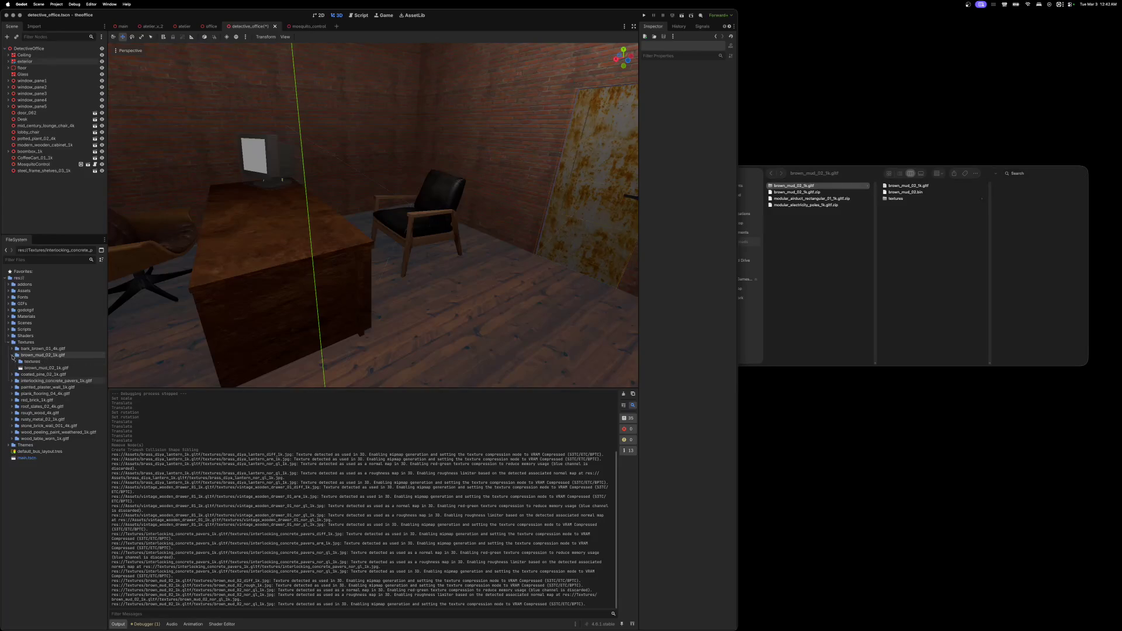
- Extract the brown_mud_02_1k.gltf materials into res://Materials as brown_mud_02.tres
{"action": "double_click", "coordinate": [46, 368]}
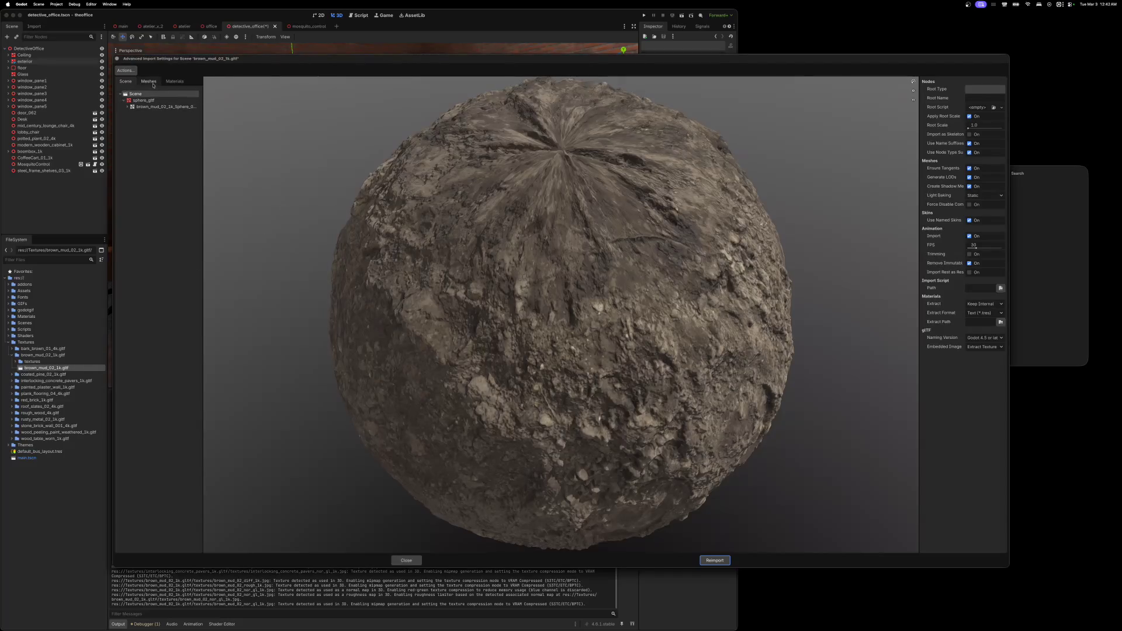
{"action": "left_click", "coordinate": [127, 70]}
{"action": "left_click", "coordinate": [139, 81]}
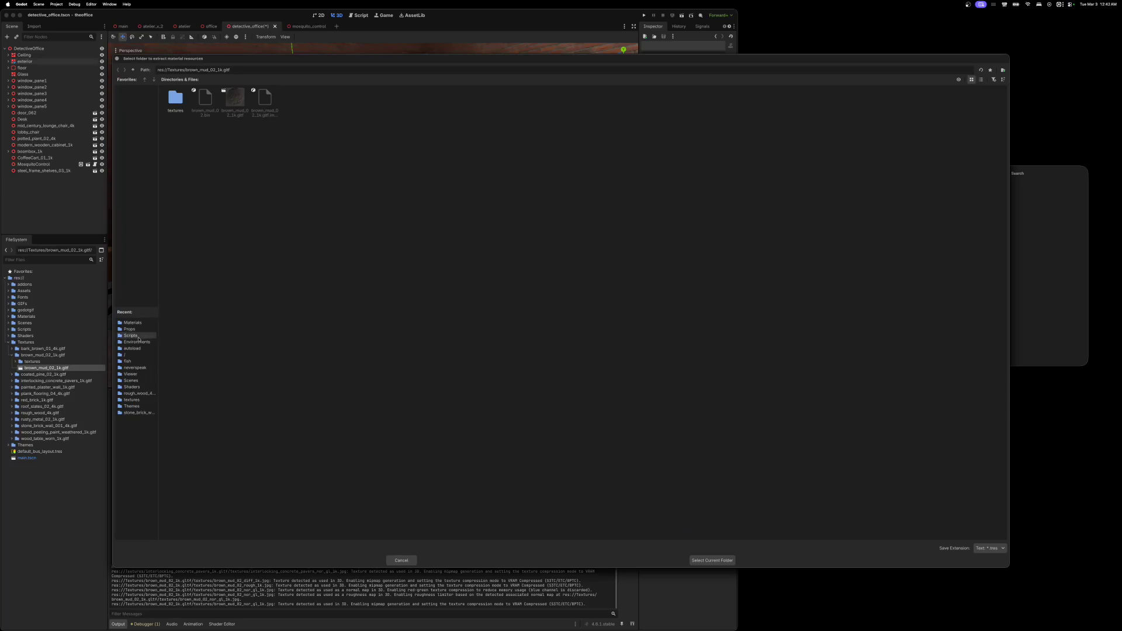
{"action": "left_click", "coordinate": [133, 323]}
{"action": "left_click", "coordinate": [691, 560]}
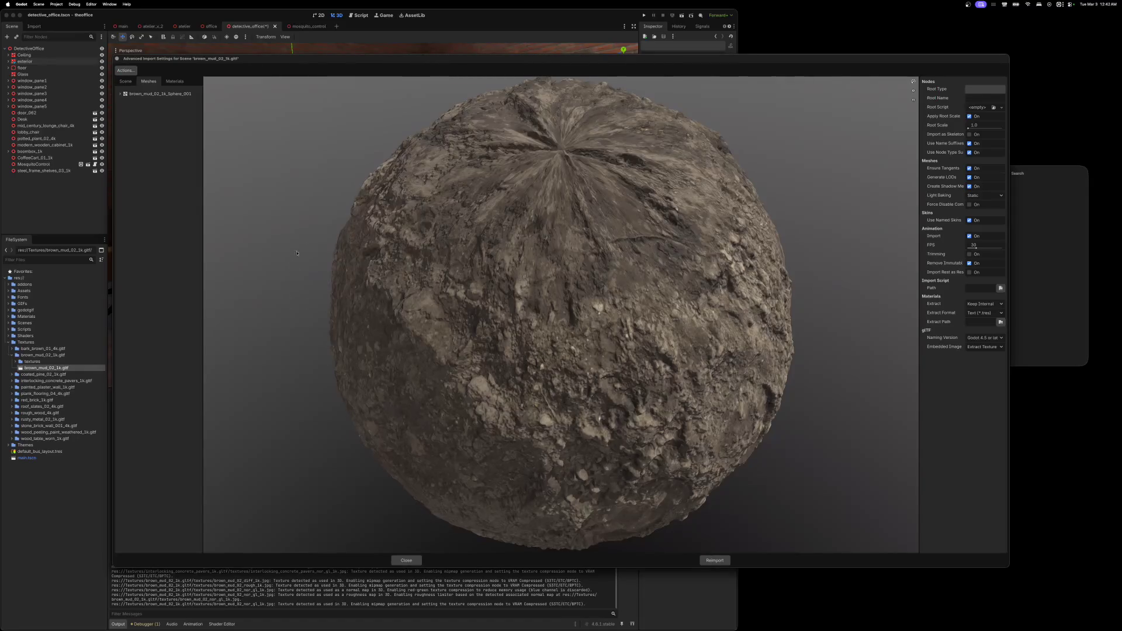
{"action": "key", "text": "Escape"}
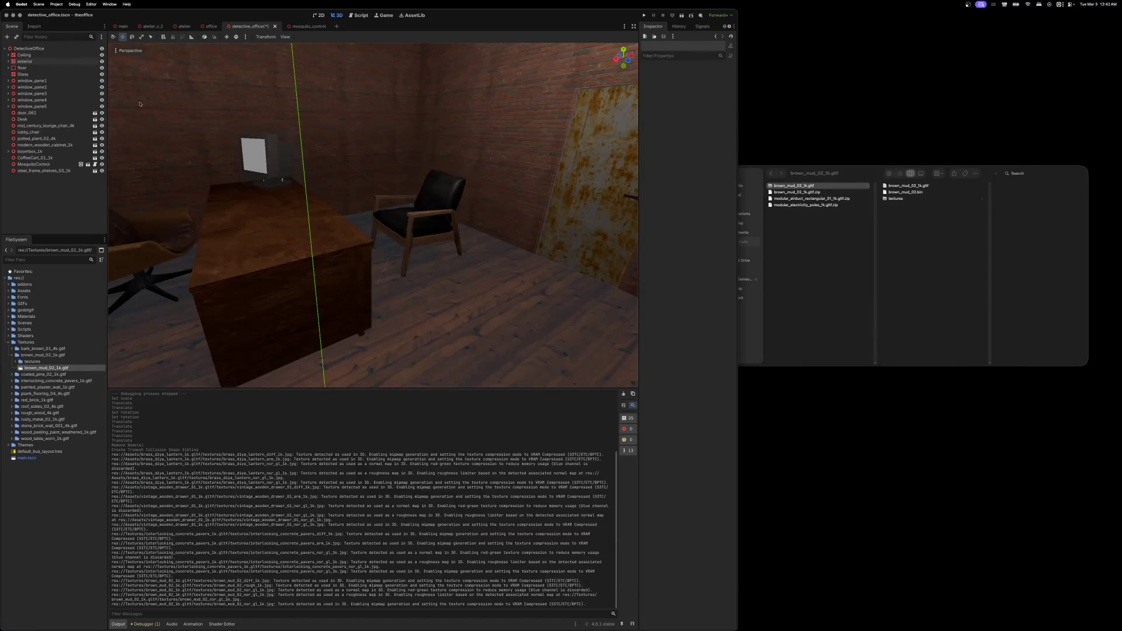
{"action": "left_click", "coordinate": [8, 342]}
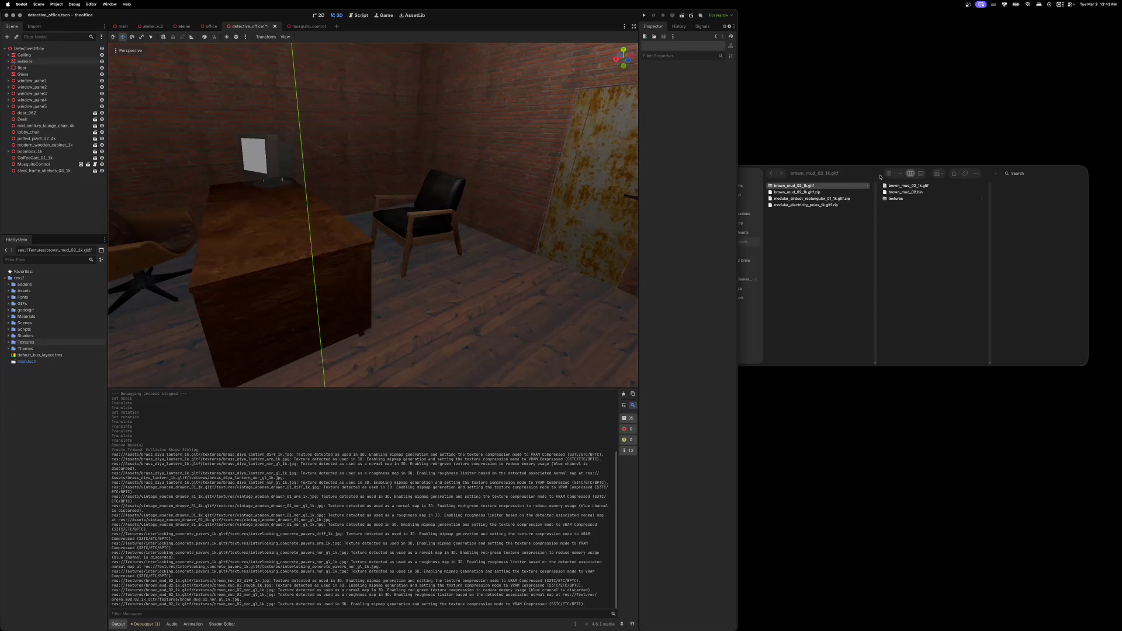
- Trash the brown mud folder and its zip from Downloads
{"action": "left_click_drag", "start_coordinate": [880, 177], "coordinate": [857, 181]}
{"action": "left_click", "coordinate": [761, 199], "text": "shift"}
{"action": "right_click", "coordinate": [754, 199]}
{"action": "left_click", "coordinate": [779, 226]}
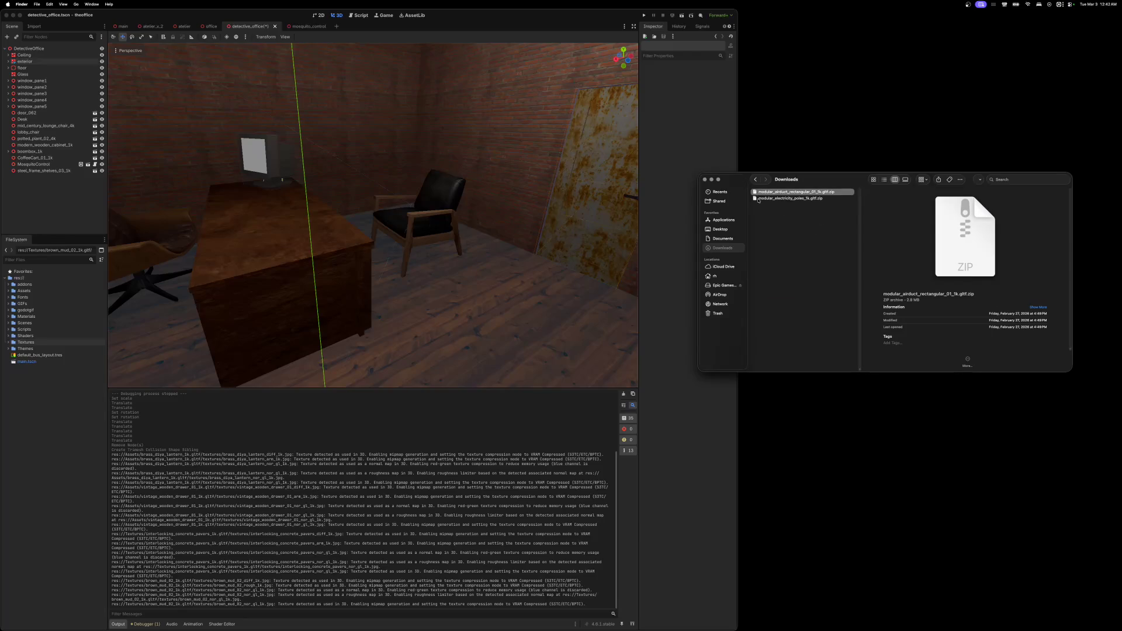
- Unzip the electricity poles download, copy it into Assets, and trash the originals
{"action": "double_click", "coordinate": [756, 198]}
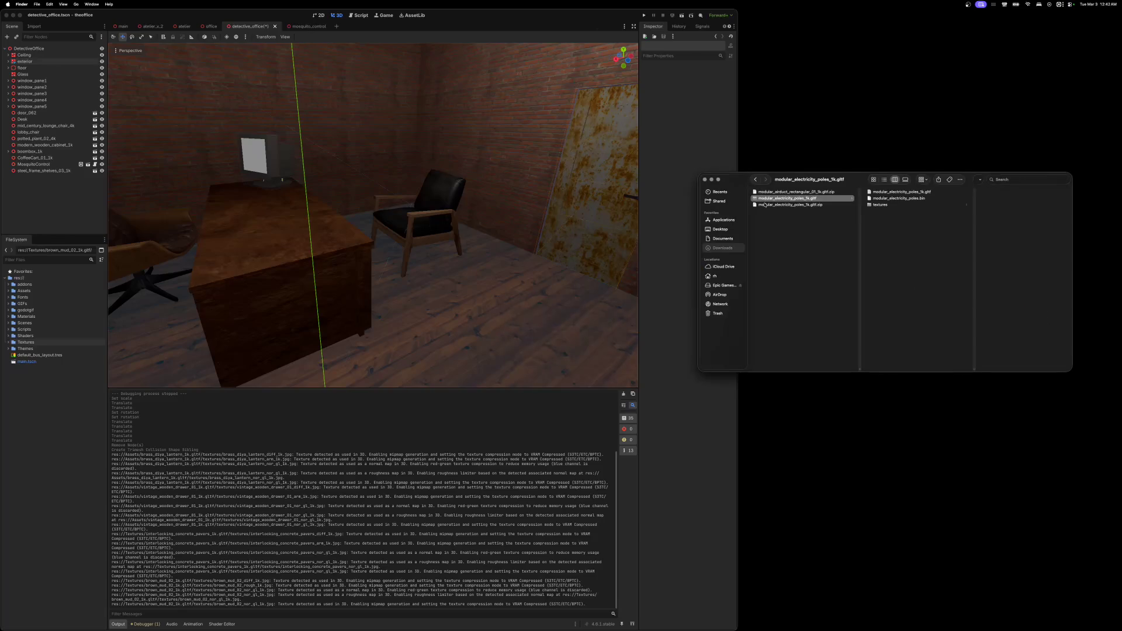
{"action": "left_click", "coordinate": [9, 291]}
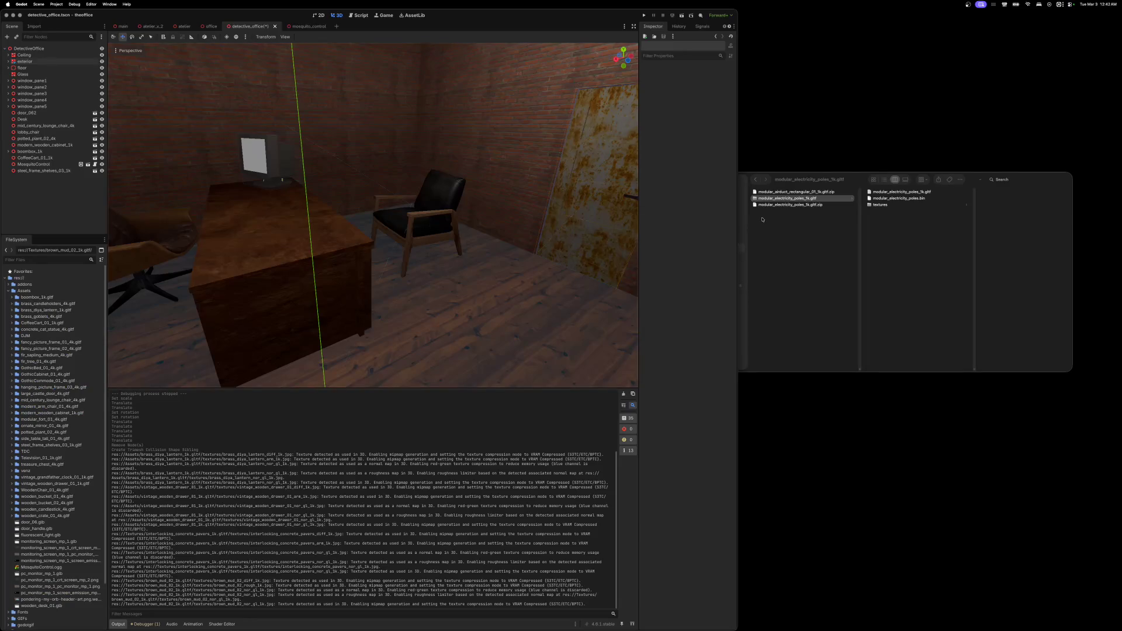
{"action": "mouse_move", "coordinate": [755, 199]}
{"action": "left_mouse_down"}
{"action": "mouse_move", "coordinate": [314, 332]}
{"action": "mouse_move", "coordinate": [37, 309]}
{"action": "mouse_move", "coordinate": [21, 294]}
{"action": "left_mouse_up"}
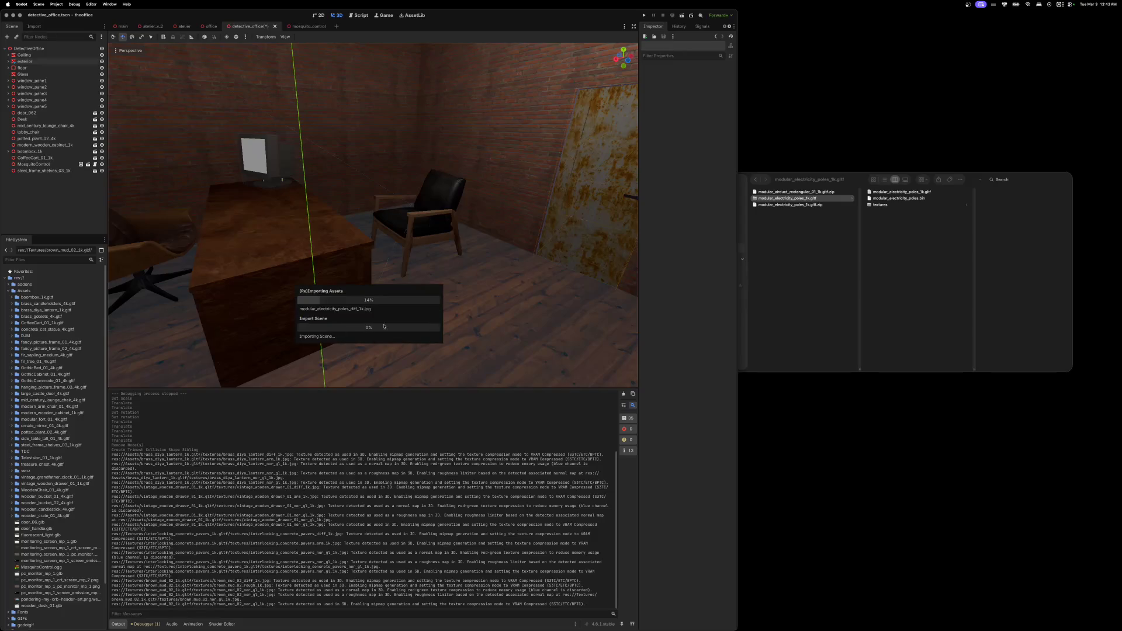
{"action": "left_click", "coordinate": [793, 250]}
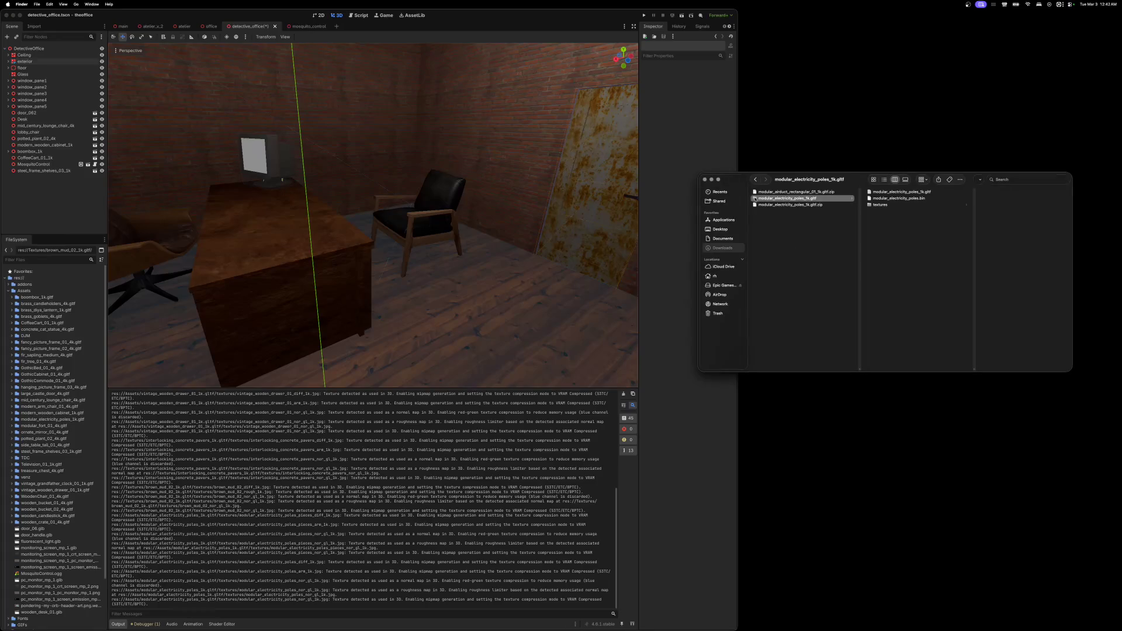
{"action": "left_click", "coordinate": [756, 205], "text": "shift"}
{"action": "right_click", "coordinate": [757, 204]}
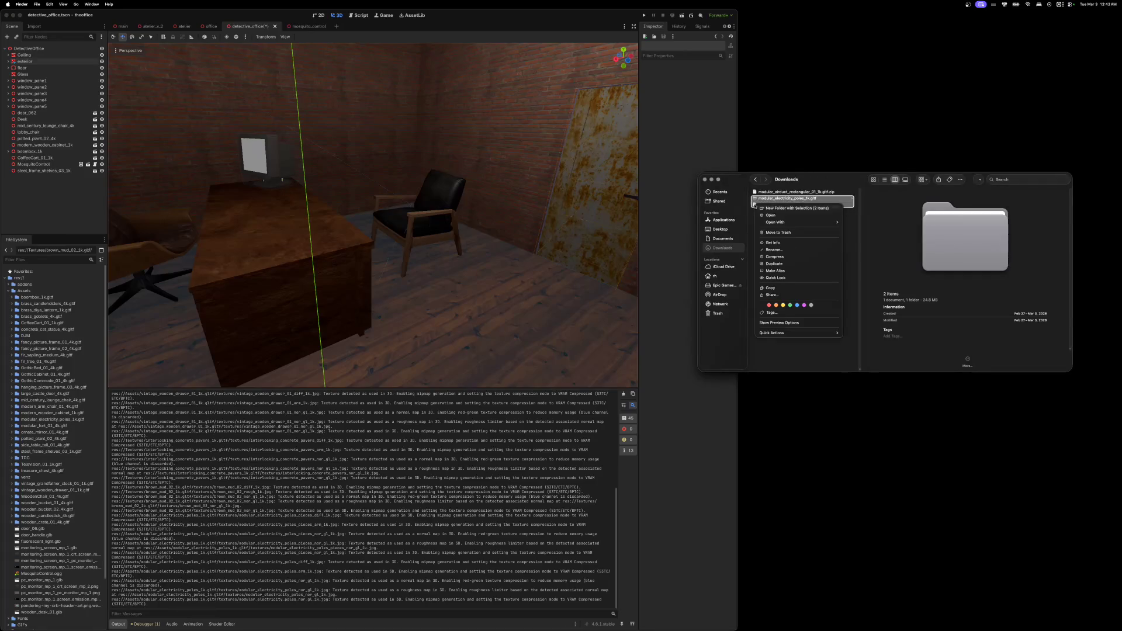
{"action": "left_click", "coordinate": [785, 233]}
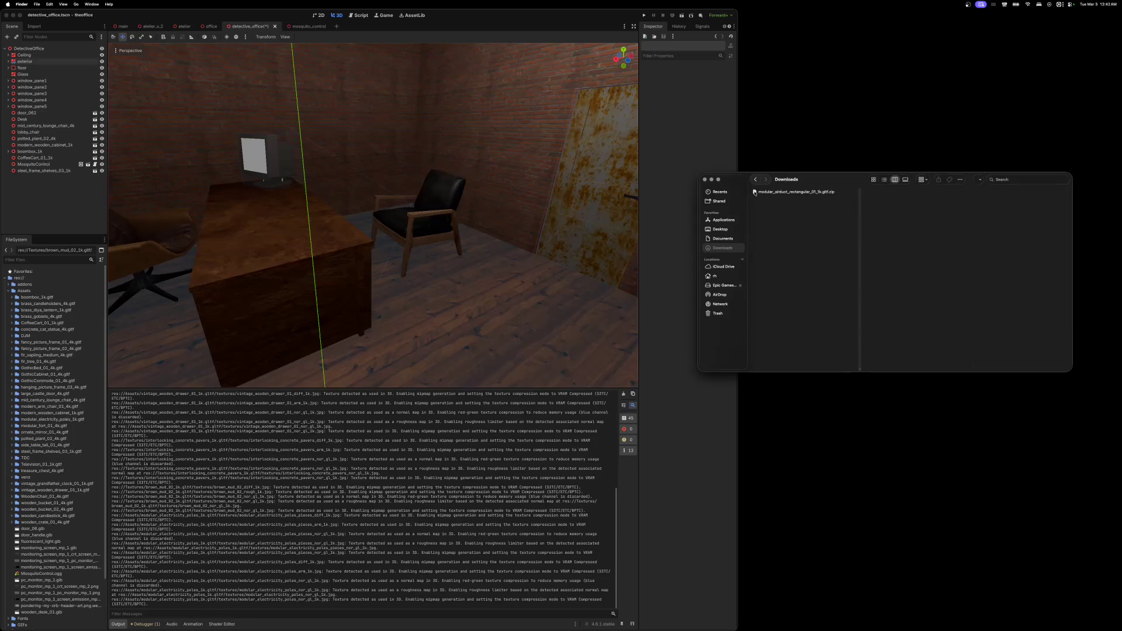
- Unzip modular_airduct_rectangular_01_1k into Assets, trash its downloads, and close the Downloads window
{"action": "mouse_move", "coordinate": [754, 193]}
{"action": "left_mouse_down"}
{"action": "mouse_move", "coordinate": [673, 247]}
{"action": "mouse_move", "coordinate": [37, 292]}
{"action": "left_mouse_up"}
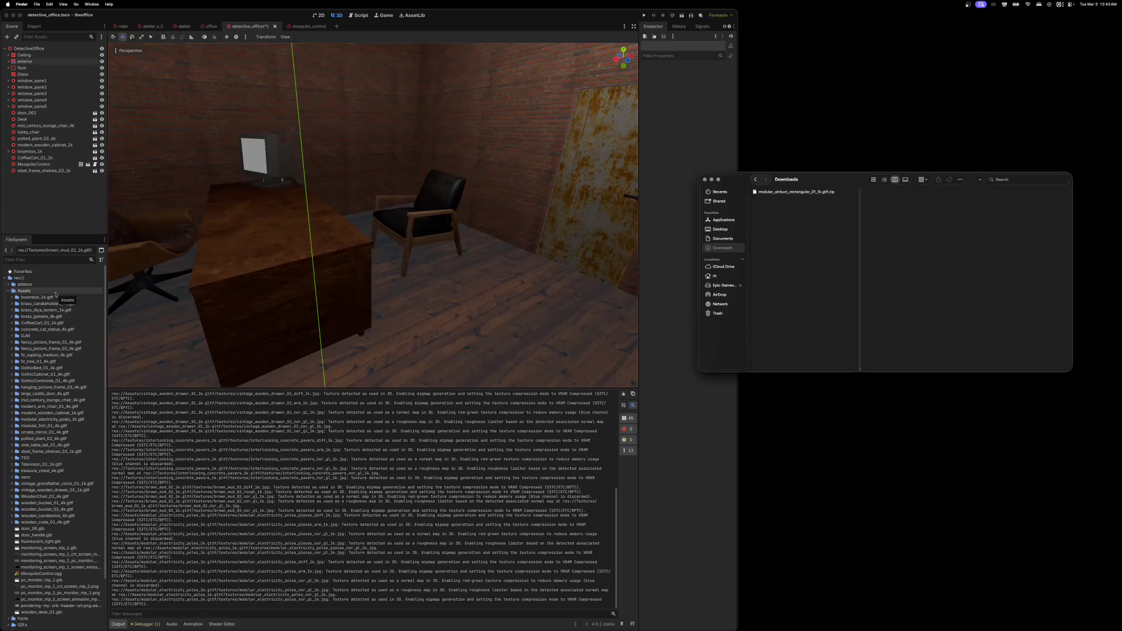
{"action": "double_click", "coordinate": [755, 194]}
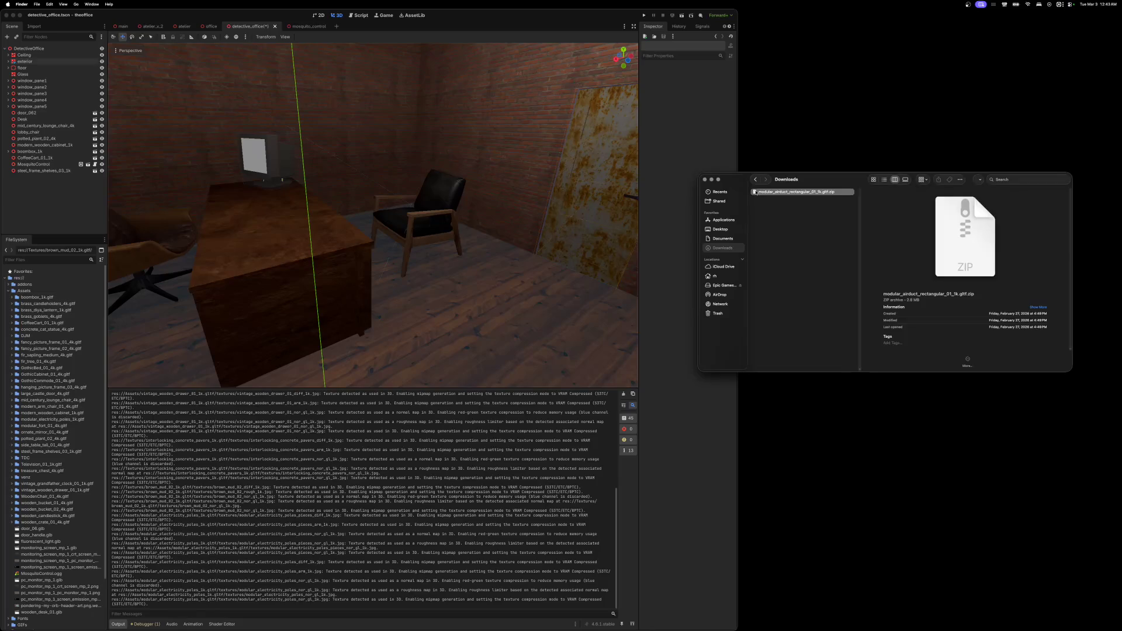
{"action": "mouse_move", "coordinate": [754, 192]}
{"action": "left_mouse_down"}
{"action": "mouse_move", "coordinate": [694, 250]}
{"action": "mouse_move", "coordinate": [82, 359]}
{"action": "mouse_move", "coordinate": [25, 295]}
{"action": "left_mouse_up"}
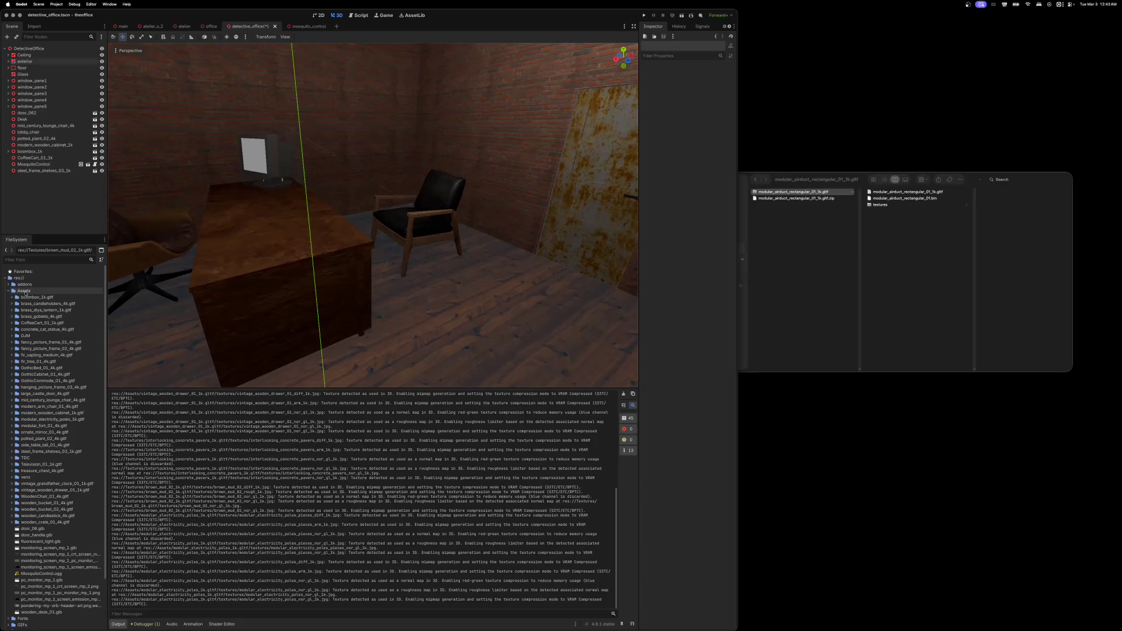
{"action": "left_click", "coordinate": [843, 286]}
{"action": "left_click", "coordinate": [771, 199], "text": "shift"}
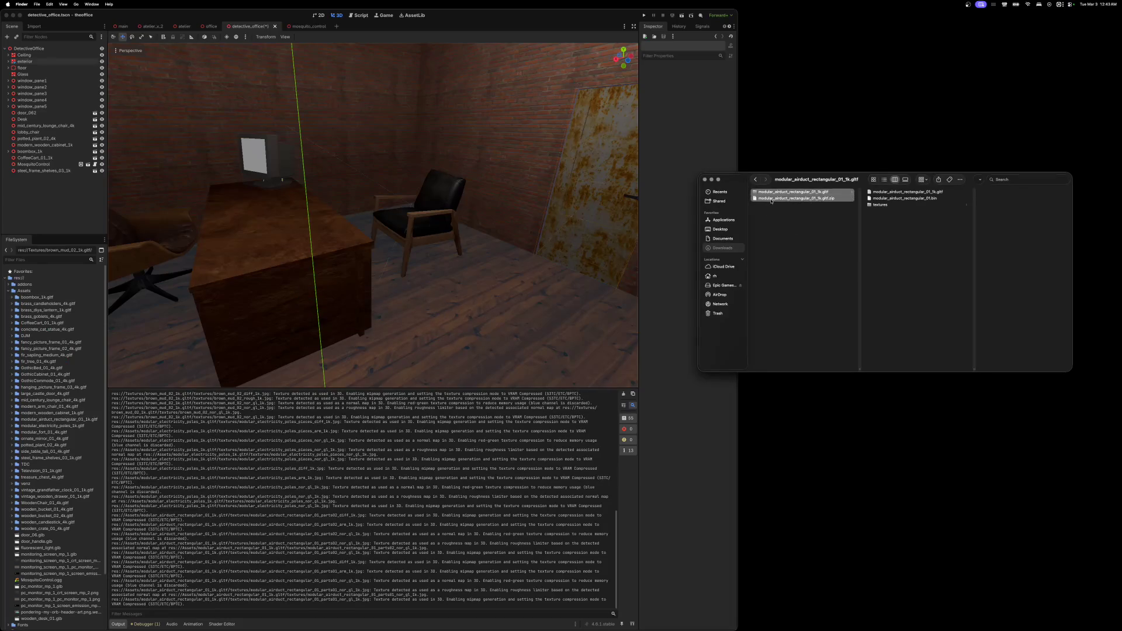
{"action": "key", "text": "super+BackSpace"}
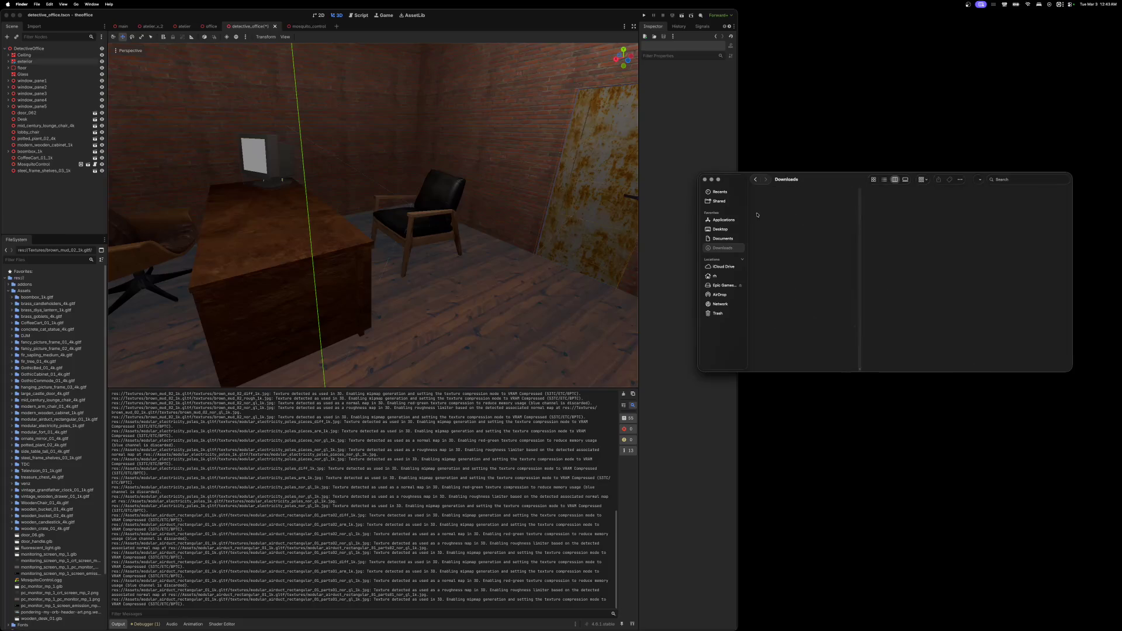
{"action": "key", "text": "super+w"}
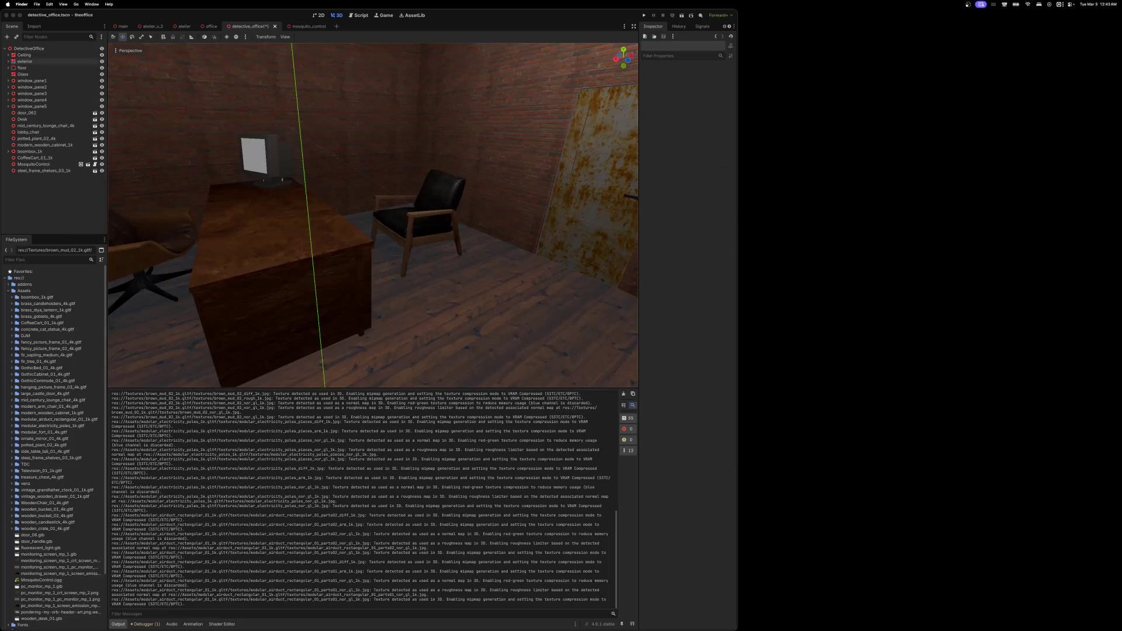
- Place the vintage_wooden_drawer_01_1k model in the office scene and push it back along Z
{"action": "left_click", "coordinate": [14, 497]}
{"action": "mouse_move", "coordinate": [21, 510]}
{"action": "left_mouse_down"}
{"action": "mouse_move", "coordinate": [249, 458]}
{"action": "mouse_move", "coordinate": [471, 341]}
{"action": "left_mouse_up"}
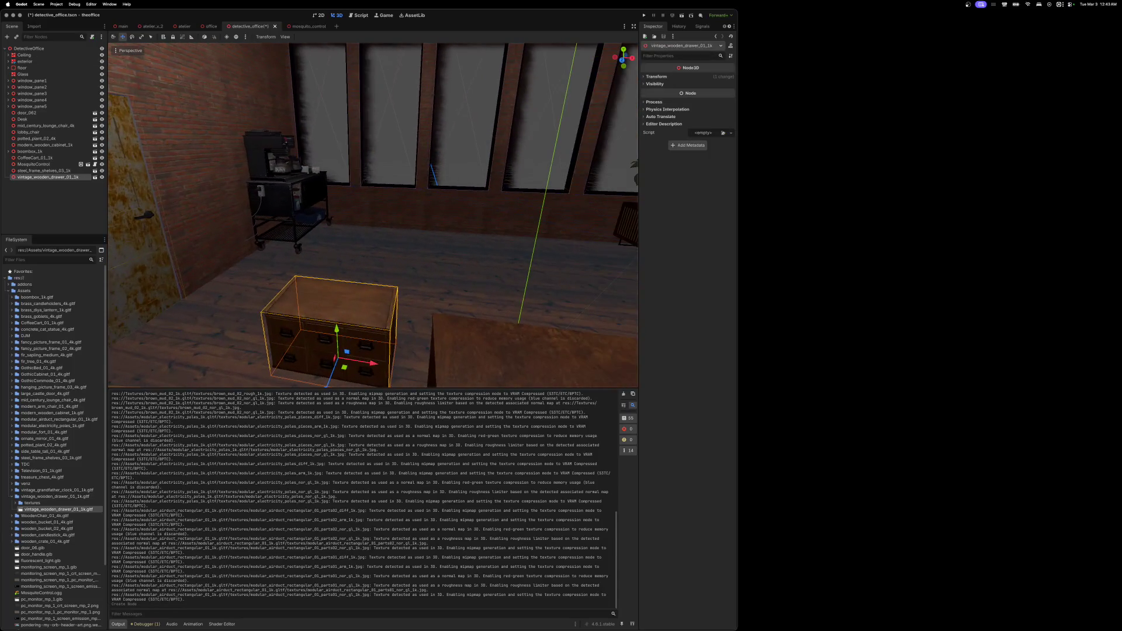
{"action": "scroll", "coordinate": [372, 214], "scroll_direction": "left", "scroll_amount": 10}
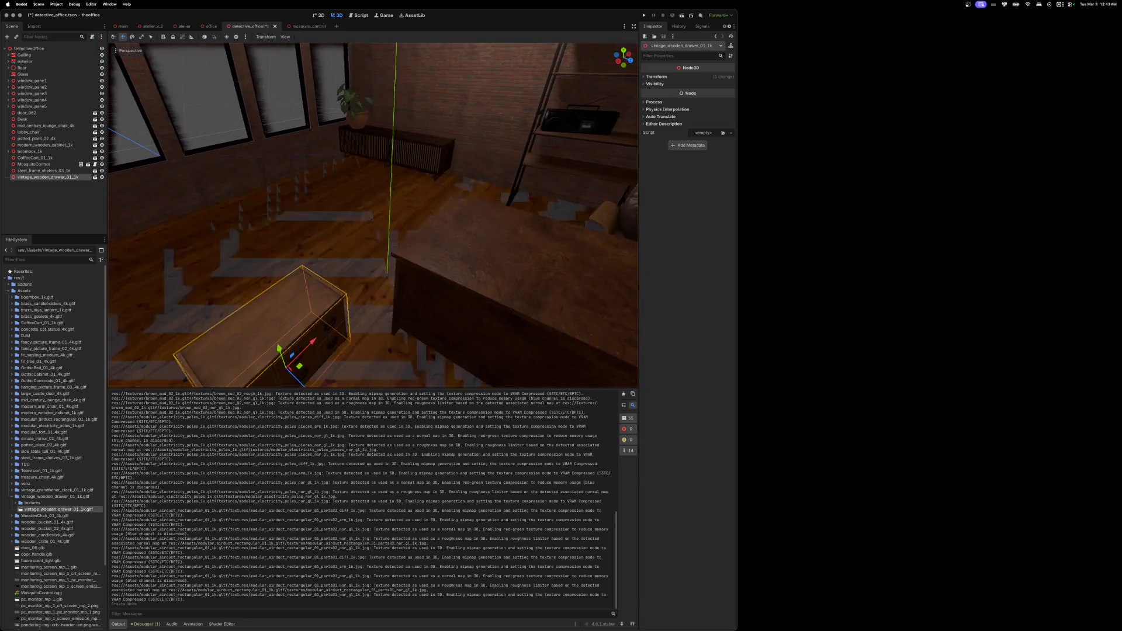
{"action": "scroll", "coordinate": [321, 345], "scroll_direction": "down", "scroll_amount": 5}
{"action": "left_click_drag", "start_coordinate": [328, 293], "coordinate": [305, 199]}
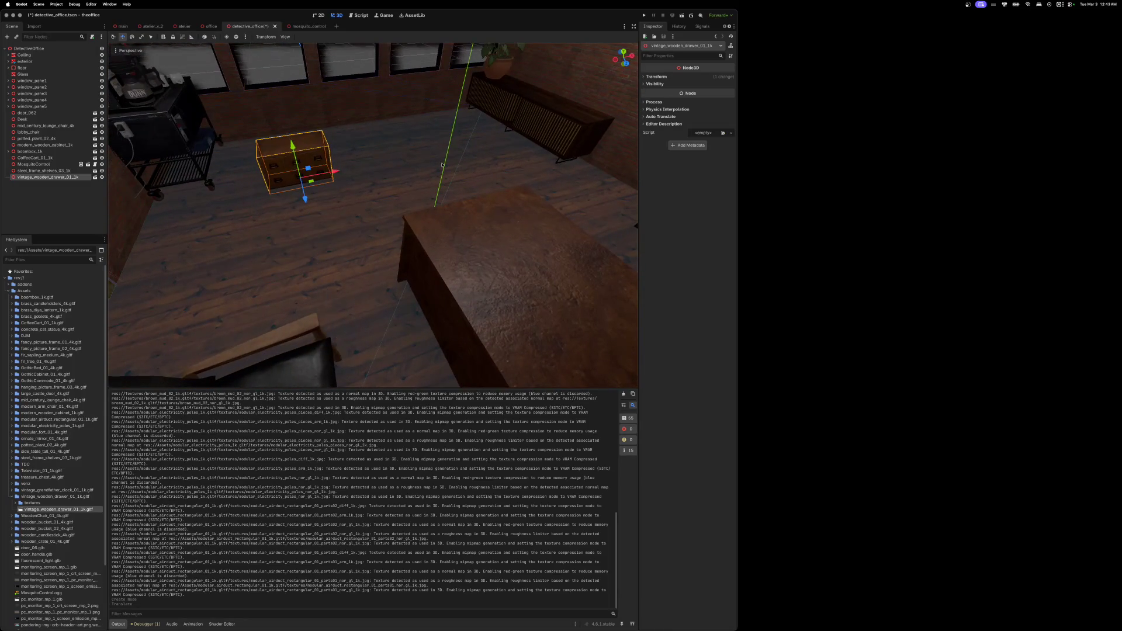
- Try a scale of 90 on the drawer, then undo it to keep the original size
{"action": "left_click", "coordinate": [655, 76]}
{"action": "left_click", "coordinate": [685, 127]}
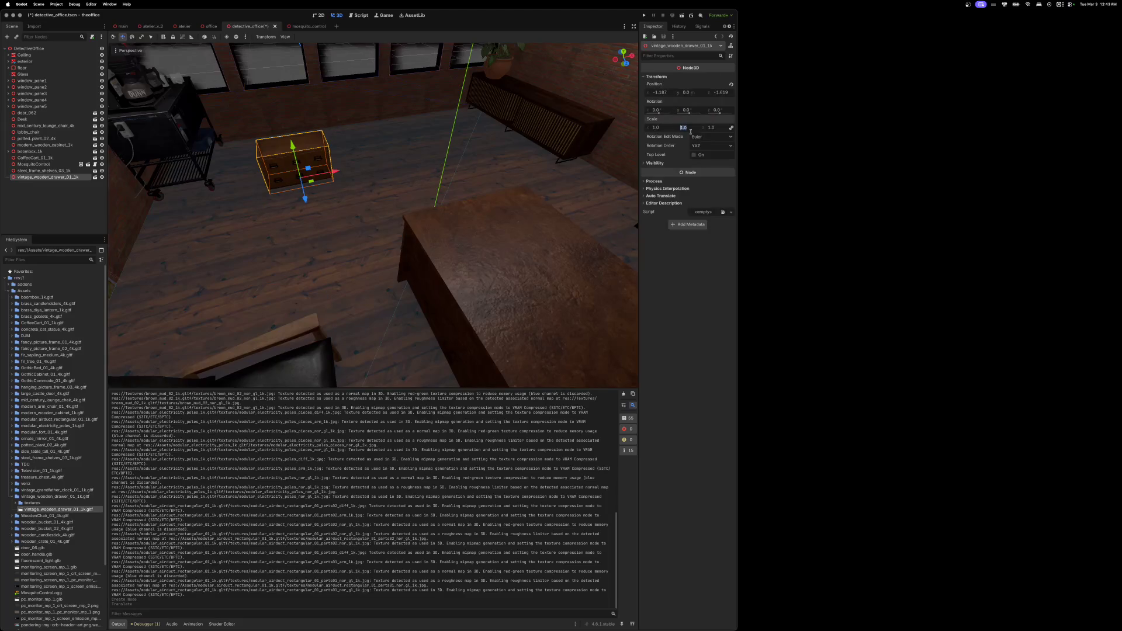
{"action": "type", "text": "90"}
{"action": "key", "text": "Return"}
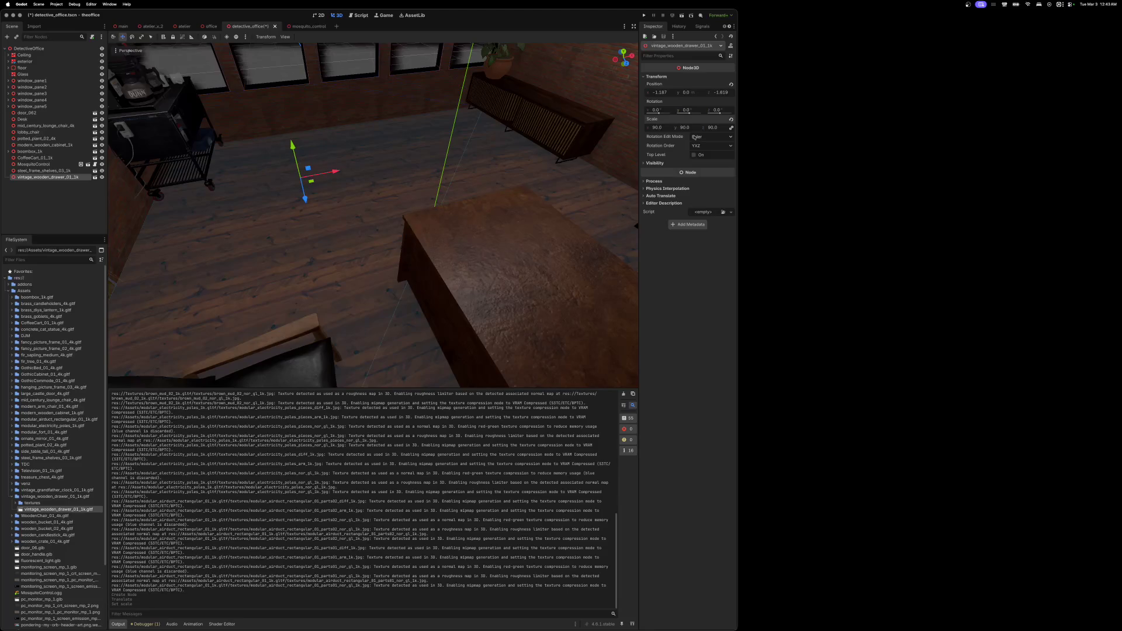
{"action": "scroll", "coordinate": [595, 167], "scroll_direction": "up", "scroll_amount": 3}
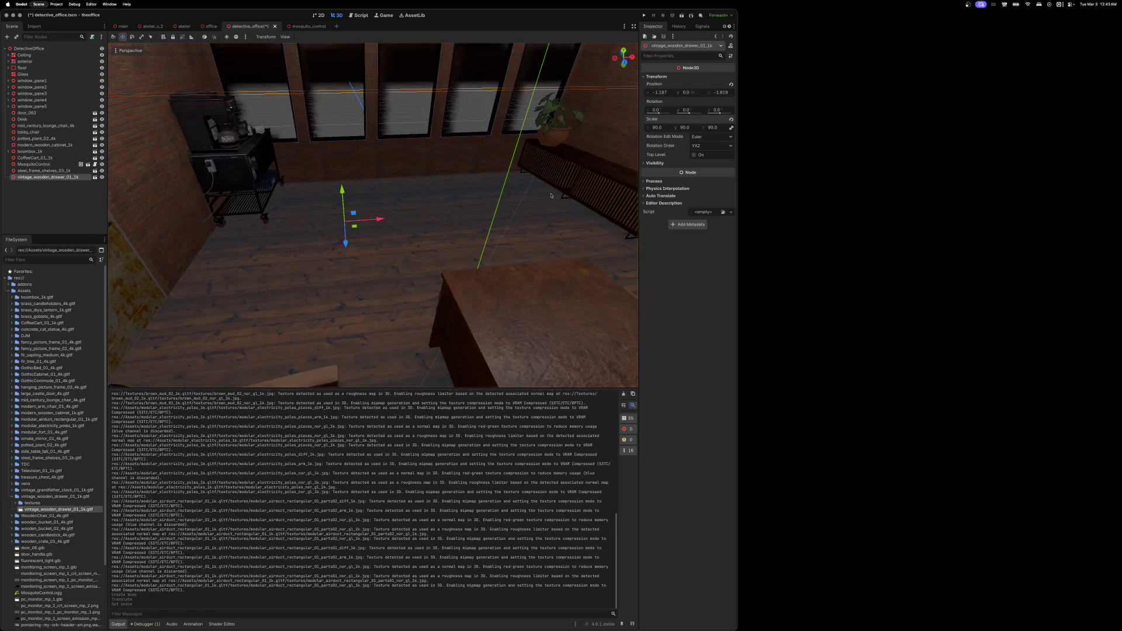
{"action": "key", "text": "ctrl+z"}
- Rotate the drawer 90° about Y and slide it along X near the radiator
{"action": "left_click", "coordinate": [688, 111]}
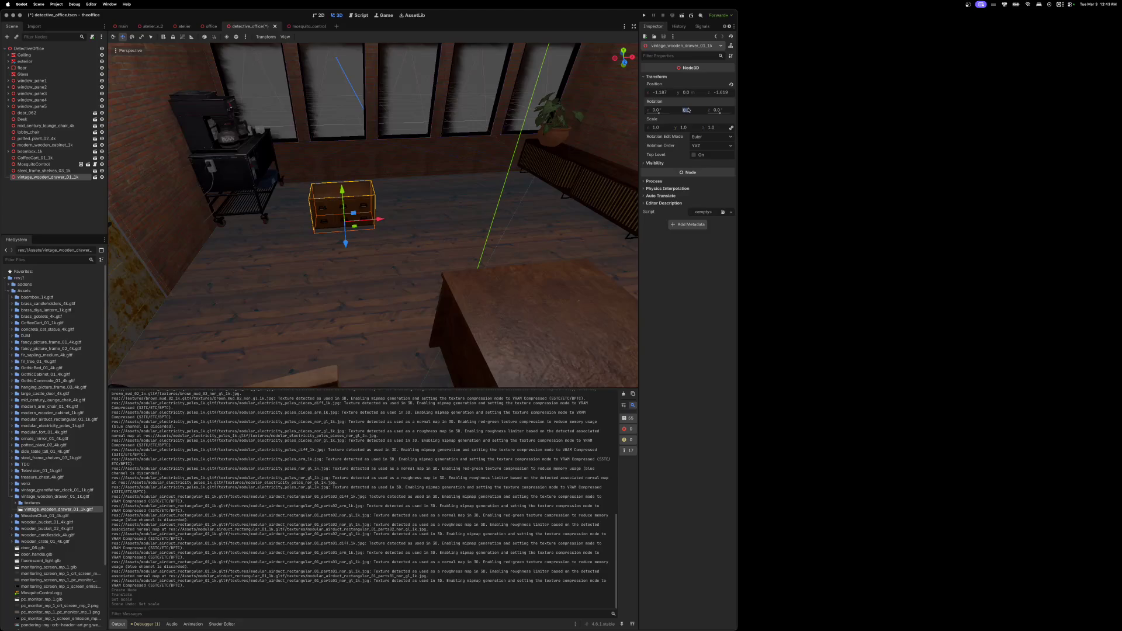
{"action": "left_click", "coordinate": [341, 209]}
{"action": "left_click", "coordinate": [688, 110]}
{"action": "type", "text": "90"}
{"action": "key", "text": "Return"}
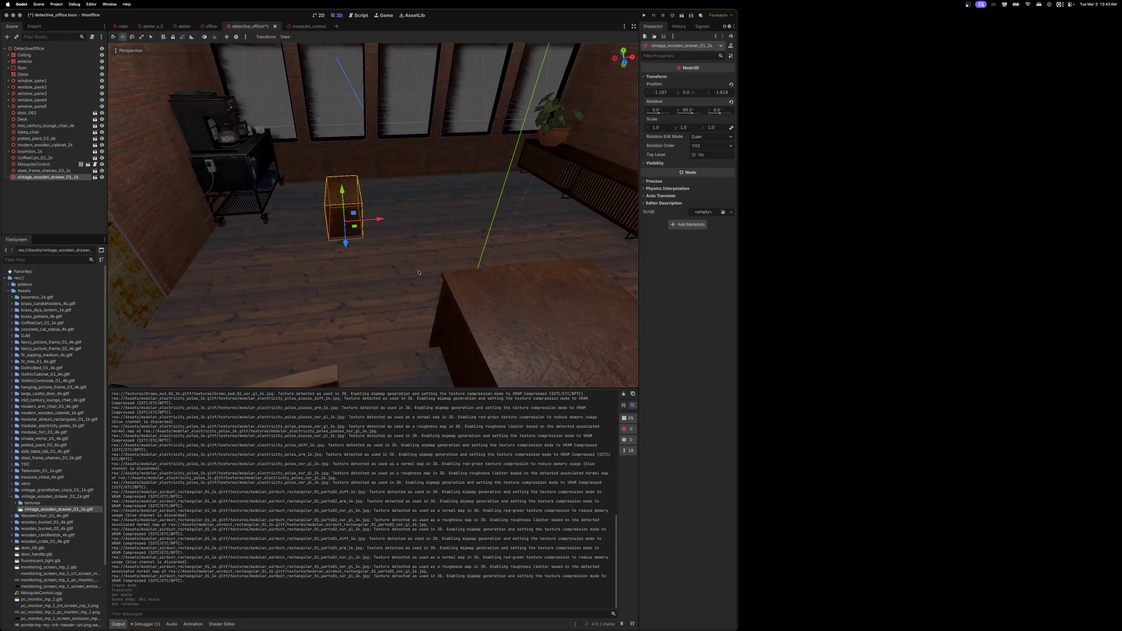
{"action": "scroll", "coordinate": [423, 259], "scroll_direction": "up", "scroll_amount": 5}
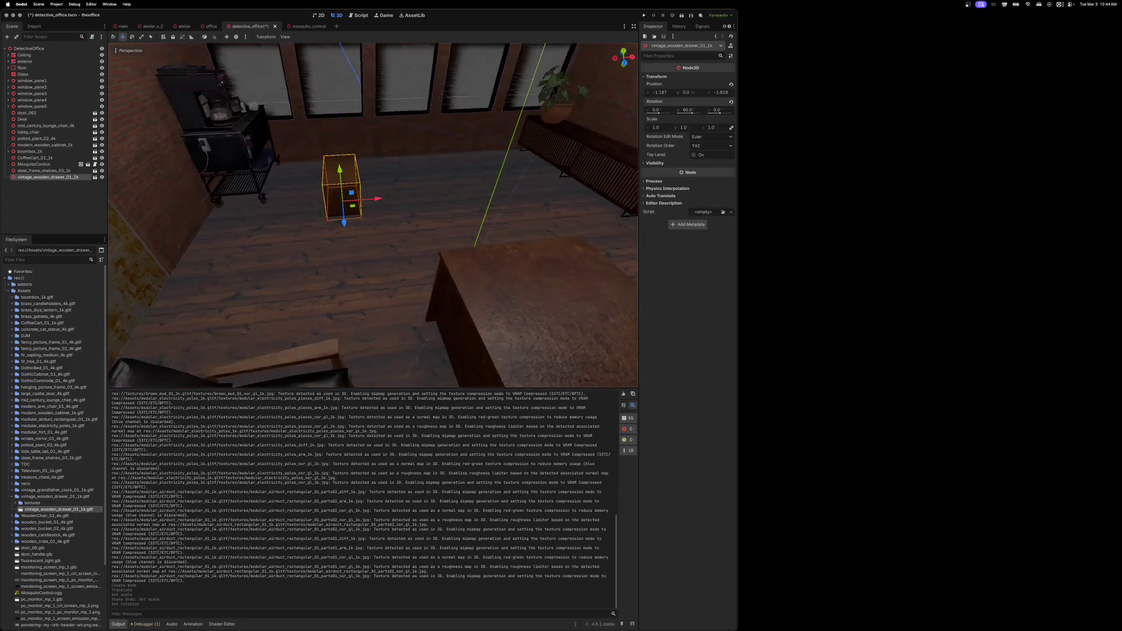
{"action": "scroll", "coordinate": [403, 269], "scroll_direction": "up", "scroll_amount": 3}
{"action": "left_click_drag", "start_coordinate": [403, 270], "coordinate": [564, 205]}
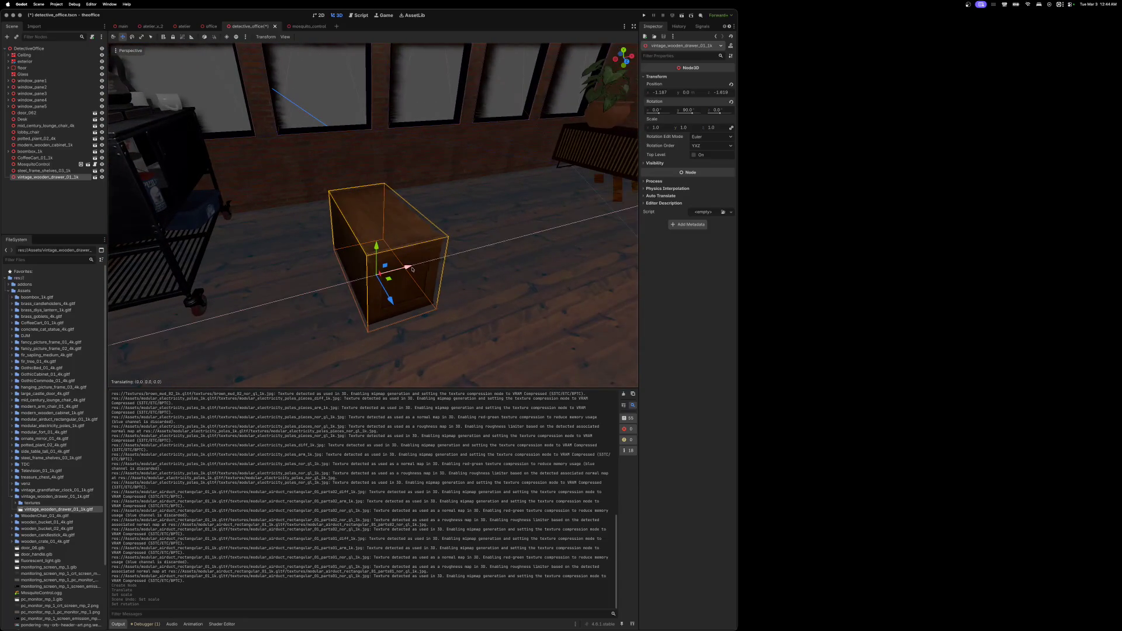
{"action": "left_click", "coordinate": [686, 110]}
{"action": "type", "text": "-90"}
{"action": "key", "text": "Return"}
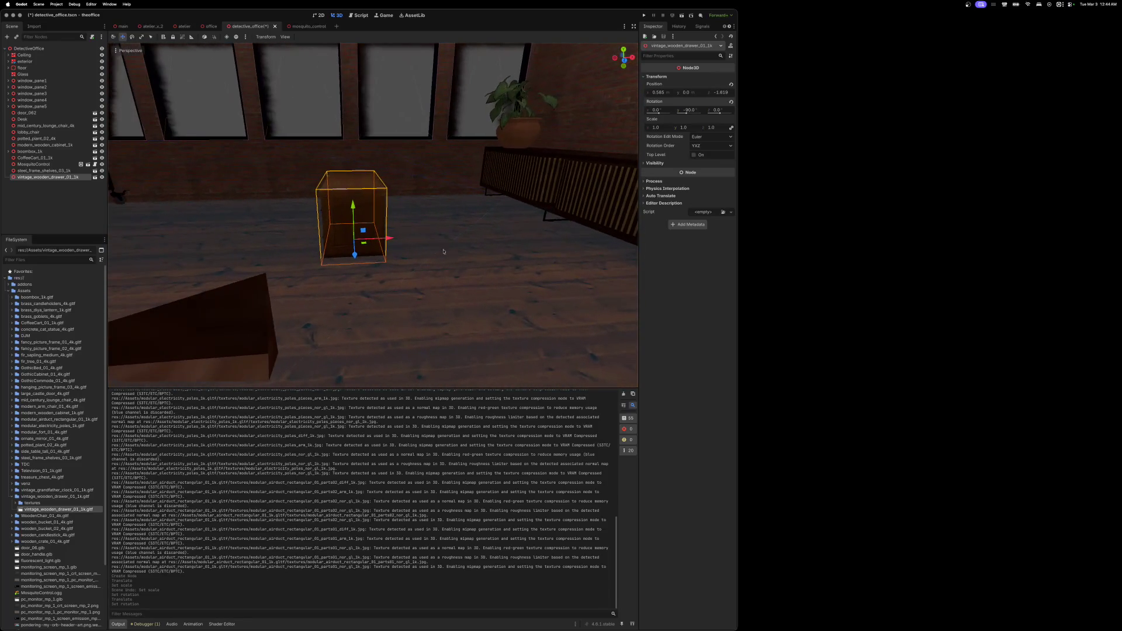
{"action": "mouse_move", "coordinate": [389, 239]}
{"action": "left_mouse_down"}
{"action": "mouse_move", "coordinate": [524, 233]}
{"action": "mouse_move", "coordinate": [500, 174]}
{"action": "left_mouse_up"}
- Move the drawer along Z beside the sideboard, dismissing the floor-snap warnings
{"action": "key", "text": "Page_Down"}
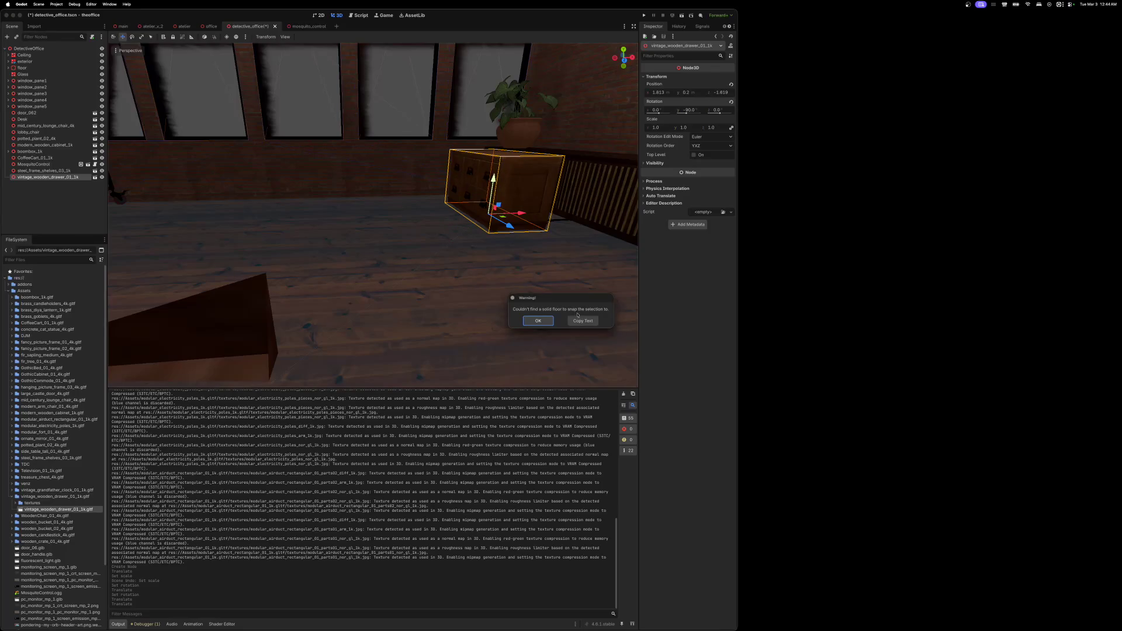
{"action": "left_click", "coordinate": [538, 320]}
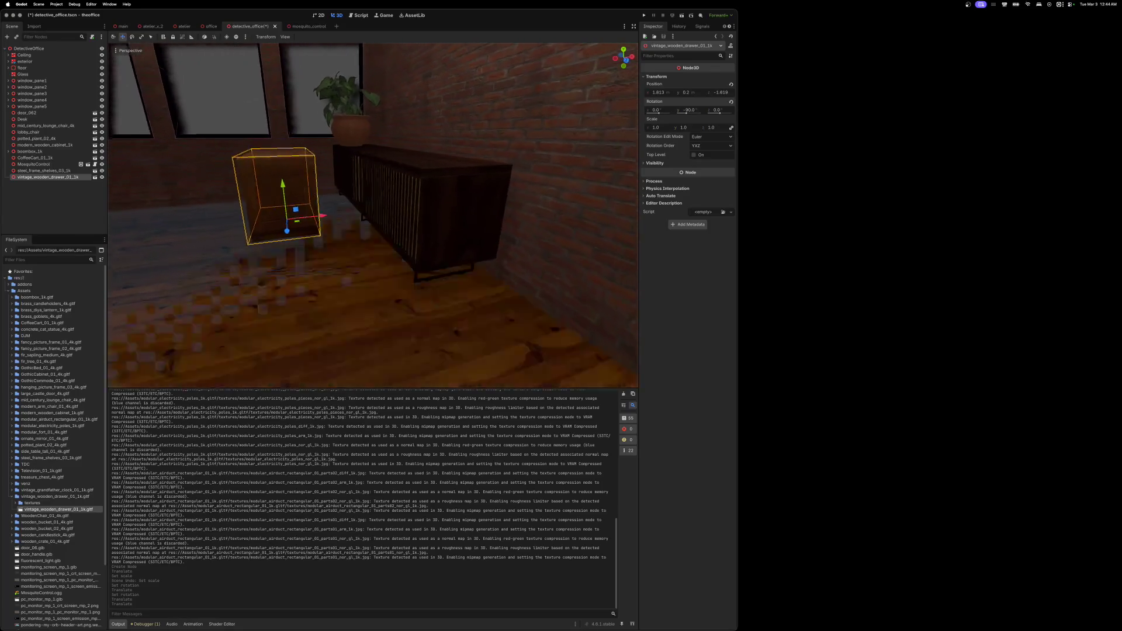
{"action": "key", "text": "f"}
{"action": "left_click_drag", "start_coordinate": [386, 231], "coordinate": [513, 250]}
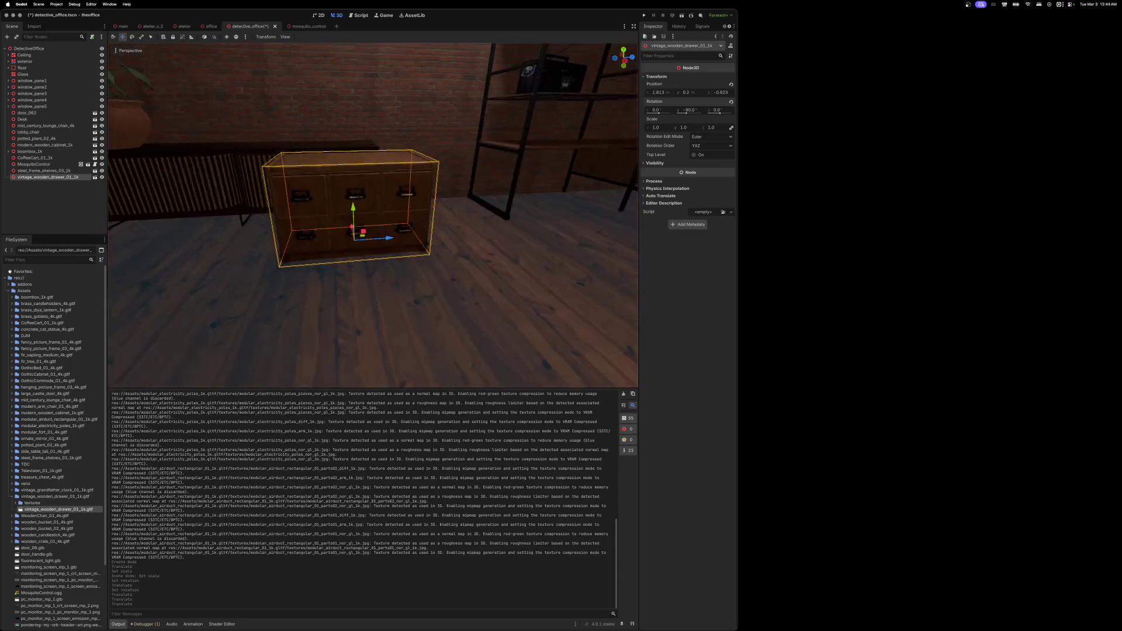
{"action": "left_click_drag", "start_coordinate": [349, 233], "coordinate": [416, 231]}
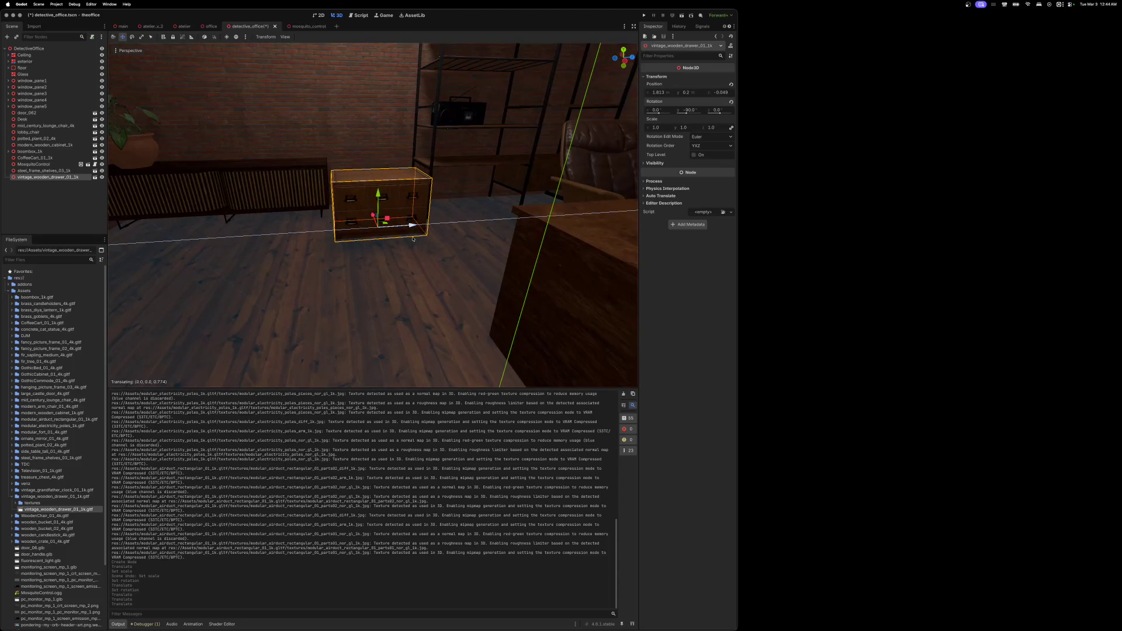
{"action": "left_click_drag", "start_coordinate": [378, 195], "coordinate": [384, 145]}
{"action": "key", "text": "Page_Down"}
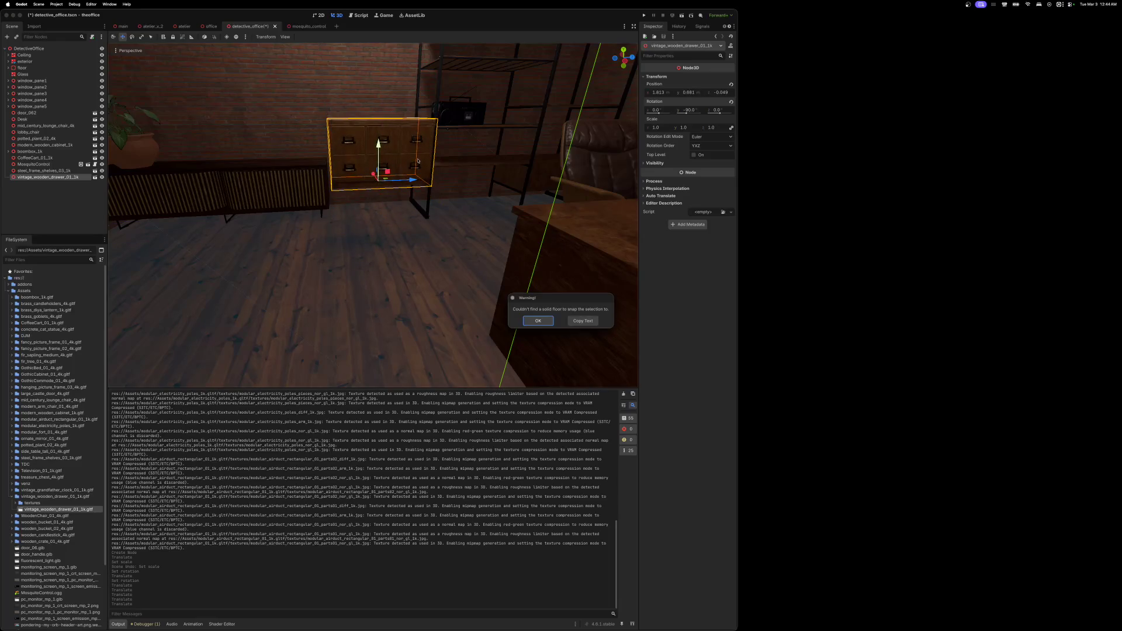
{"action": "left_click", "coordinate": [538, 320]}
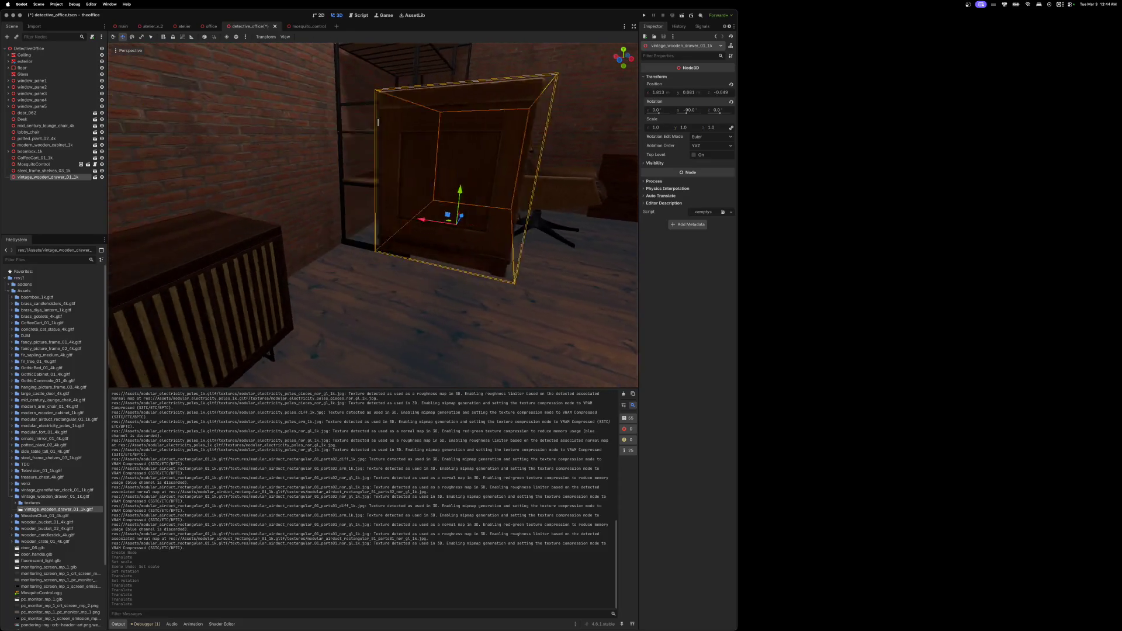
- Slide the drawer along X to about 2.787 toward the shelves, then duplicate it
{"action": "mouse_move", "coordinate": [495, 221]}
{"action": "left_mouse_down"}
{"action": "mouse_move", "coordinate": [344, 195]}
{"action": "mouse_move", "coordinate": [381, 197]}
{"action": "mouse_move", "coordinate": [467, 239]}
{"action": "mouse_move", "coordinate": [468, 216]}
{"action": "mouse_move", "coordinate": [450, 264]}
{"action": "mouse_move", "coordinate": [452, 300]}
{"action": "left_mouse_up"}
{"action": "scroll", "coordinate": [456, 310], "scroll_direction": "right", "scroll_amount": 5}
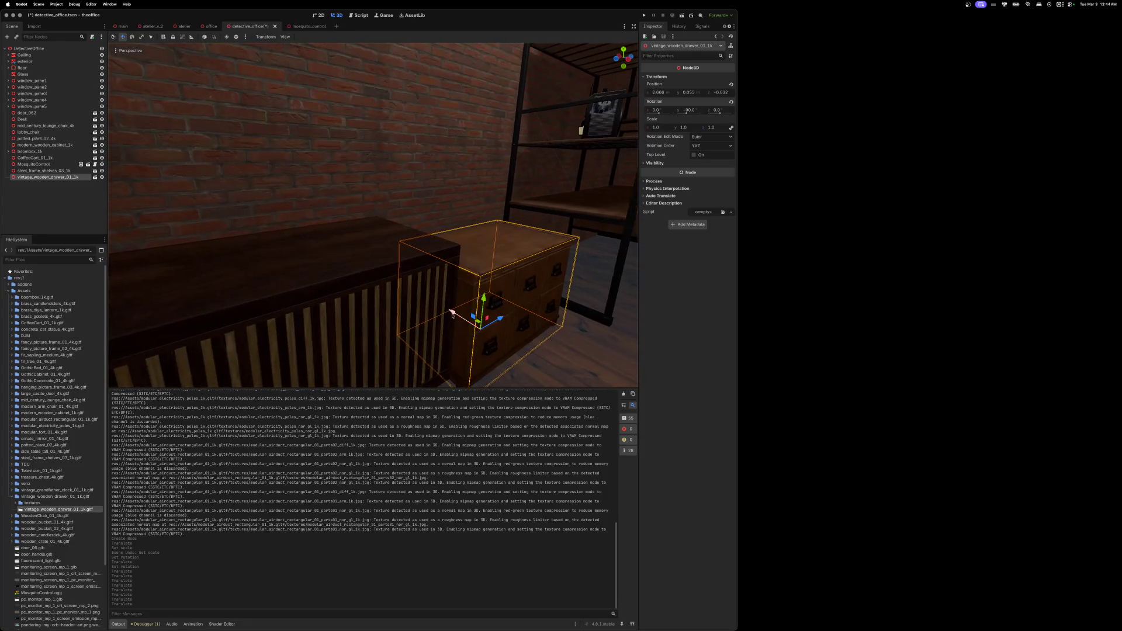
{"action": "scroll", "coordinate": [451, 314], "scroll_direction": "down", "scroll_amount": 10}
{"action": "left_click_drag", "start_coordinate": [436, 264], "coordinate": [413, 252]}
{"action": "scroll", "coordinate": [413, 252], "scroll_direction": "up", "scroll_amount": 5}
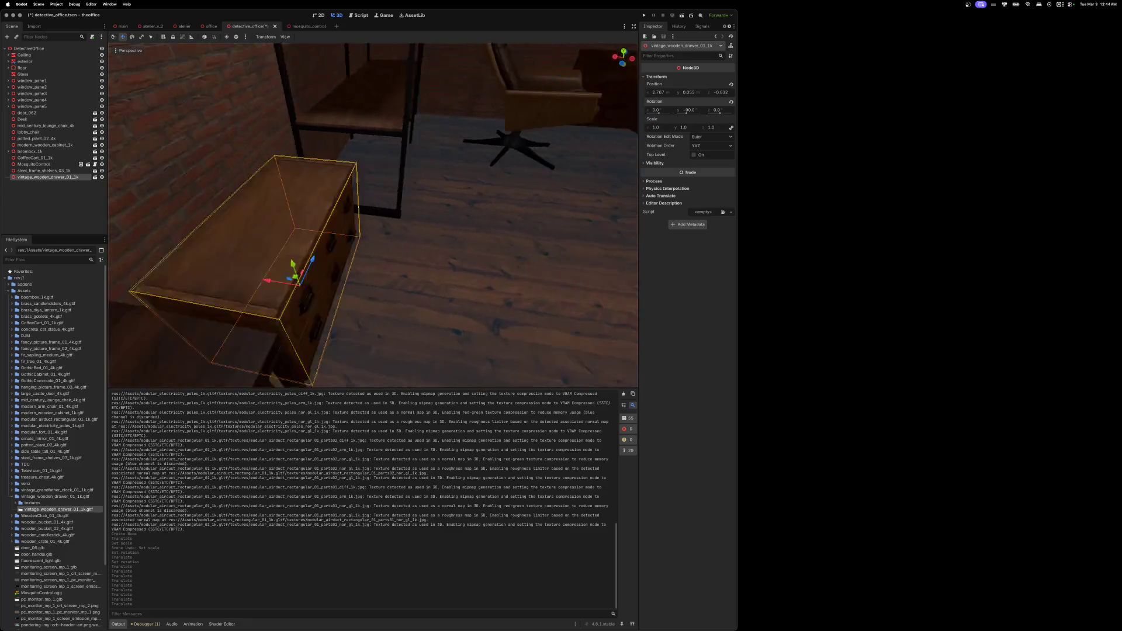
{"action": "scroll", "coordinate": [372, 215], "scroll_direction": "up", "scroll_amount": 5}
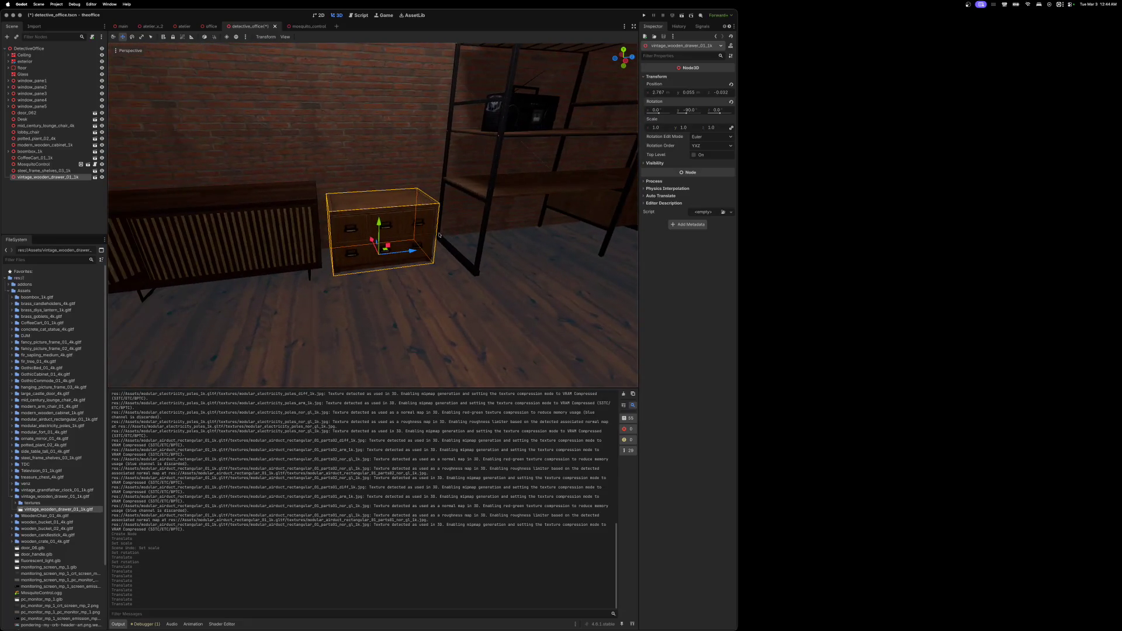
{"action": "key", "text": "super+d"}
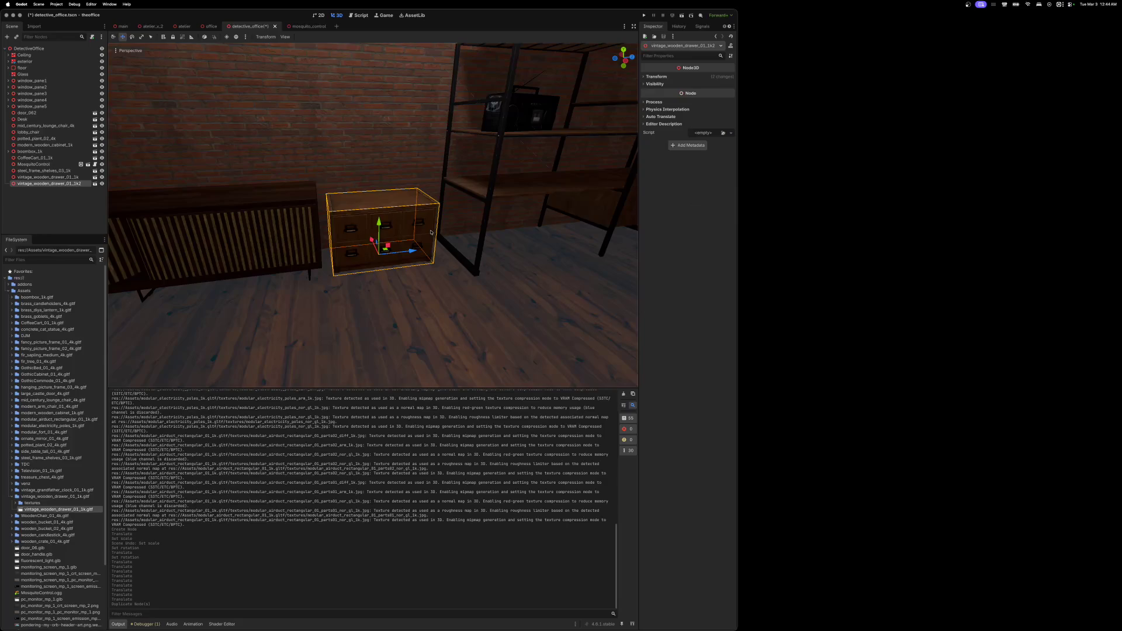
{"action": "mouse_move", "coordinate": [379, 227]}
{"action": "left_mouse_down"}
{"action": "mouse_move", "coordinate": [379, 157]}
{"action": "mouse_move", "coordinate": [413, 154]}
{"action": "left_mouse_up"}
{"action": "scroll", "coordinate": [413, 151], "scroll_direction": "up", "scroll_amount": 6}
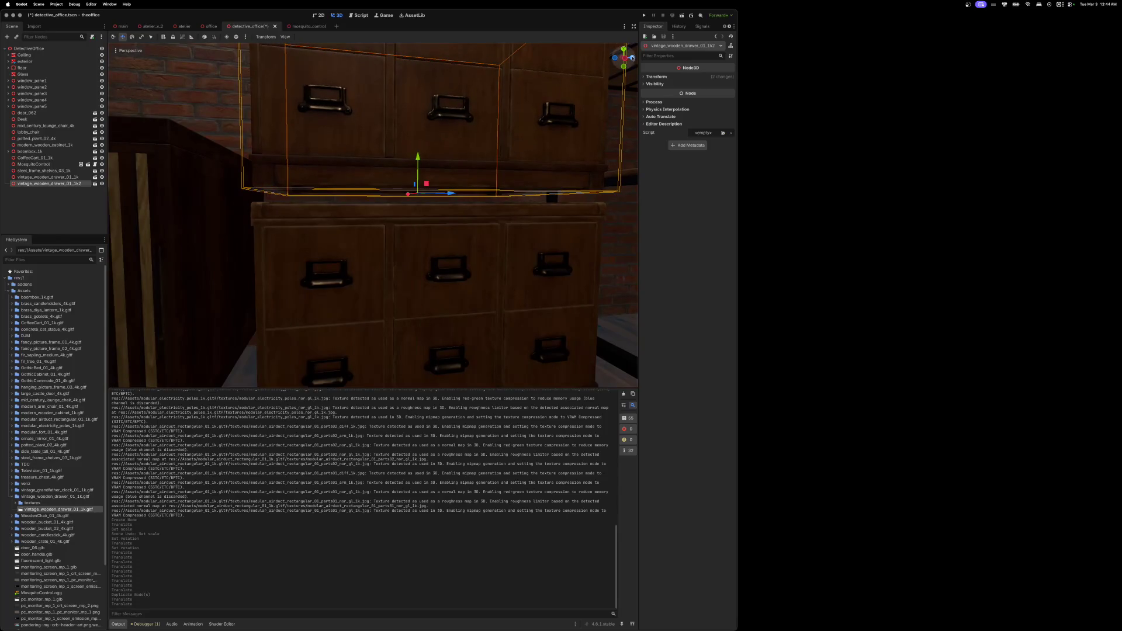
{"action": "left_click", "coordinate": [625, 58]}
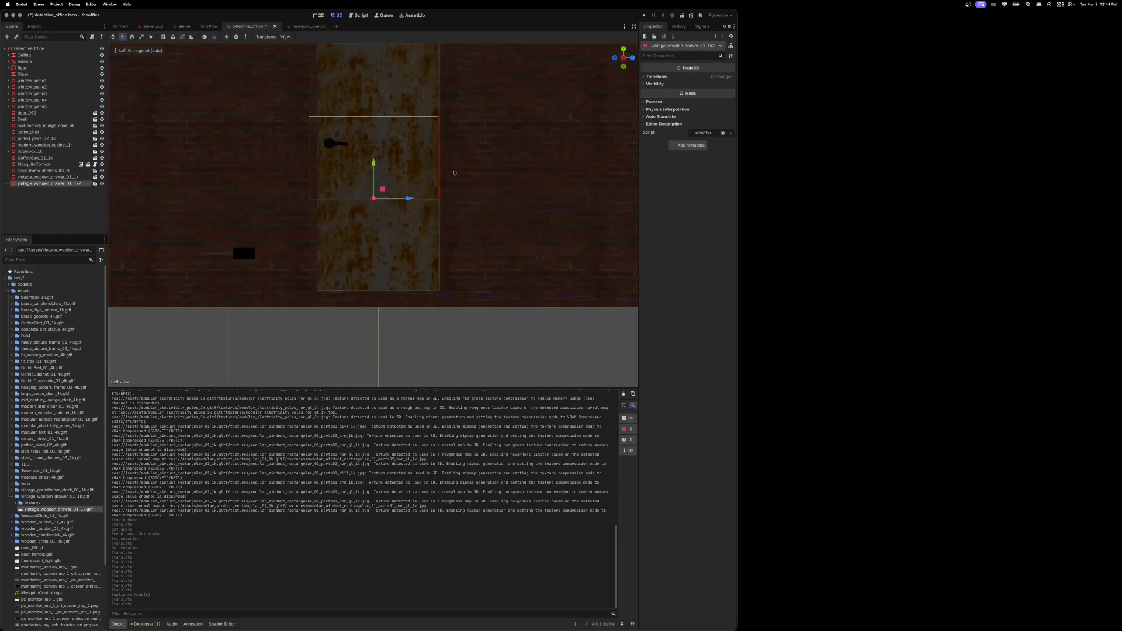
{"action": "scroll", "coordinate": [455, 173], "scroll_direction": "up", "scroll_amount": 8}
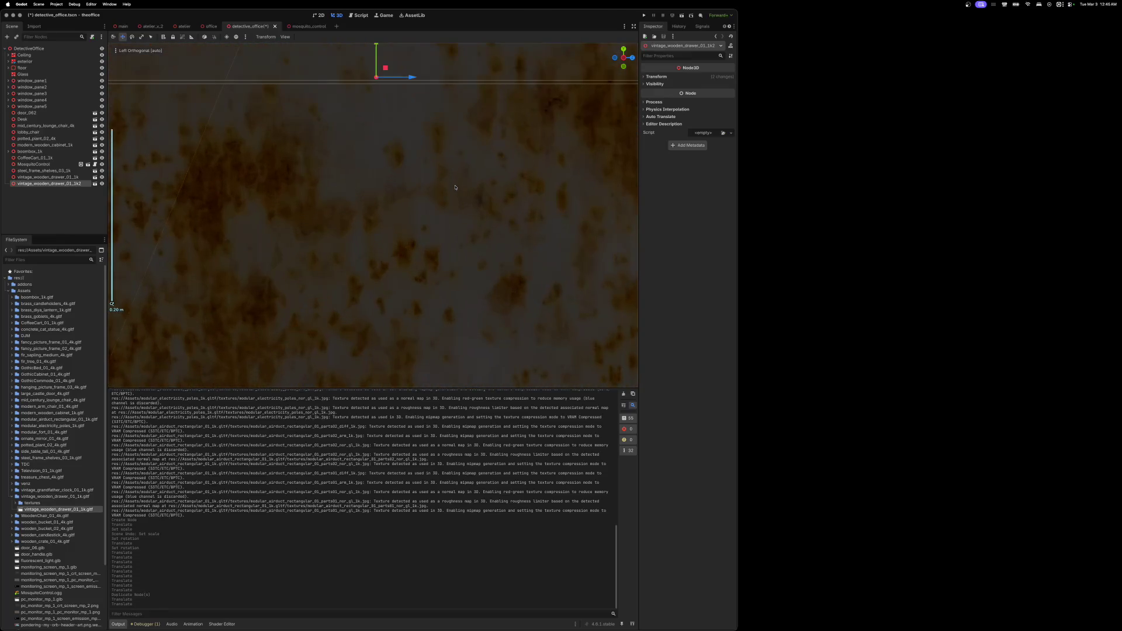
{"action": "scroll", "coordinate": [455, 187], "scroll_direction": "down", "scroll_amount": 5}
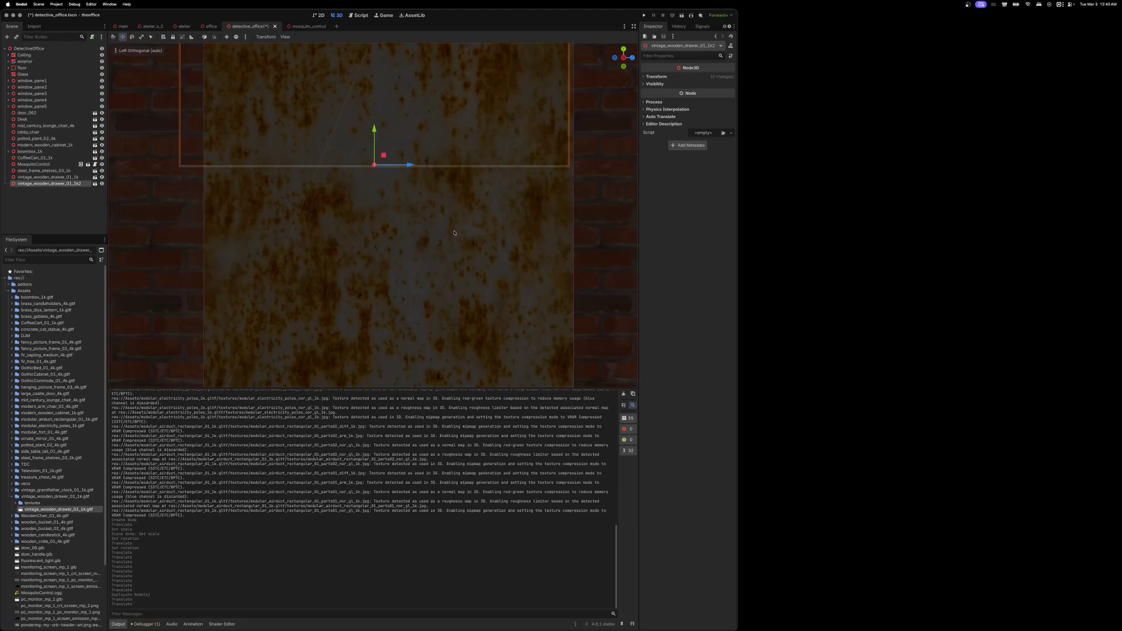
{"action": "key", "text": "KP_5"}
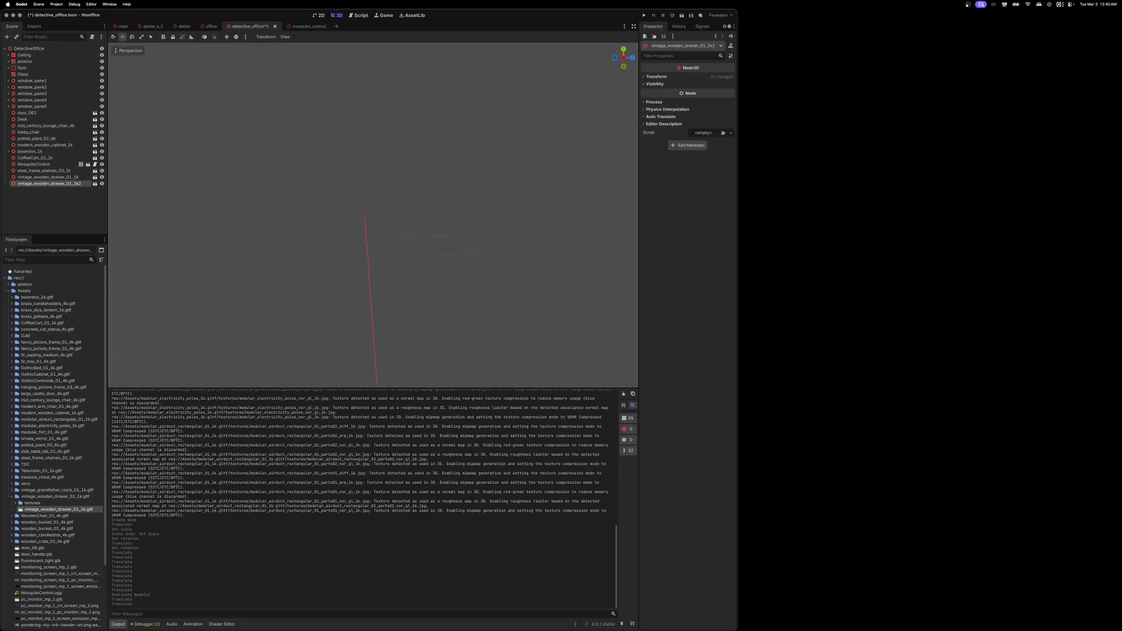
{"action": "key", "text": "w"}
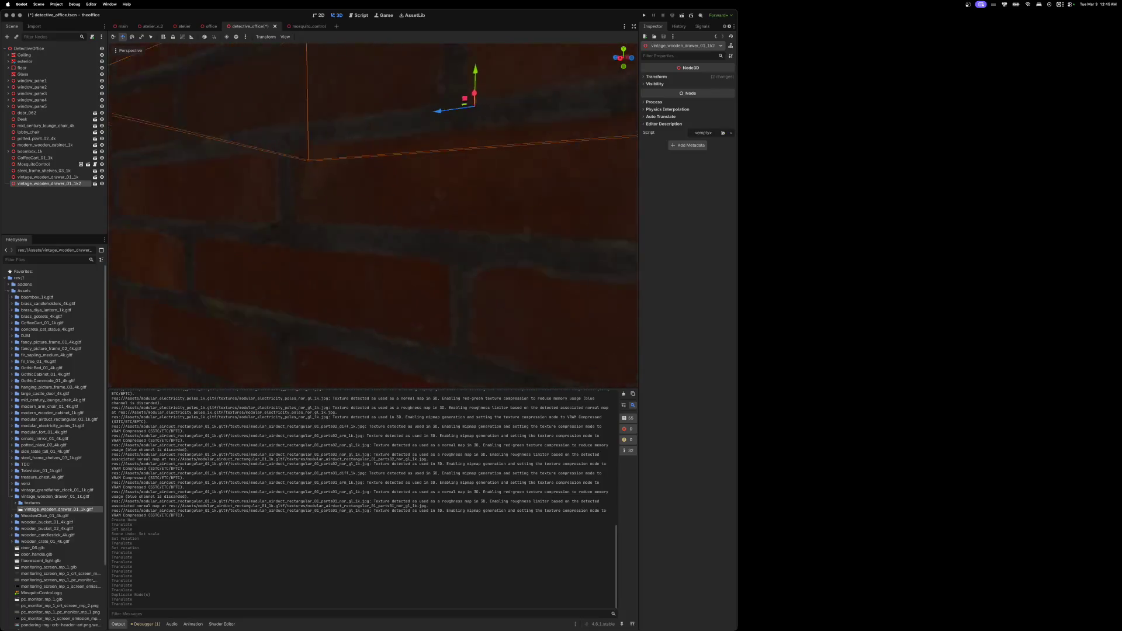
{"action": "key", "text": "w"}
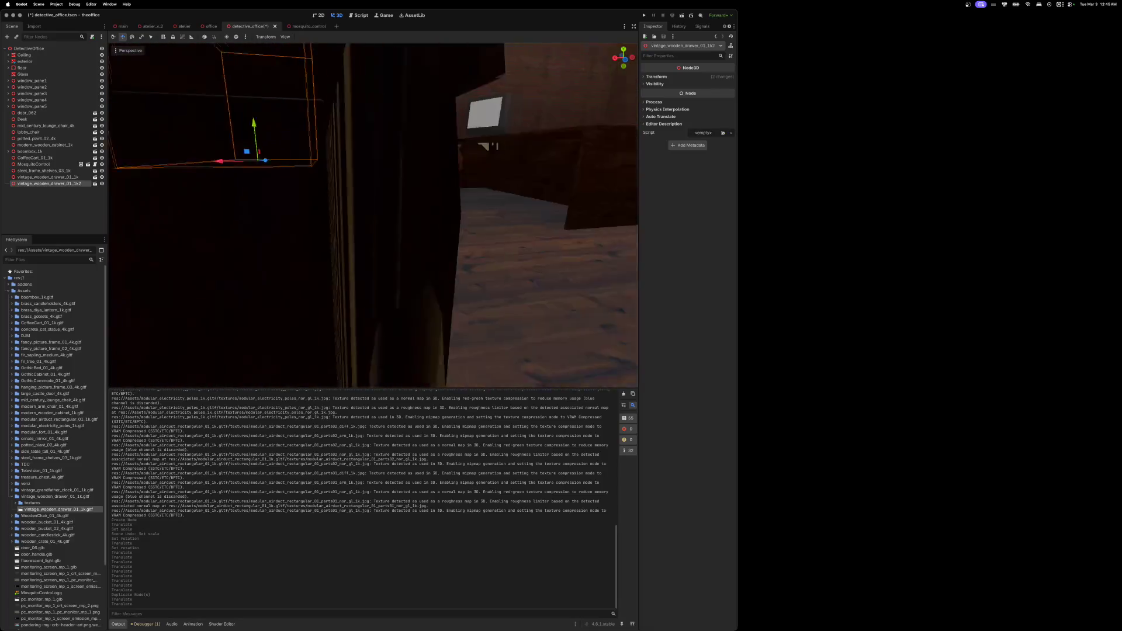
{"action": "key", "text": "w"}
{"action": "scroll", "coordinate": [372, 215], "scroll_direction": "up", "scroll_amount": 5}
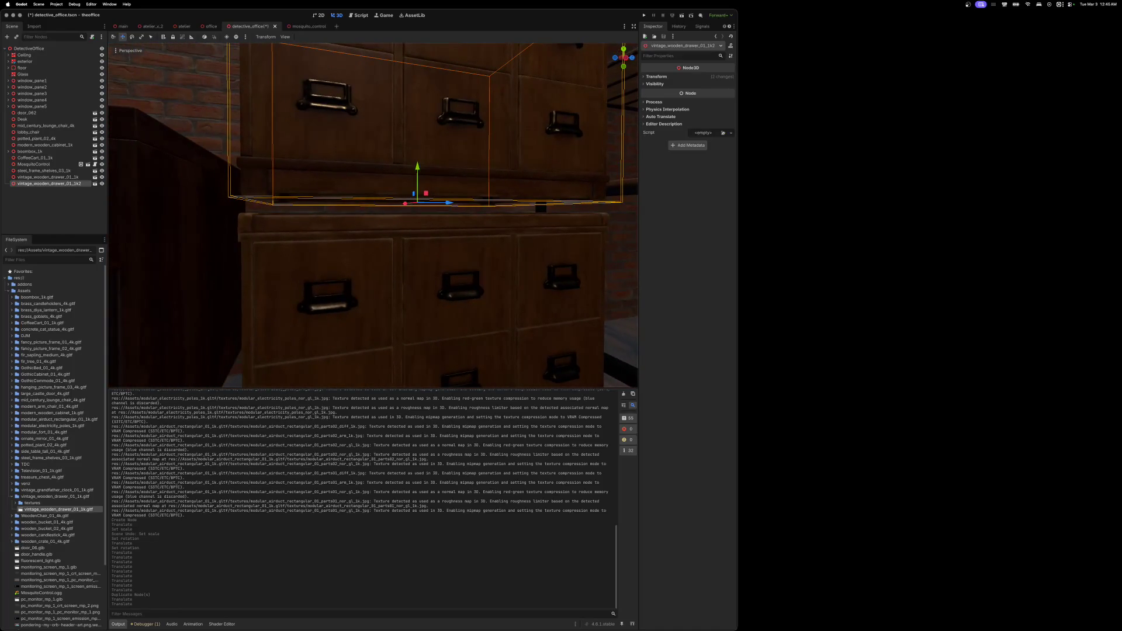
{"action": "scroll", "coordinate": [444, 237], "scroll_direction": "right", "scroll_amount": 5}
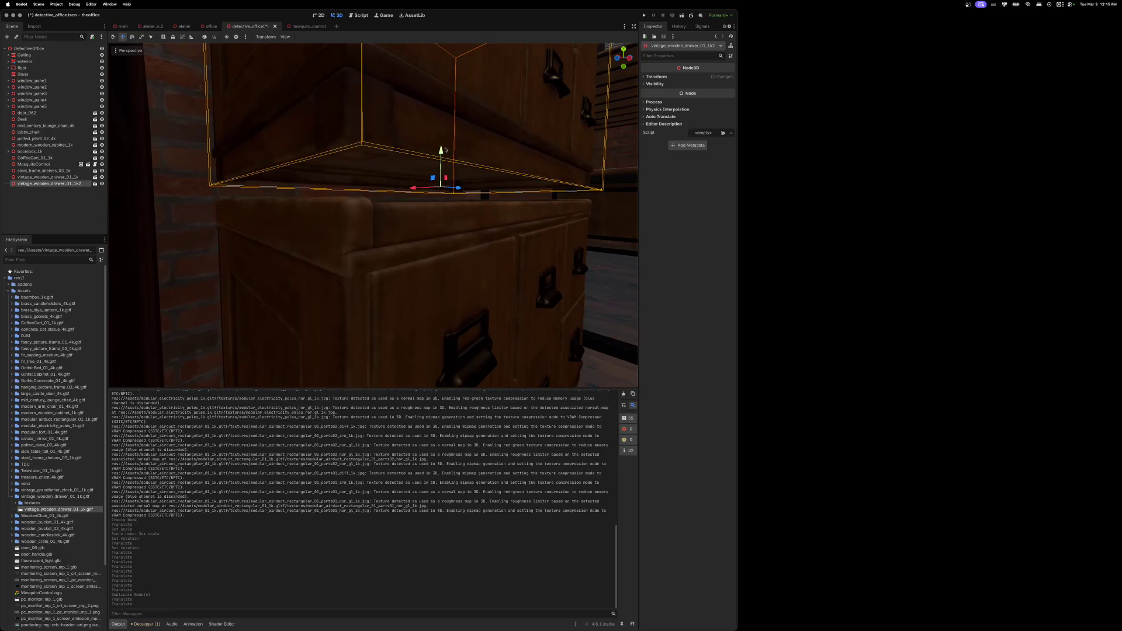
{"action": "left_click_drag", "start_coordinate": [444, 149], "coordinate": [440, 163]}
{"action": "scroll", "coordinate": [441, 163], "scroll_direction": "down", "scroll_amount": 10}
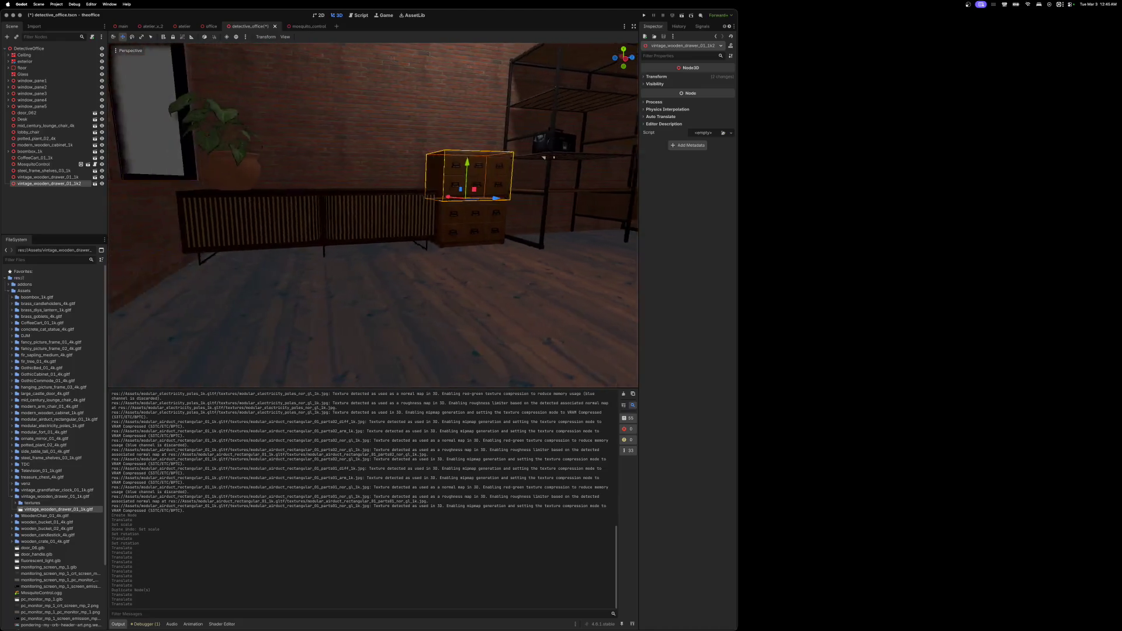
{"action": "scroll", "coordinate": [544, 157], "scroll_direction": "up", "scroll_amount": 5}
{"action": "left_click", "coordinate": [468, 235]}
{"action": "key", "text": "d"}
{"action": "key", "text": "d"}
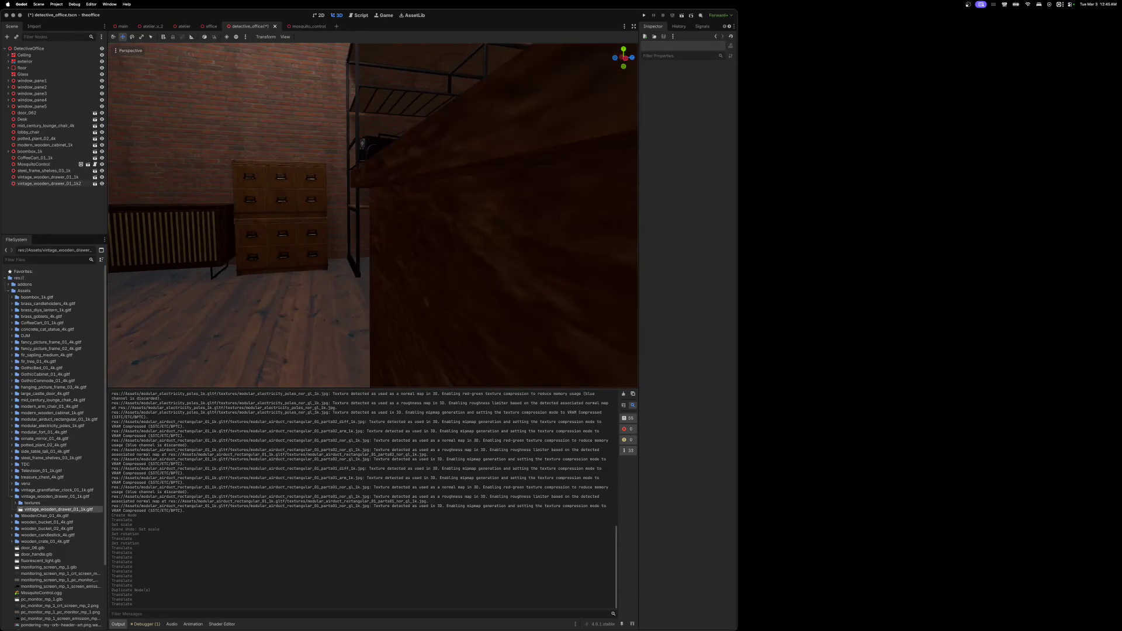
{"action": "key", "text": "w"}
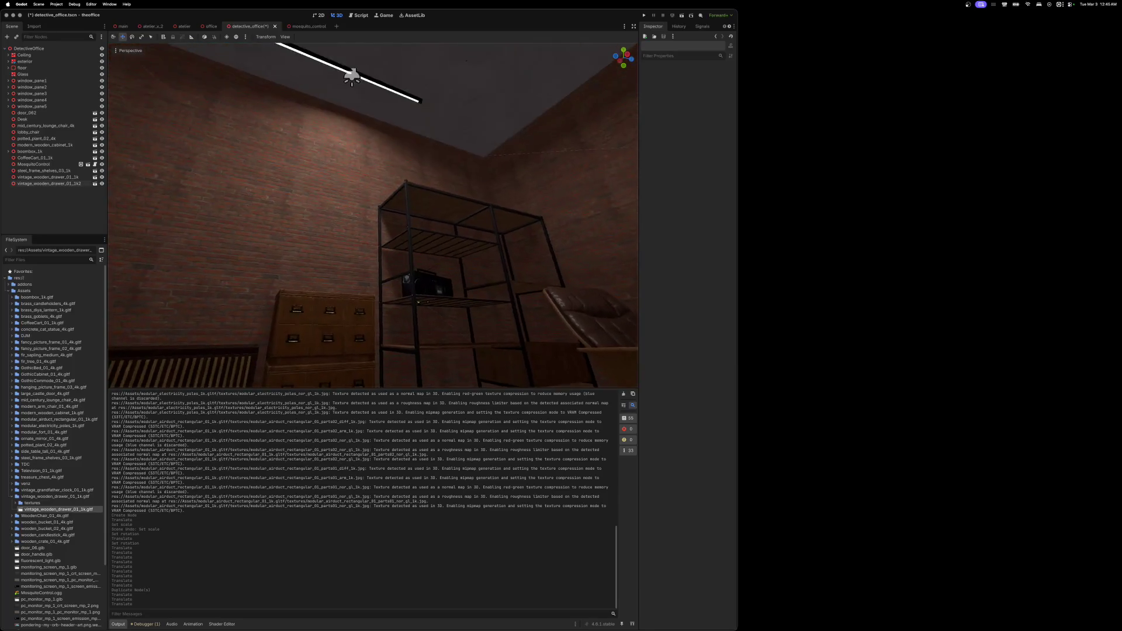
{"action": "key", "text": "a"}
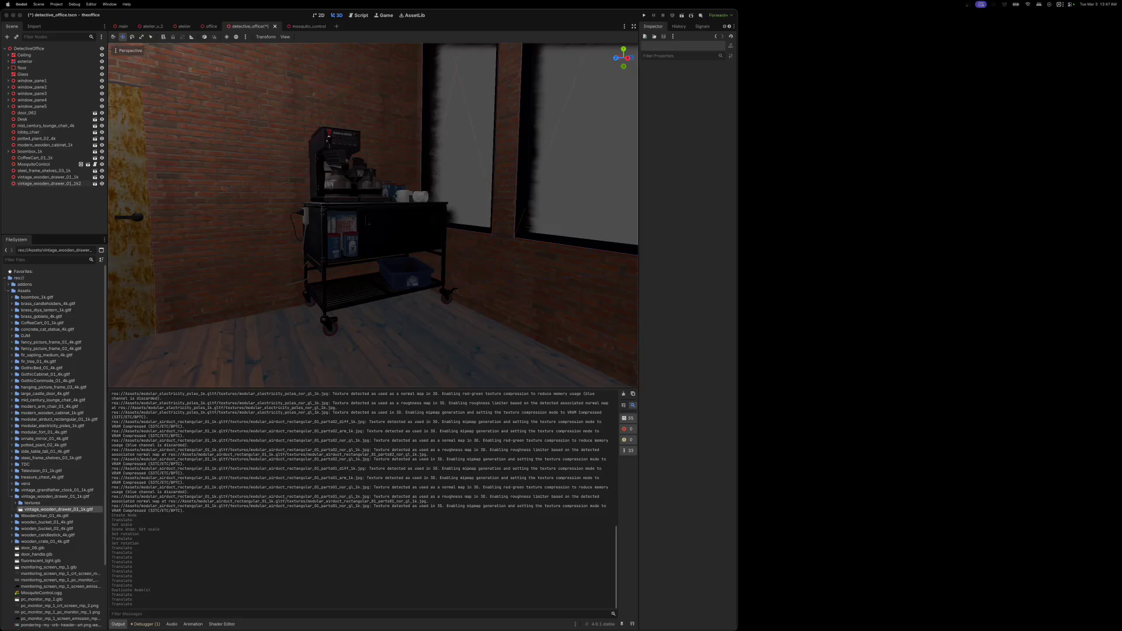
{"action": "key", "text": "super+Tab"}
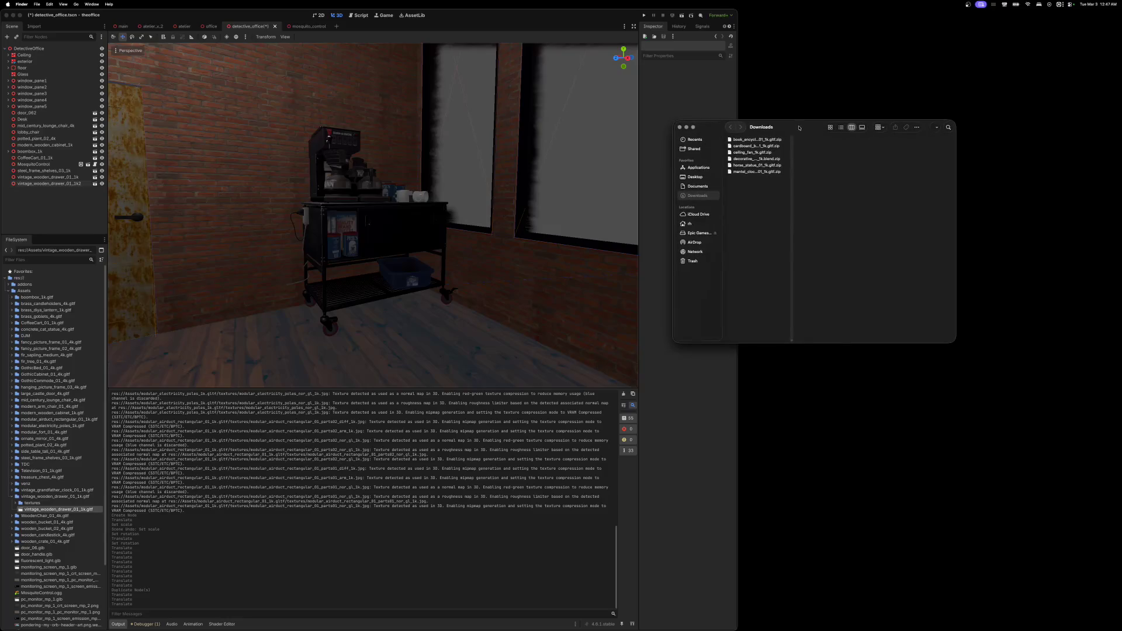
- Unzip book_encyclopedia_set_01_1k and copy its folder into the project's Assets
{"action": "left_click_drag", "start_coordinate": [799, 127], "coordinate": [823, 137]}
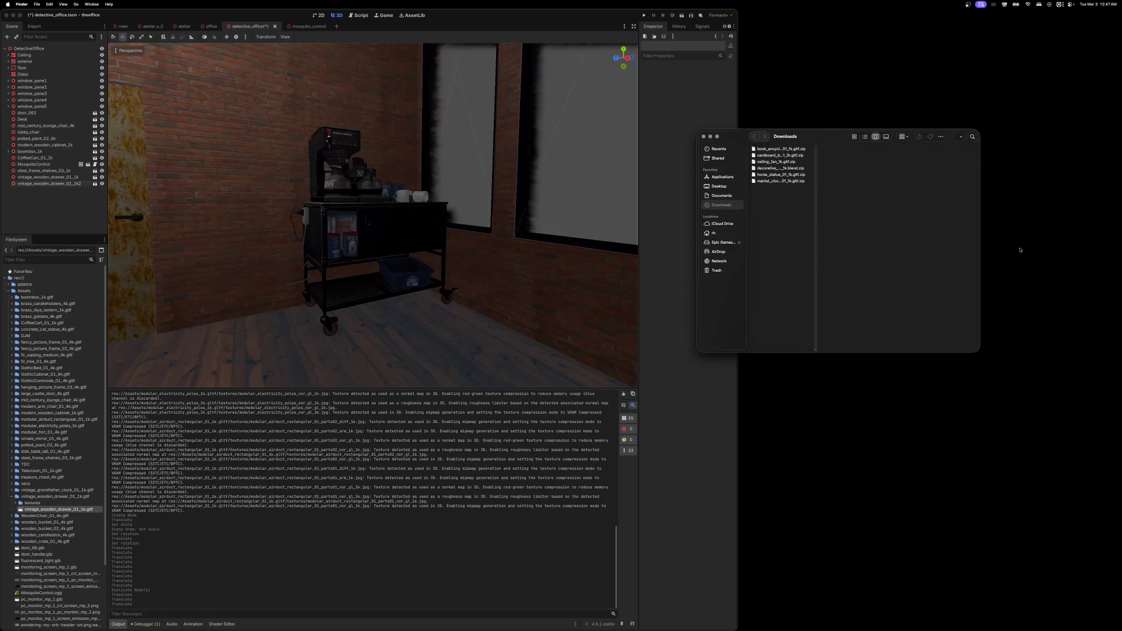
{"action": "double_click", "coordinate": [754, 151]}
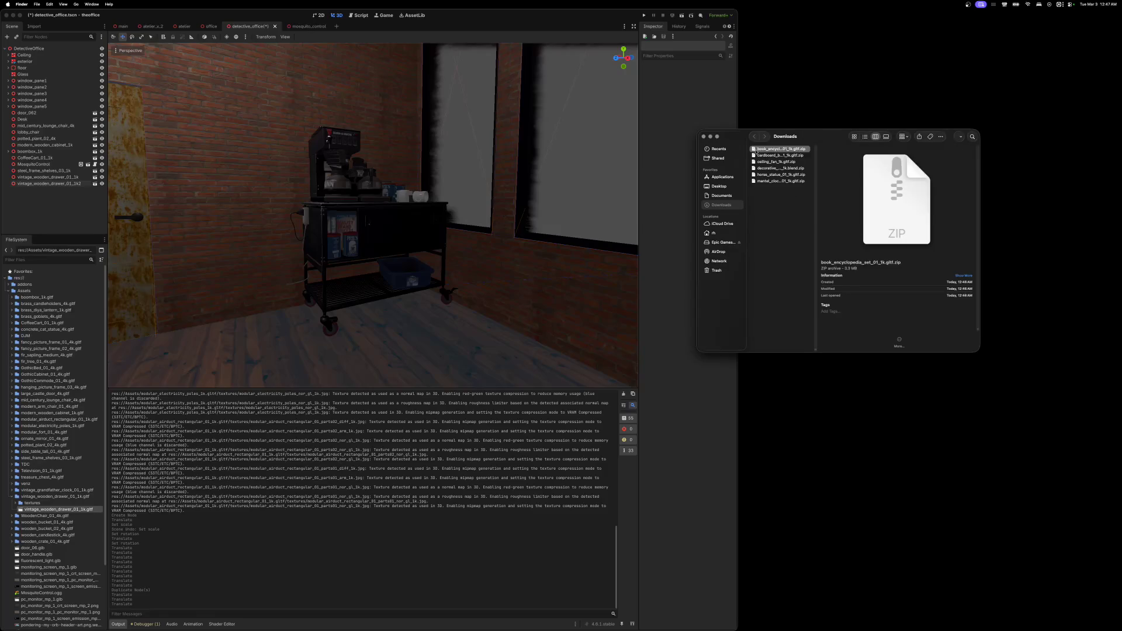
{"action": "mouse_move", "coordinate": [753, 134]}
{"action": "left_mouse_down"}
{"action": "mouse_move", "coordinate": [790, 133]}
{"action": "mouse_move", "coordinate": [725, 205]}
{"action": "mouse_move", "coordinate": [142, 365]}
{"action": "mouse_move", "coordinate": [69, 334]}
{"action": "mouse_move", "coordinate": [26, 293]}
{"action": "left_mouse_up"}
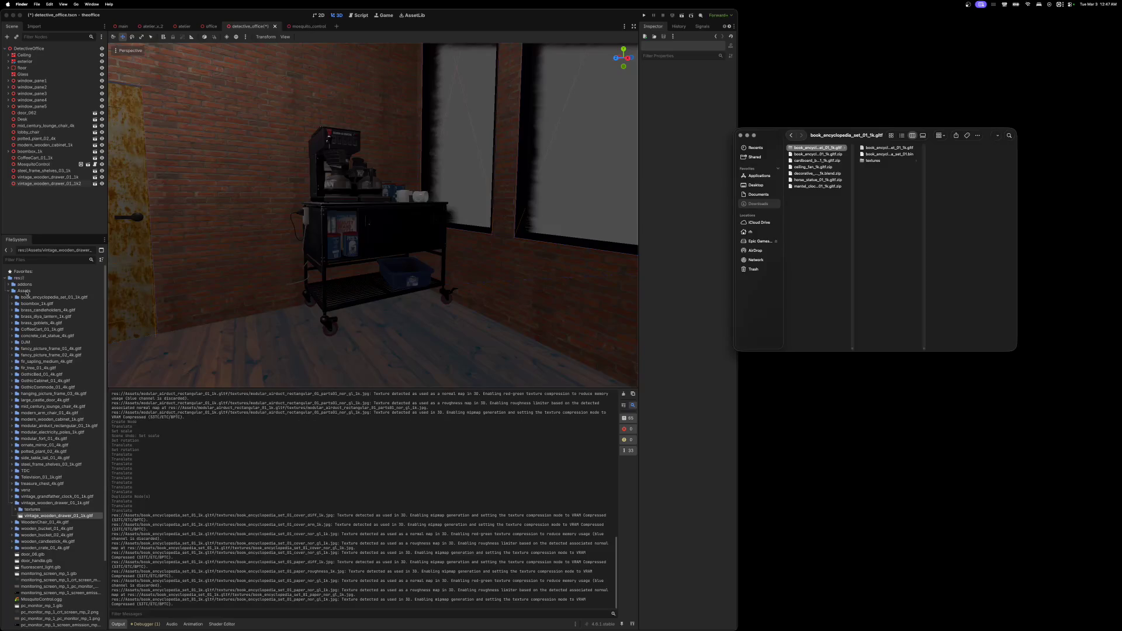
- Drop the book encyclopedia set model into the office scene and select its download files
{"action": "left_click", "coordinate": [12, 299]}
{"action": "left_click", "coordinate": [11, 299]}
{"action": "left_click_drag", "start_coordinate": [55, 310], "coordinate": [234, 348]}
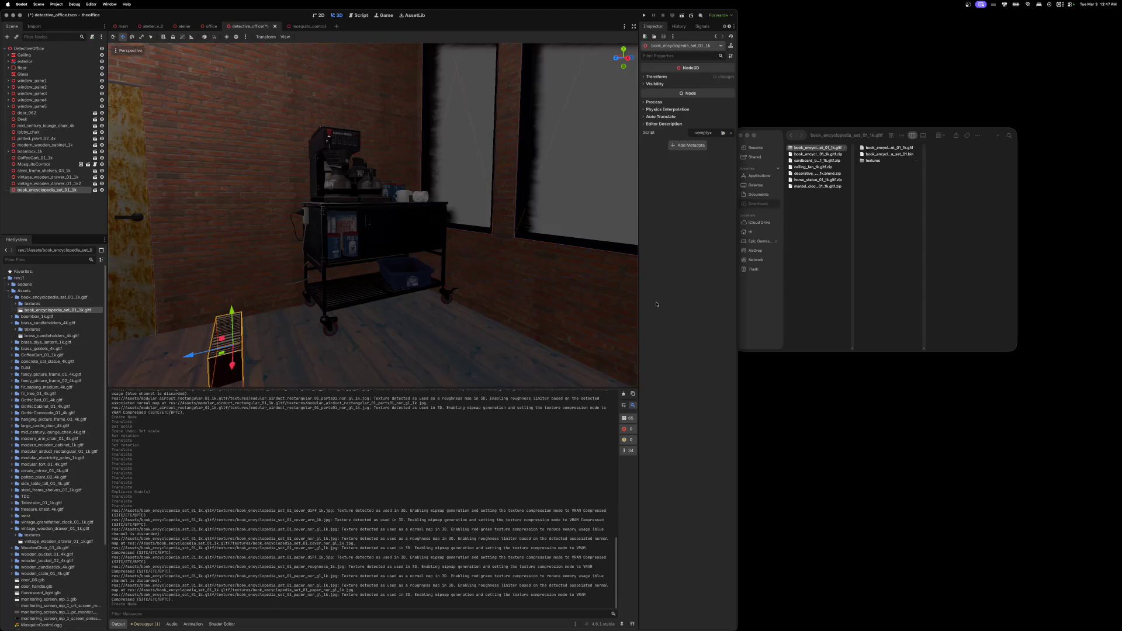
{"action": "left_click", "coordinate": [803, 156]}
{"action": "left_click", "coordinate": [803, 155], "text": "shift"}
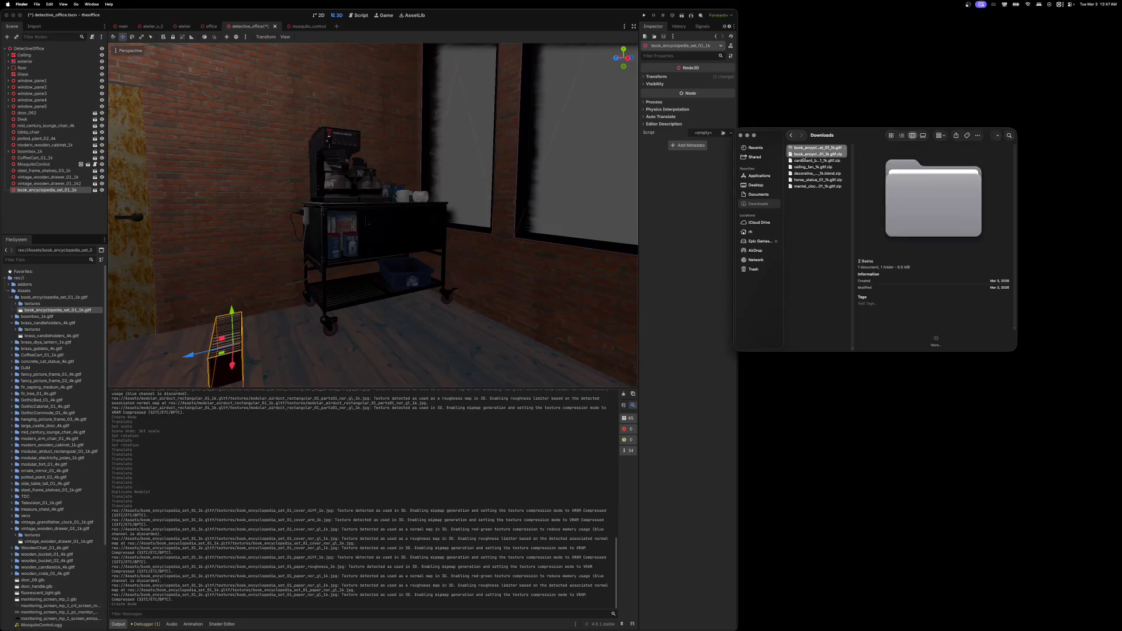
- Trash the book set downloads, then unzip cardboard_box_01_1k into Assets
{"action": "right_click", "coordinate": [804, 156]}
{"action": "left_click", "coordinate": [830, 183]}
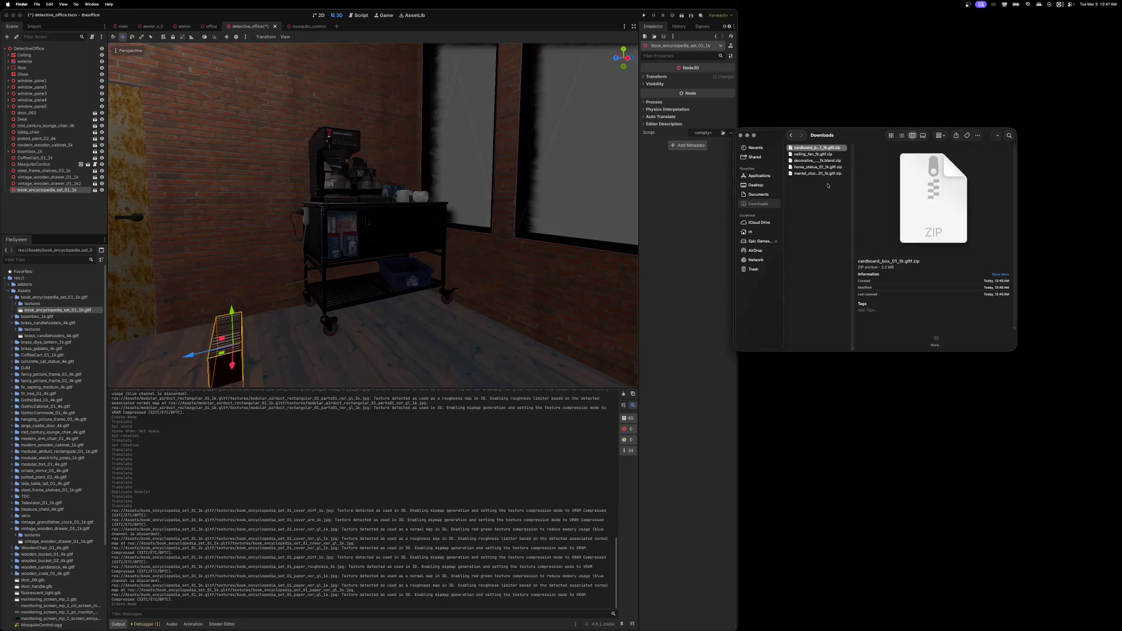
{"action": "double_click", "coordinate": [790, 148]}
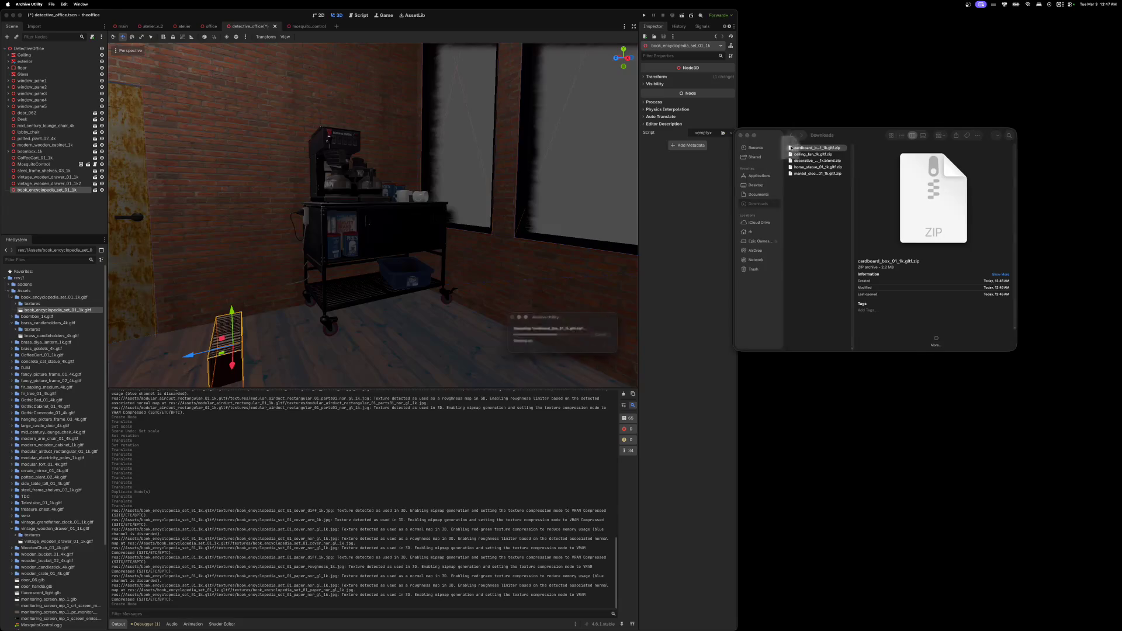
{"action": "mouse_move", "coordinate": [790, 147]}
{"action": "left_mouse_down"}
{"action": "mouse_move", "coordinate": [748, 169]}
{"action": "mouse_move", "coordinate": [117, 297]}
{"action": "mouse_move", "coordinate": [31, 292]}
{"action": "left_mouse_up"}
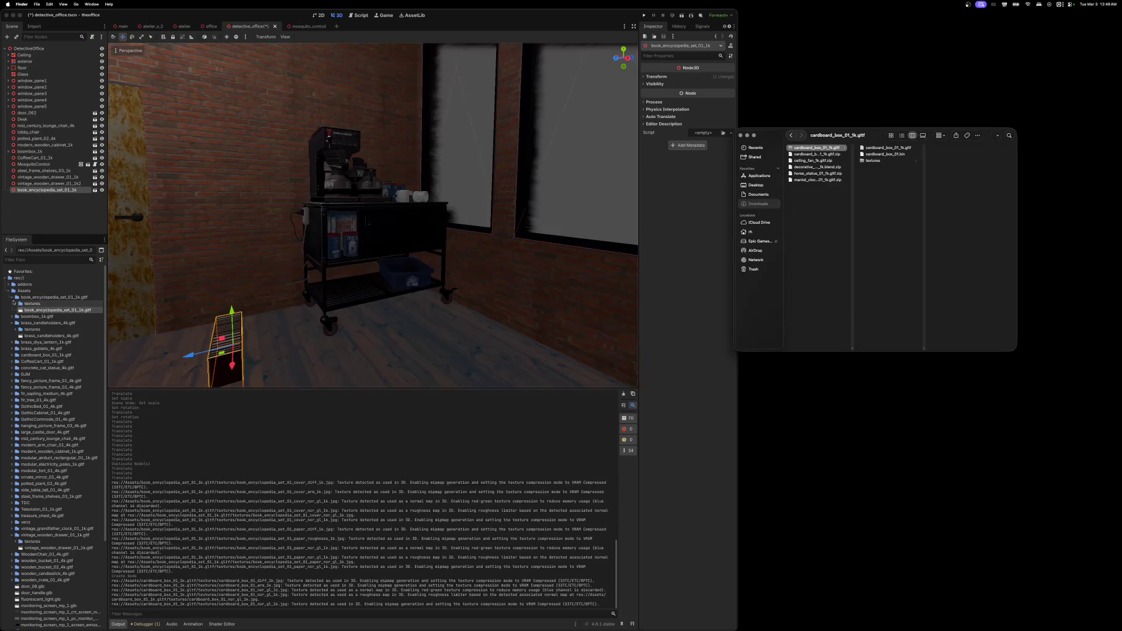
- Place the cardboard box on the floor by the coffee cart and select its downloads
{"action": "left_click", "coordinate": [12, 297]}
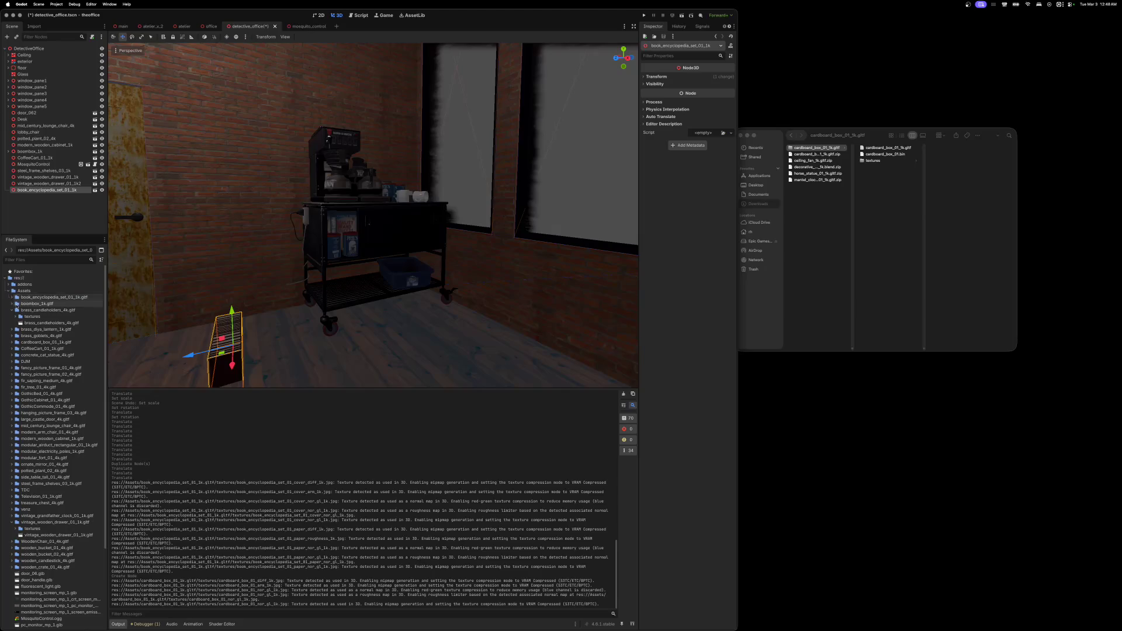
{"action": "left_click", "coordinate": [12, 310]}
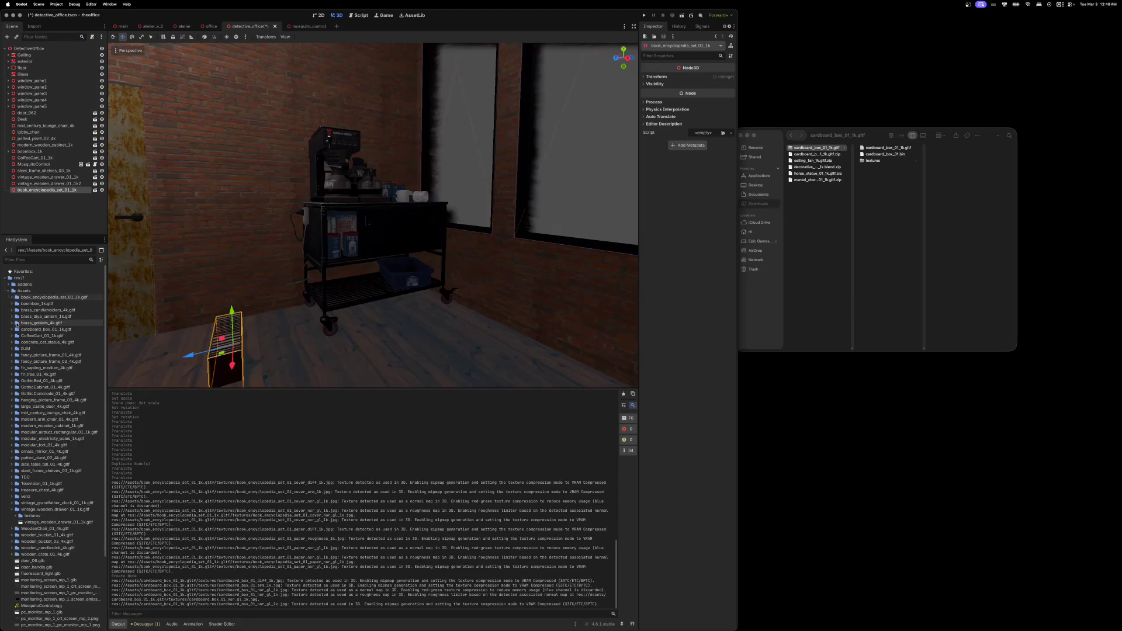
{"action": "left_click", "coordinate": [12, 329]}
{"action": "mouse_move", "coordinate": [22, 343]}
{"action": "left_mouse_down"}
{"action": "mouse_move", "coordinate": [348, 351]}
{"action": "mouse_move", "coordinate": [359, 362]}
{"action": "left_mouse_up"}
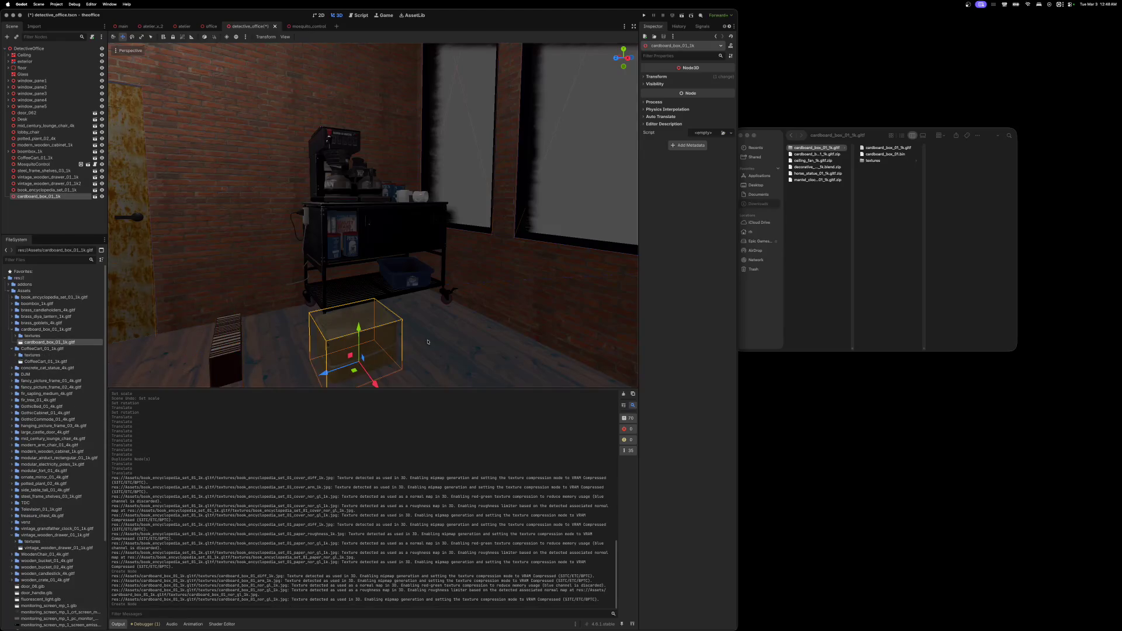
{"action": "left_click", "coordinate": [814, 135]}
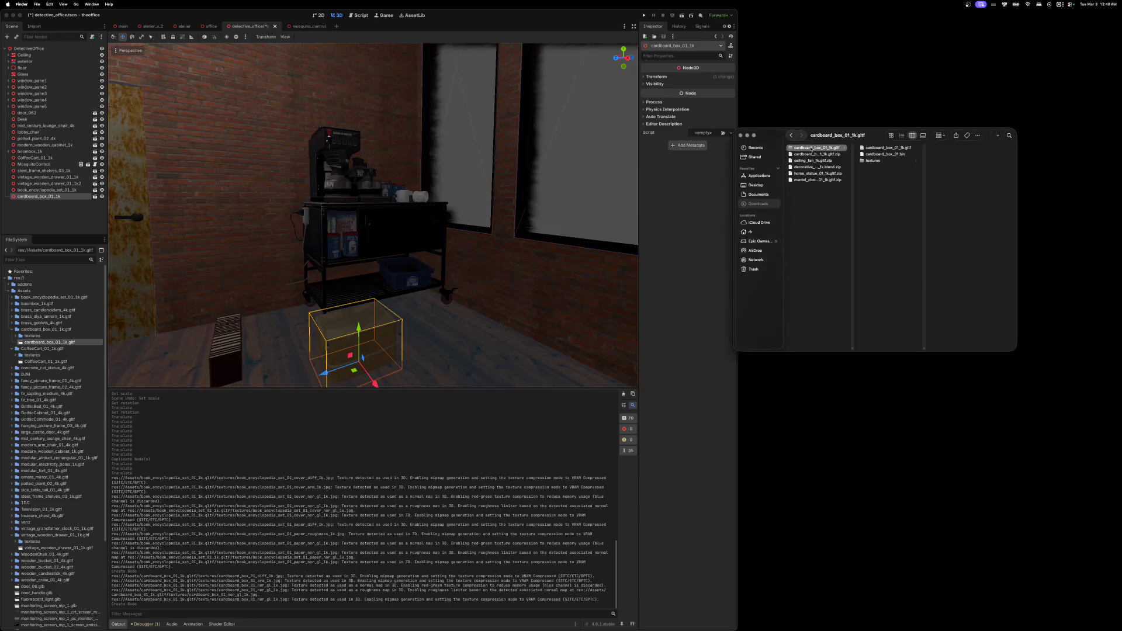
{"action": "left_click", "coordinate": [808, 154], "text": "shift"}
{"action": "right_click", "coordinate": [808, 153]}
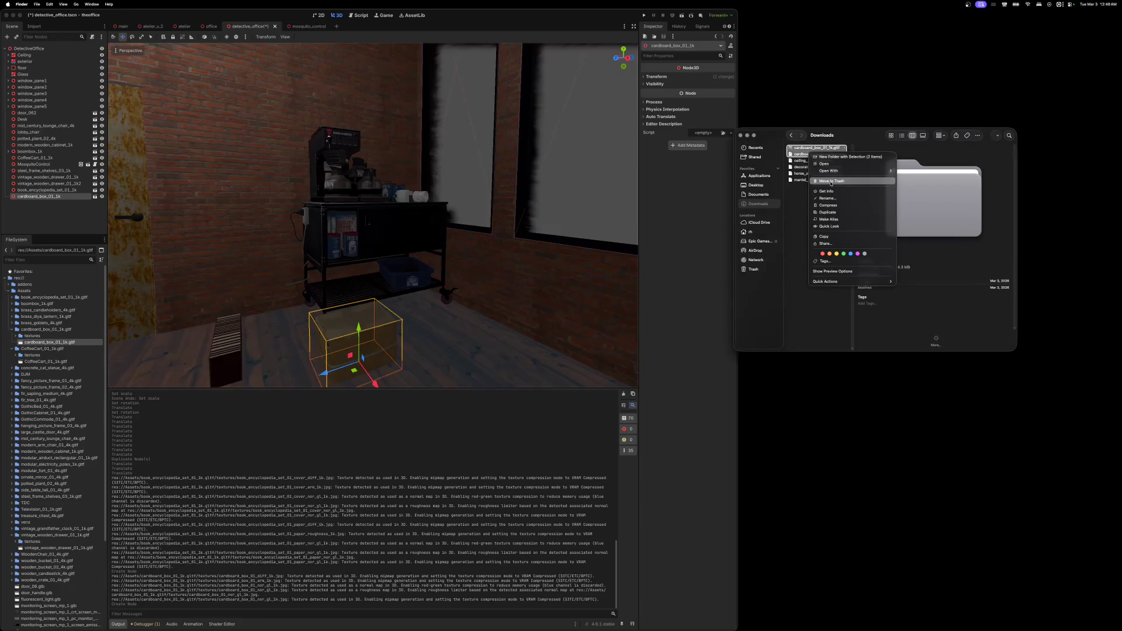
- Trash the cardboard box downloads and copy the unzipped ceiling fan folder into Assets
{"action": "left_click", "coordinate": [818, 181]}
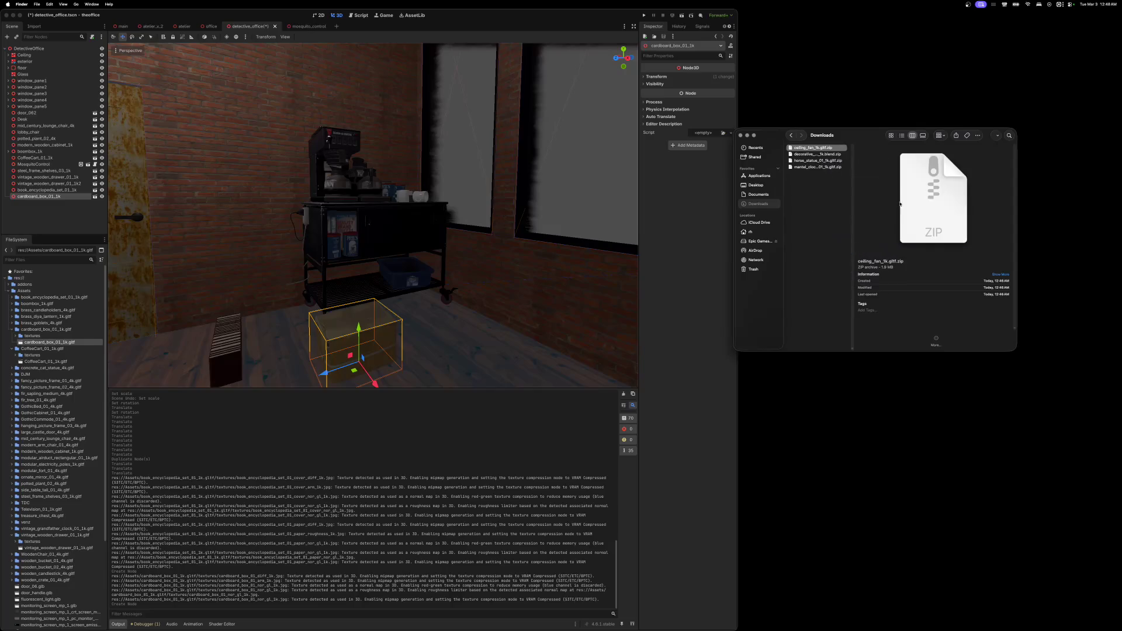
{"action": "double_click", "coordinate": [801, 149]}
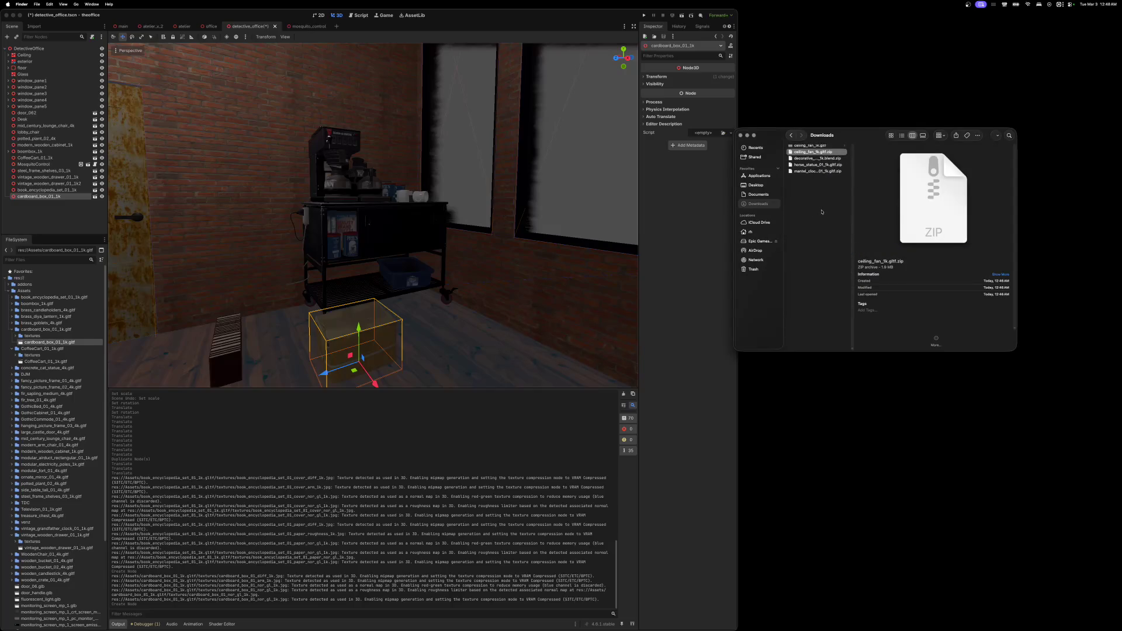
{"action": "mouse_move", "coordinate": [791, 148]}
{"action": "left_mouse_down"}
{"action": "mouse_move", "coordinate": [718, 205]}
{"action": "mouse_move", "coordinate": [124, 299]}
{"action": "mouse_move", "coordinate": [30, 291]}
{"action": "left_mouse_up"}
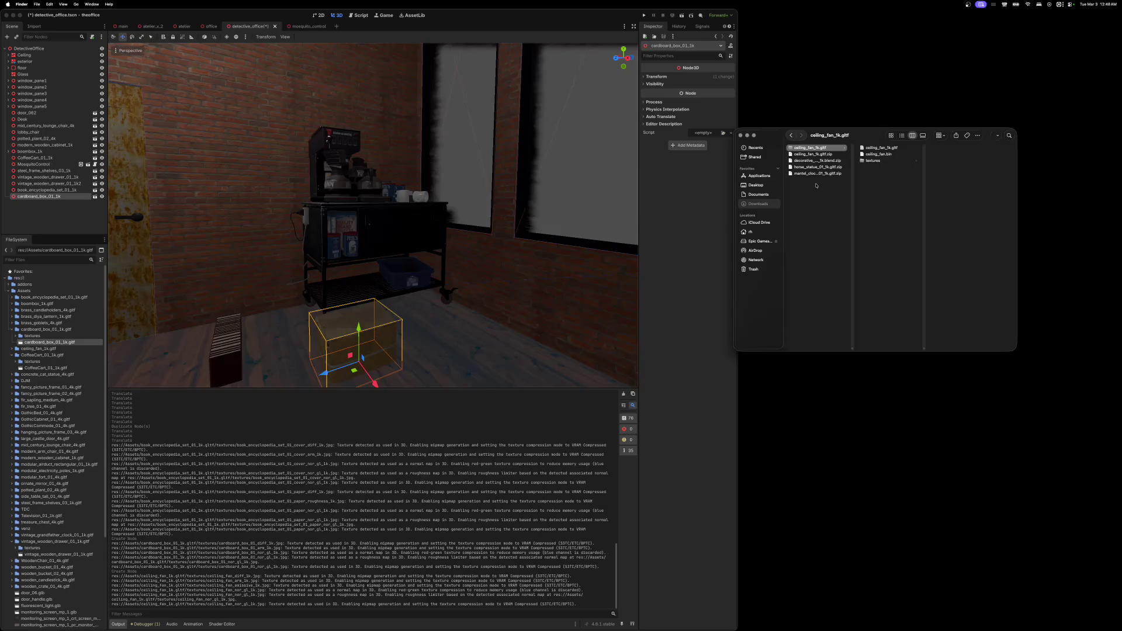
- Trash the ceiling fan downloads and import the unzipped decorative_book_set_01_1k into Assets
{"action": "left_click", "coordinate": [795, 154], "text": "shift"}
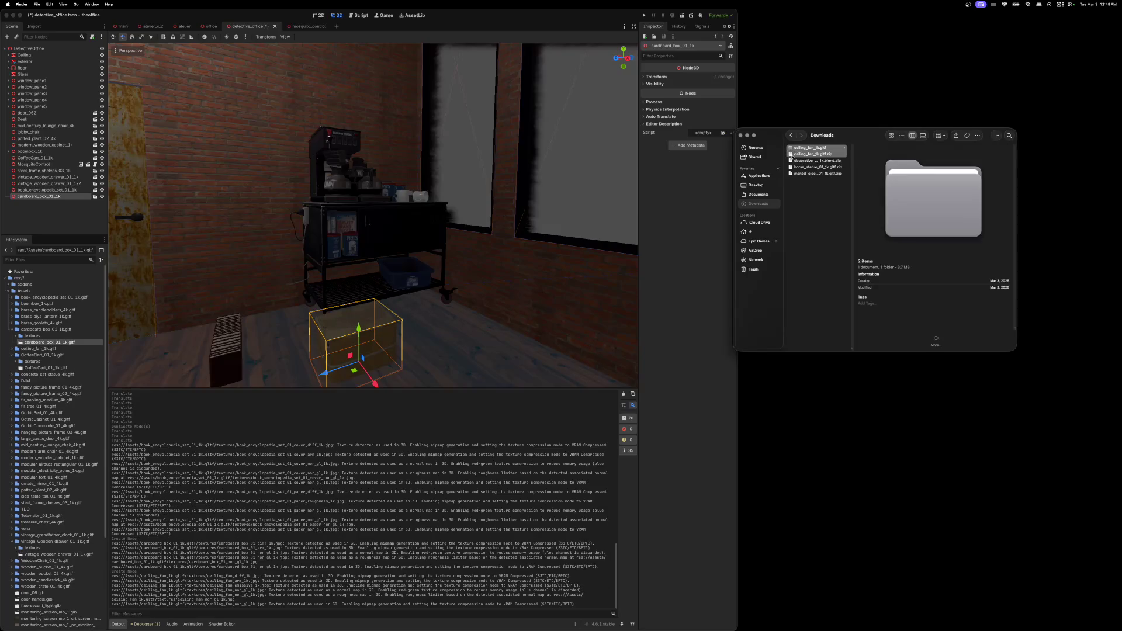
{"action": "right_click", "coordinate": [799, 154]}
{"action": "left_click", "coordinate": [824, 183]}
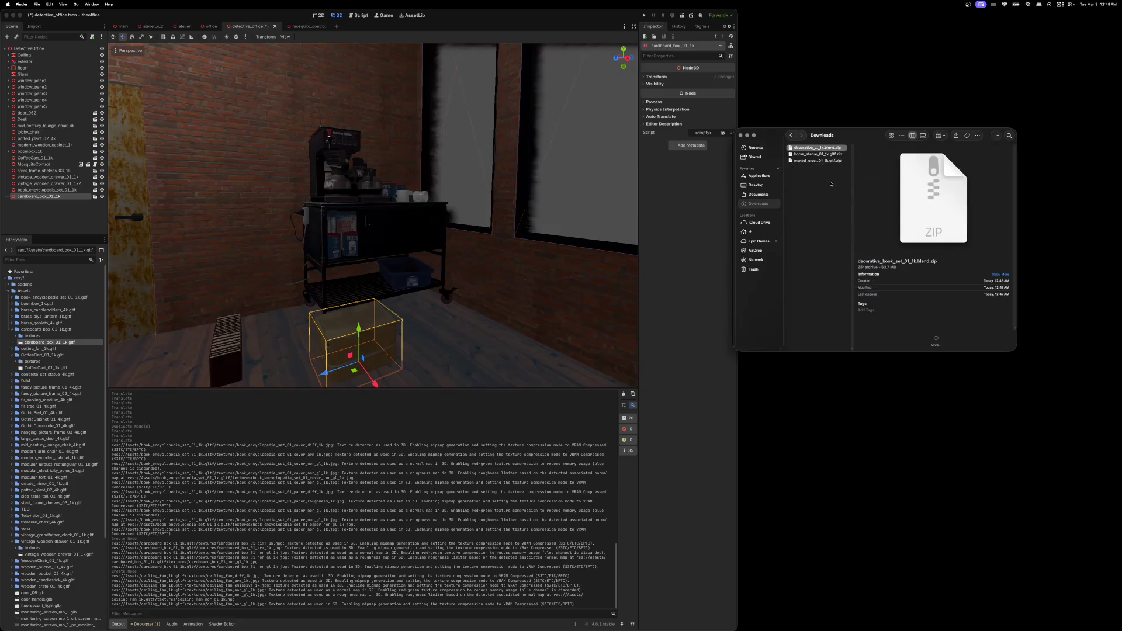
{"action": "double_click", "coordinate": [790, 148]}
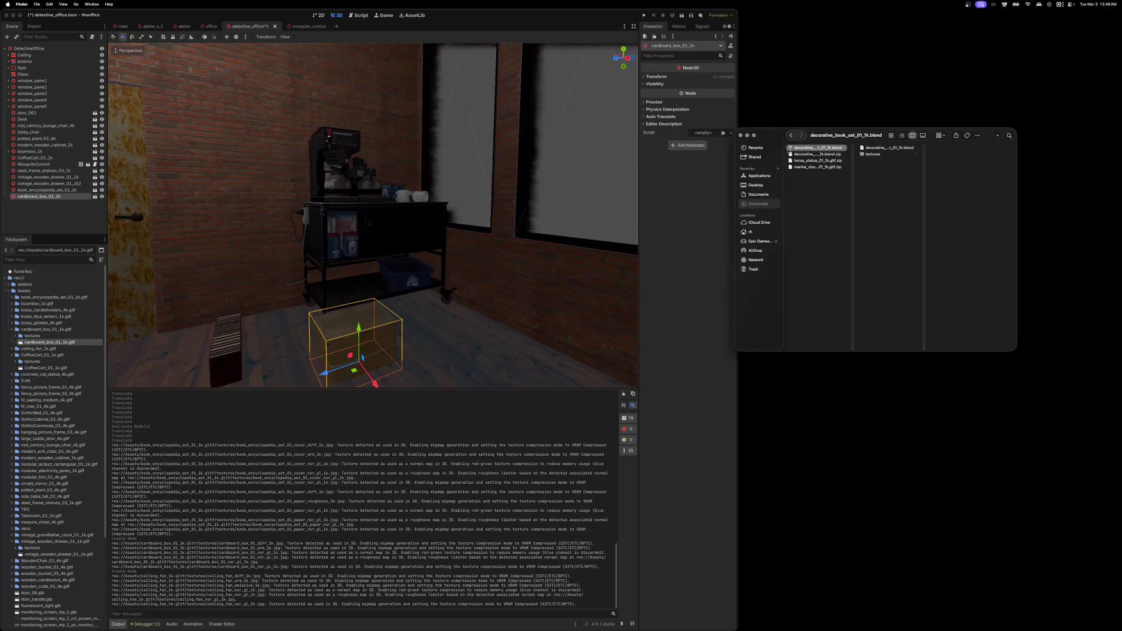
{"action": "mouse_move", "coordinate": [789, 147]}
{"action": "left_mouse_down"}
{"action": "mouse_move", "coordinate": [754, 180]}
{"action": "mouse_move", "coordinate": [169, 299]}
{"action": "mouse_move", "coordinate": [26, 298]}
{"action": "left_mouse_up"}
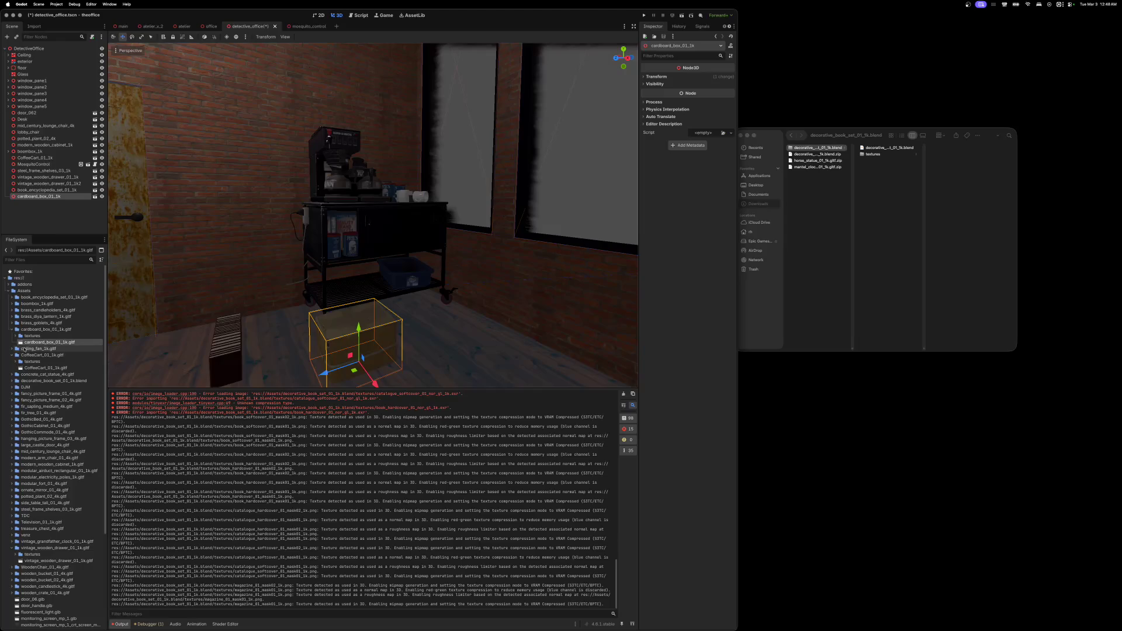
{"action": "left_click", "coordinate": [11, 329]}
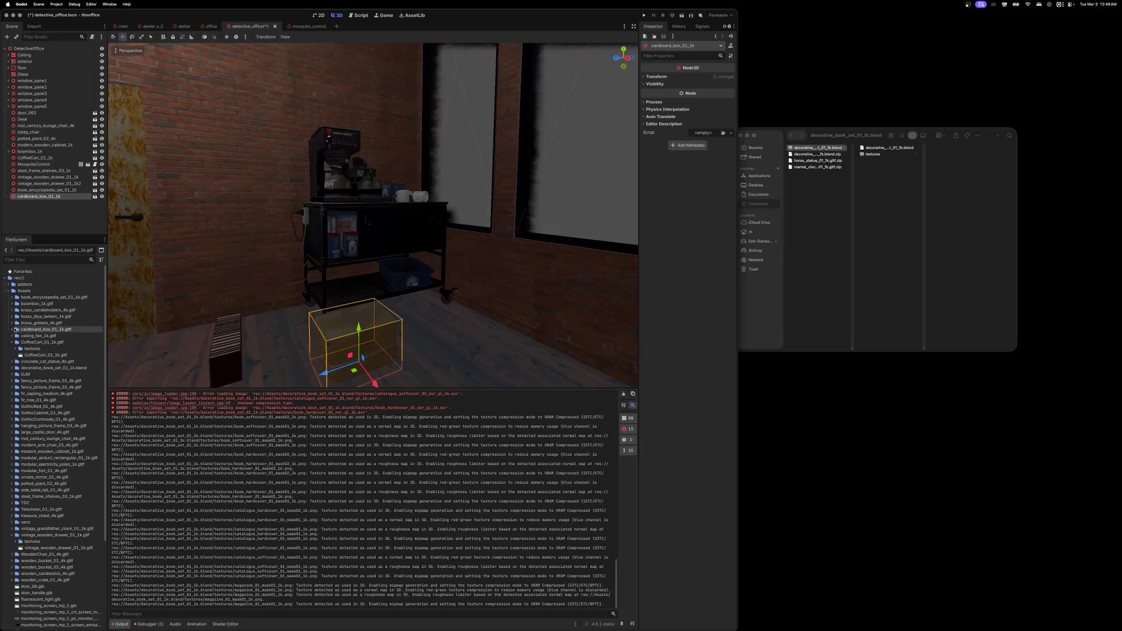
- Place the ceiling fan in the office scene and raise it up to the ceiling
{"action": "left_click", "coordinate": [12, 342]}
{"action": "left_click", "coordinate": [12, 336]}
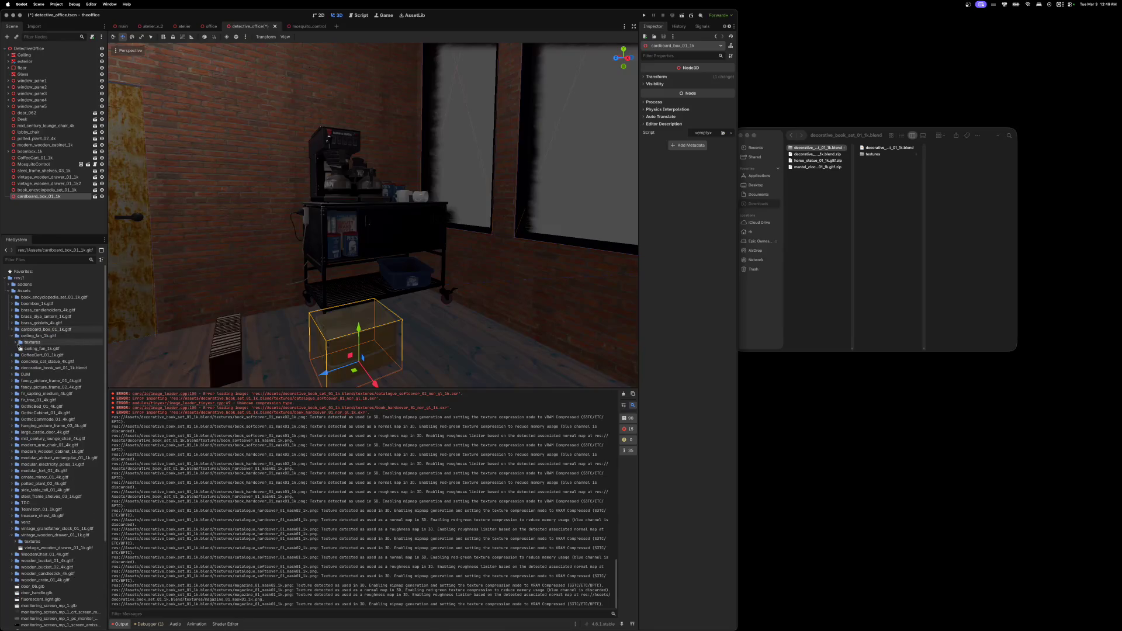
{"action": "mouse_move", "coordinate": [36, 348]}
{"action": "left_mouse_down"}
{"action": "mouse_move", "coordinate": [168, 344]}
{"action": "mouse_move", "coordinate": [191, 363]}
{"action": "left_mouse_up"}
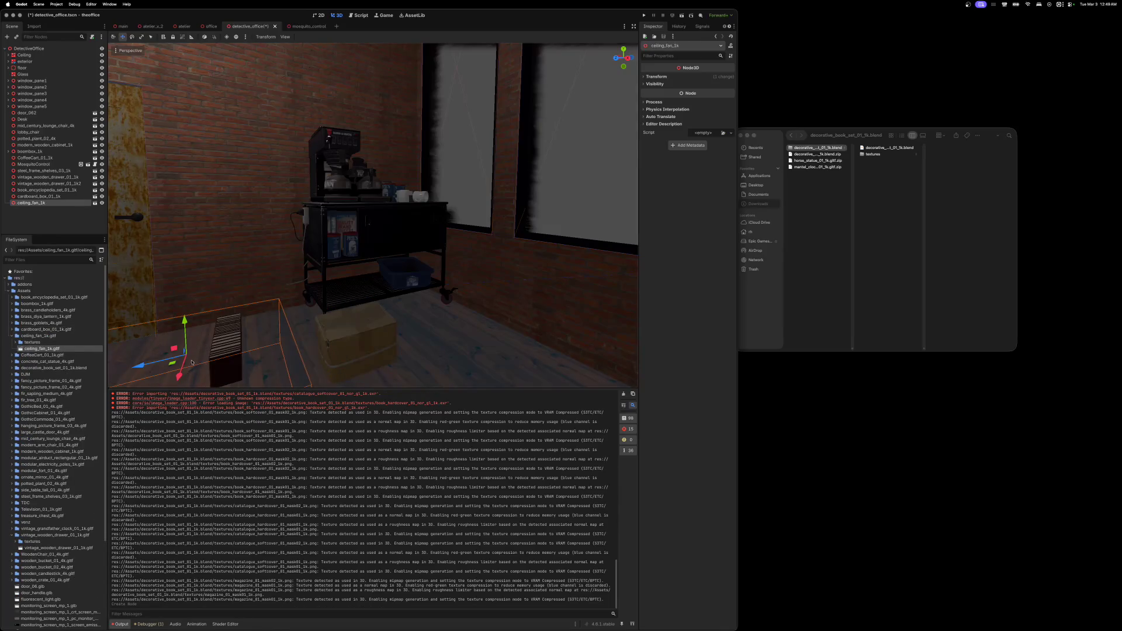
{"action": "left_click_drag", "start_coordinate": [184, 323], "coordinate": [157, 68]}
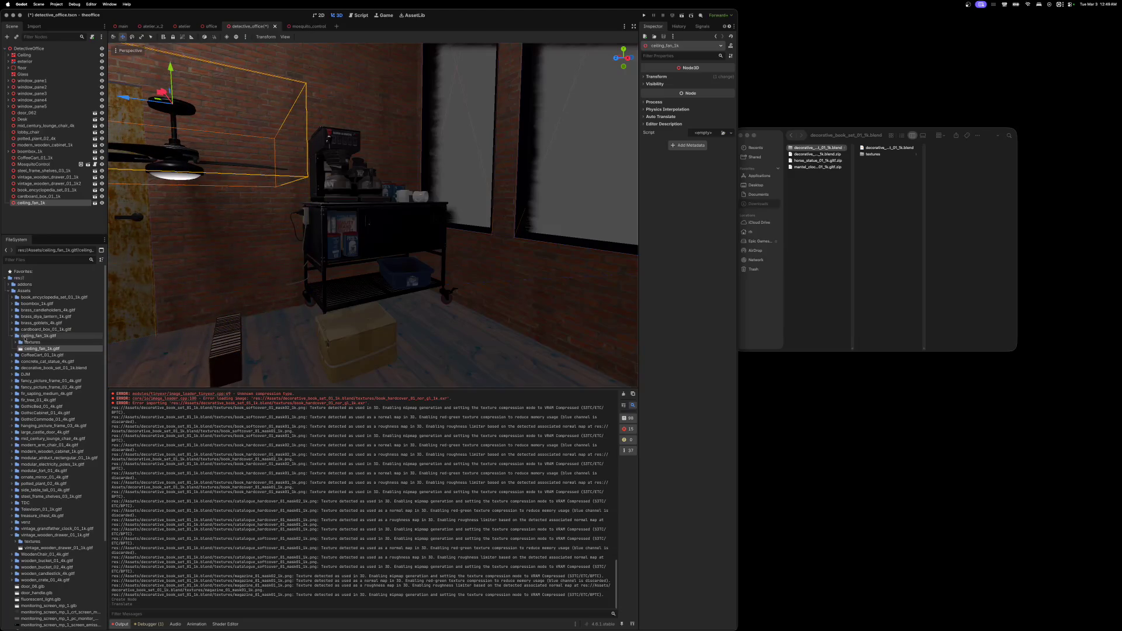
{"action": "left_click", "coordinate": [10, 337]}
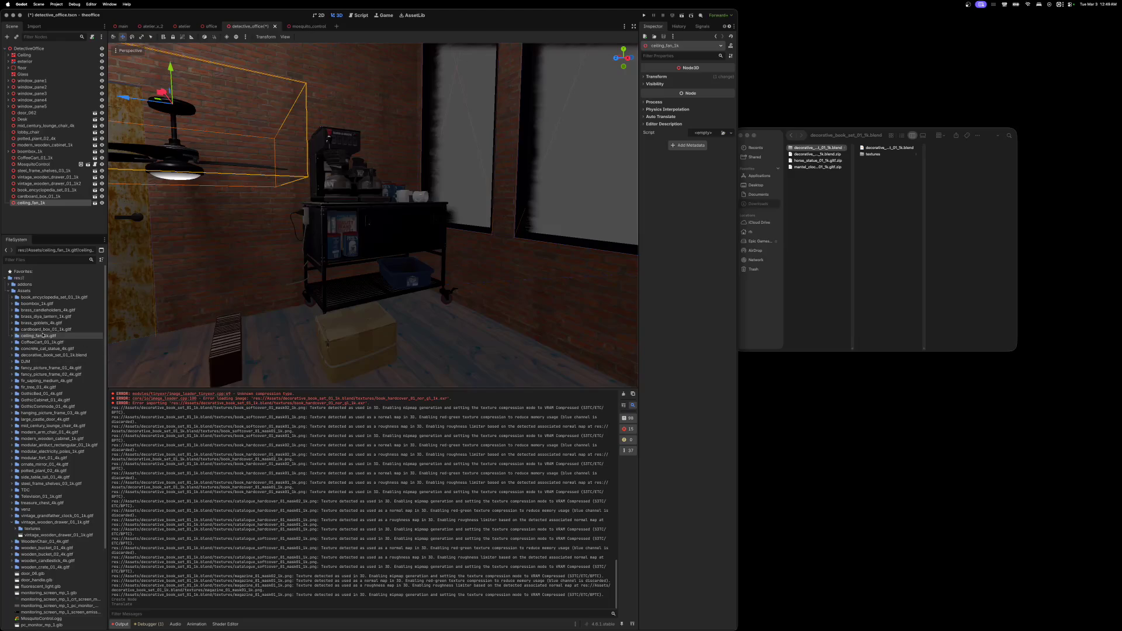
- Place the decorative book set beside the cardboard box and select its downloads in Finder
{"action": "left_click", "coordinate": [12, 355]}
{"action": "left_click_drag", "start_coordinate": [41, 368], "coordinate": [287, 341]}
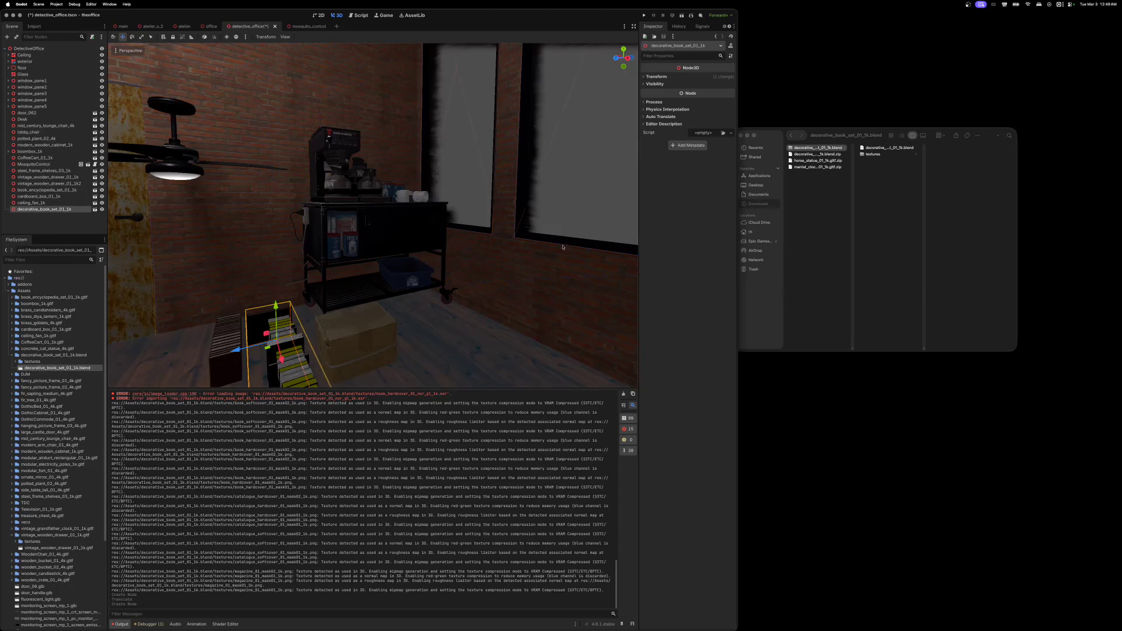
{"action": "left_click", "coordinate": [813, 155]}
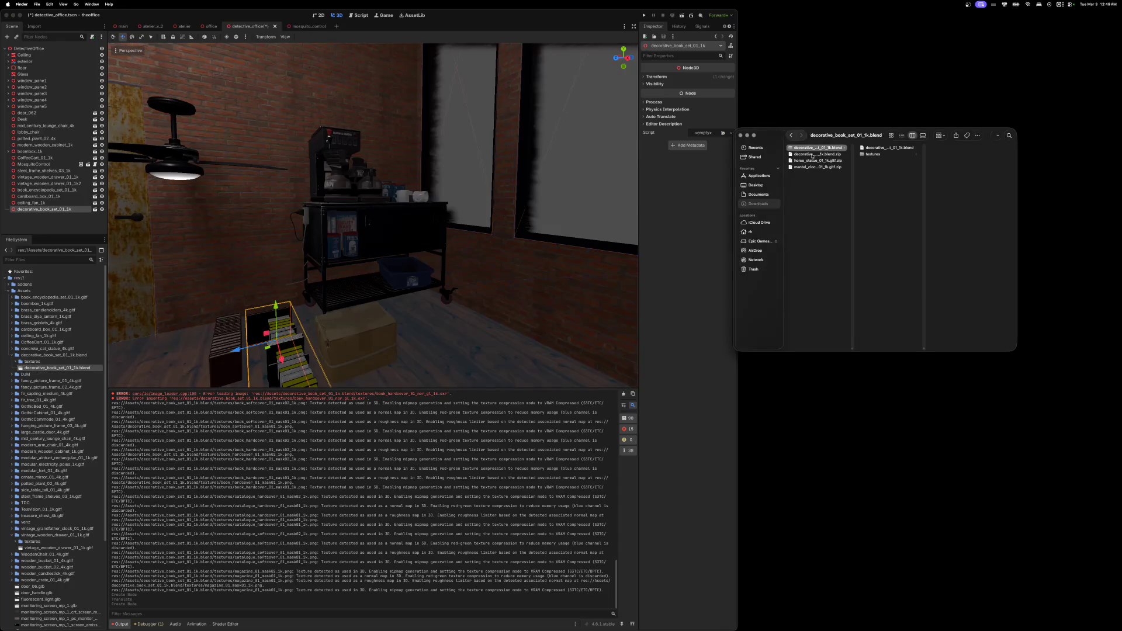
{"action": "left_click", "coordinate": [812, 155], "text": "shift"}
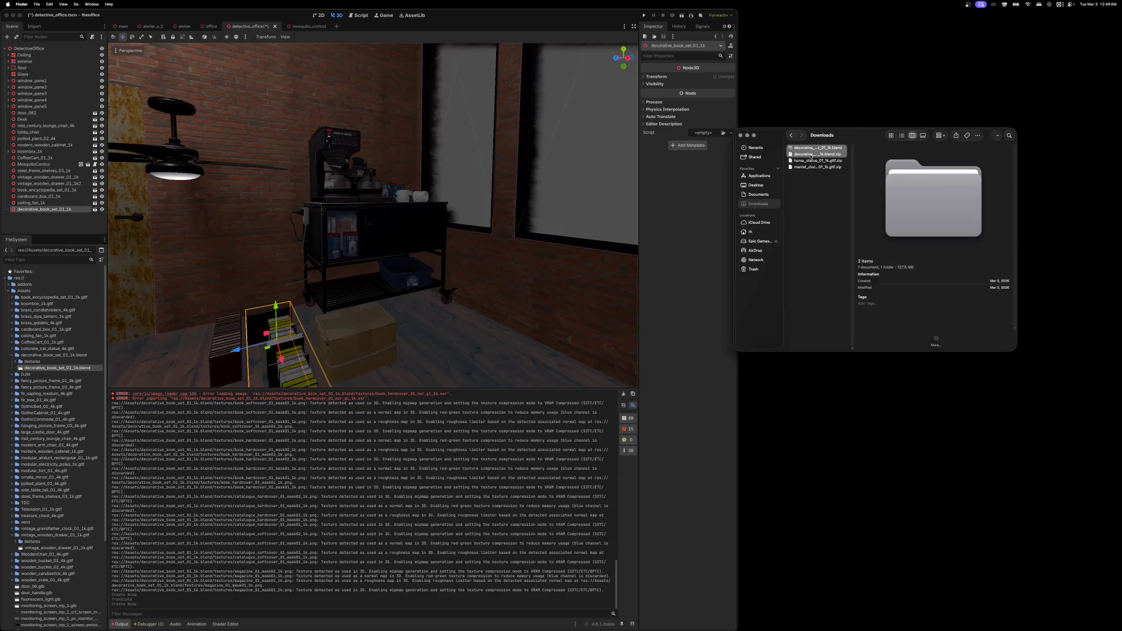
- Trash the book set files, import the unzipped horse statue into Assets, and trash its downloads
{"action": "right_click", "coordinate": [811, 156]}
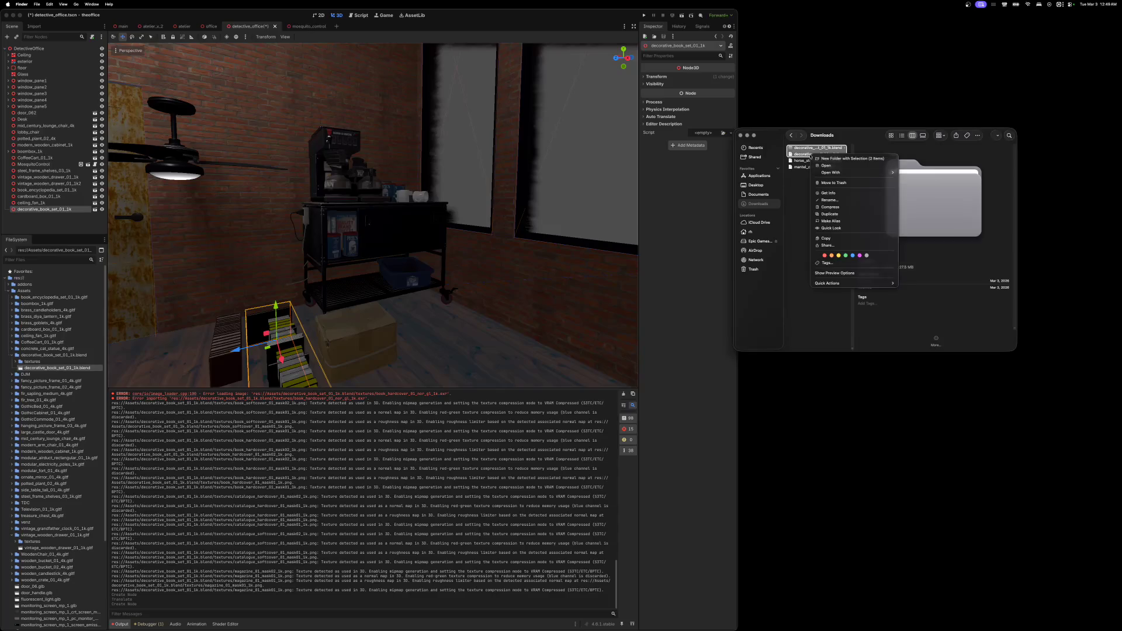
{"action": "left_click", "coordinate": [830, 183]}
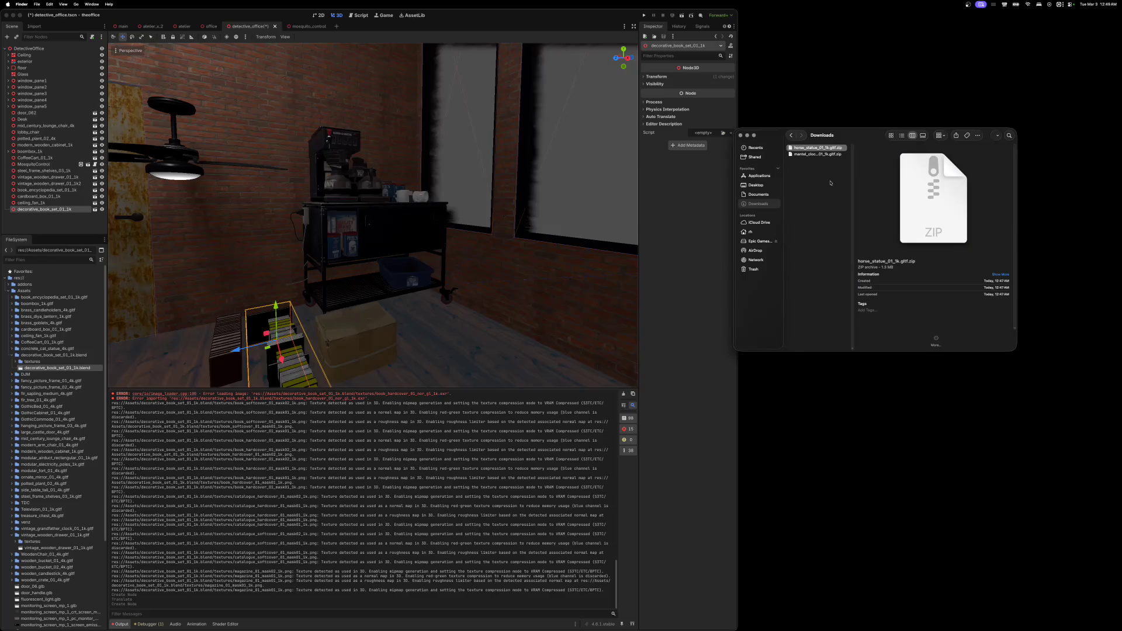
{"action": "double_click", "coordinate": [789, 148]}
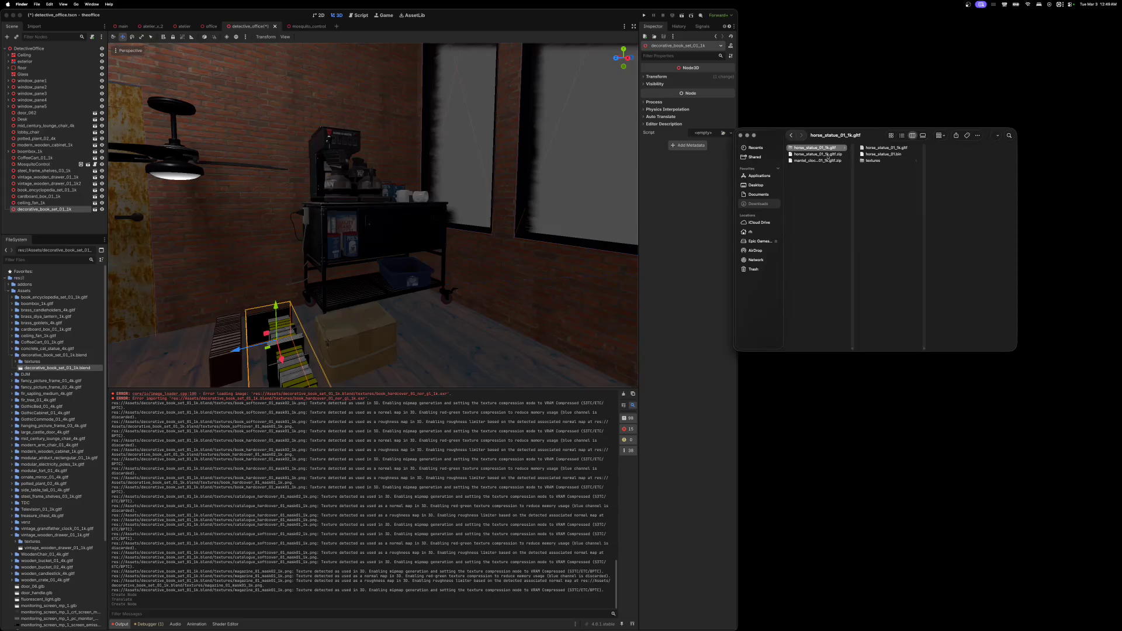
{"action": "mouse_move", "coordinate": [791, 149]}
{"action": "left_mouse_down"}
{"action": "mouse_move", "coordinate": [725, 181]}
{"action": "mouse_move", "coordinate": [156, 286]}
{"action": "mouse_move", "coordinate": [21, 294]}
{"action": "left_mouse_up"}
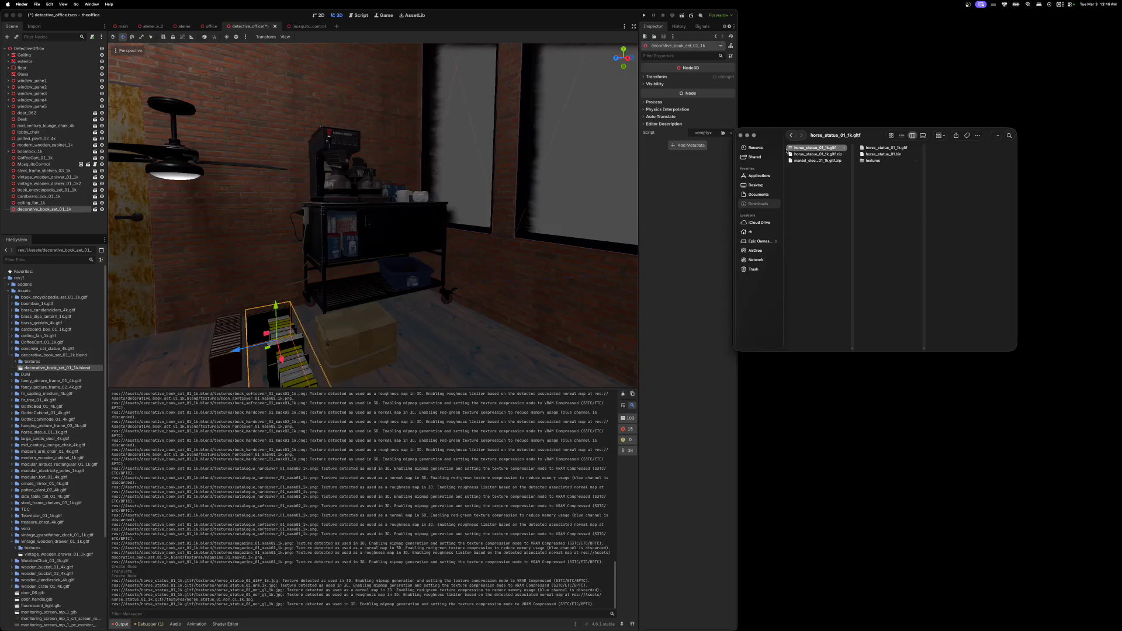
{"action": "left_click", "coordinate": [795, 155], "text": "super"}
{"action": "right_click", "coordinate": [795, 155]}
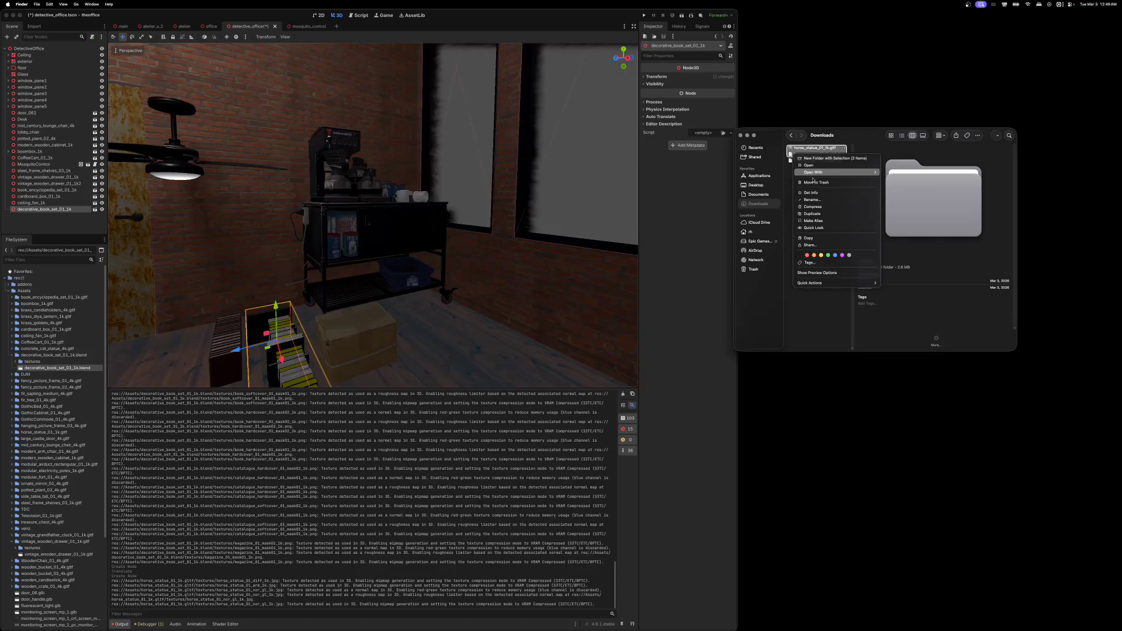
{"action": "left_click", "coordinate": [814, 183]}
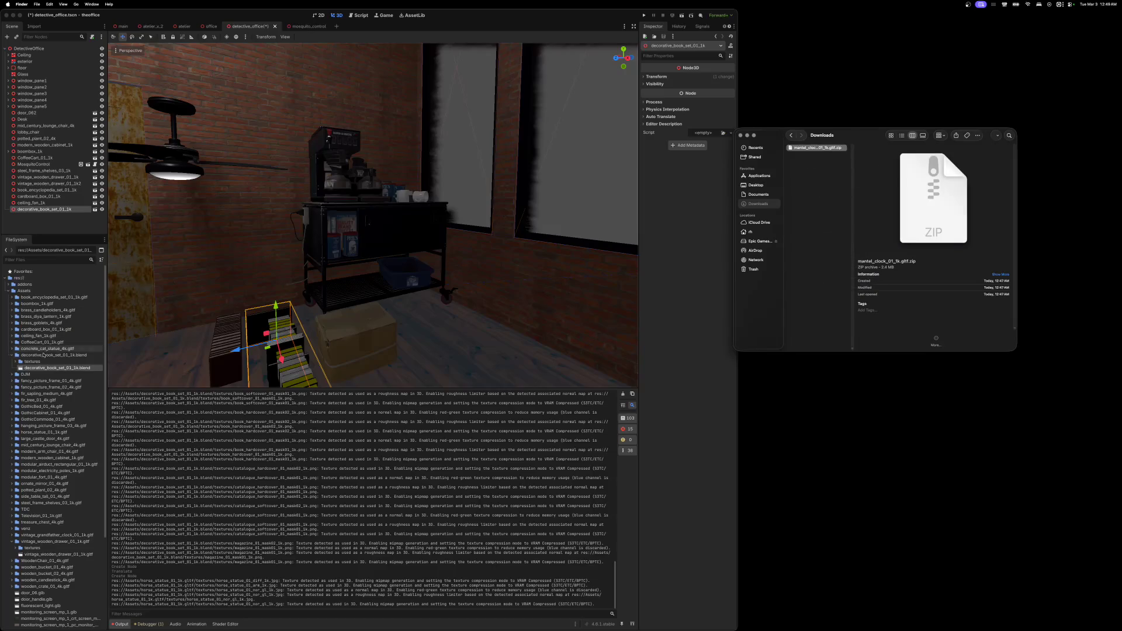
- Place the horse_statue_01_1k model on the office floor
{"action": "left_click", "coordinate": [11, 354]}
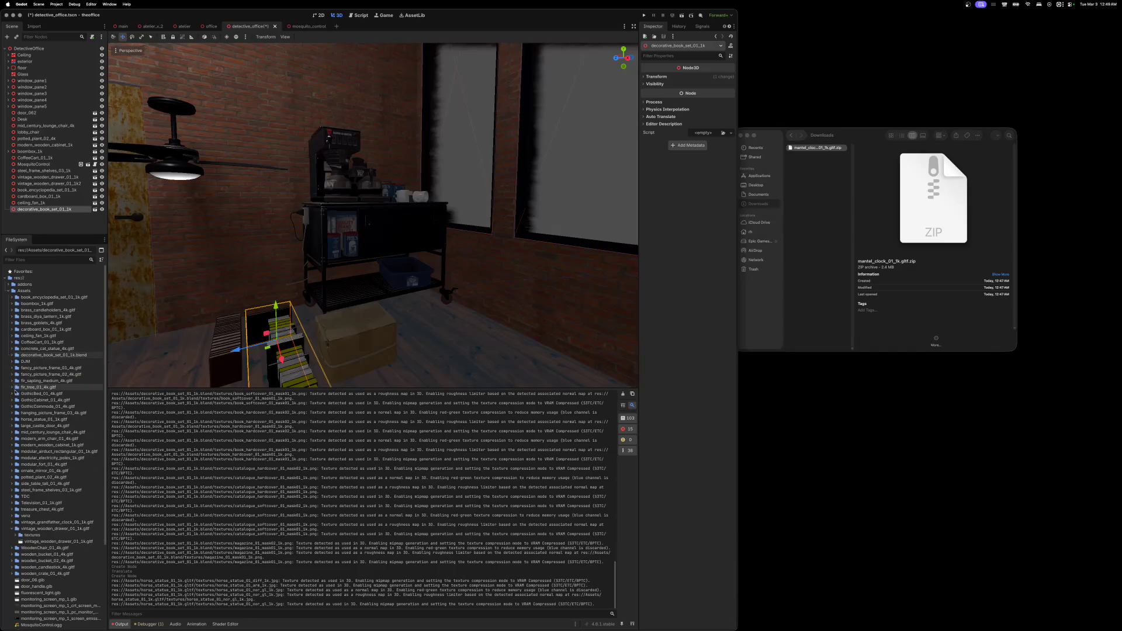
{"action": "left_click", "coordinate": [12, 419]}
{"action": "mouse_move", "coordinate": [47, 432]}
{"action": "left_mouse_down"}
{"action": "mouse_move", "coordinate": [434, 358]}
{"action": "mouse_move", "coordinate": [434, 301]}
{"action": "left_mouse_up"}
- Import mantel_clock_01_1k into Assets, trash its downloads, empty the Trash, and close Finder
{"action": "double_click", "coordinate": [789, 148]}
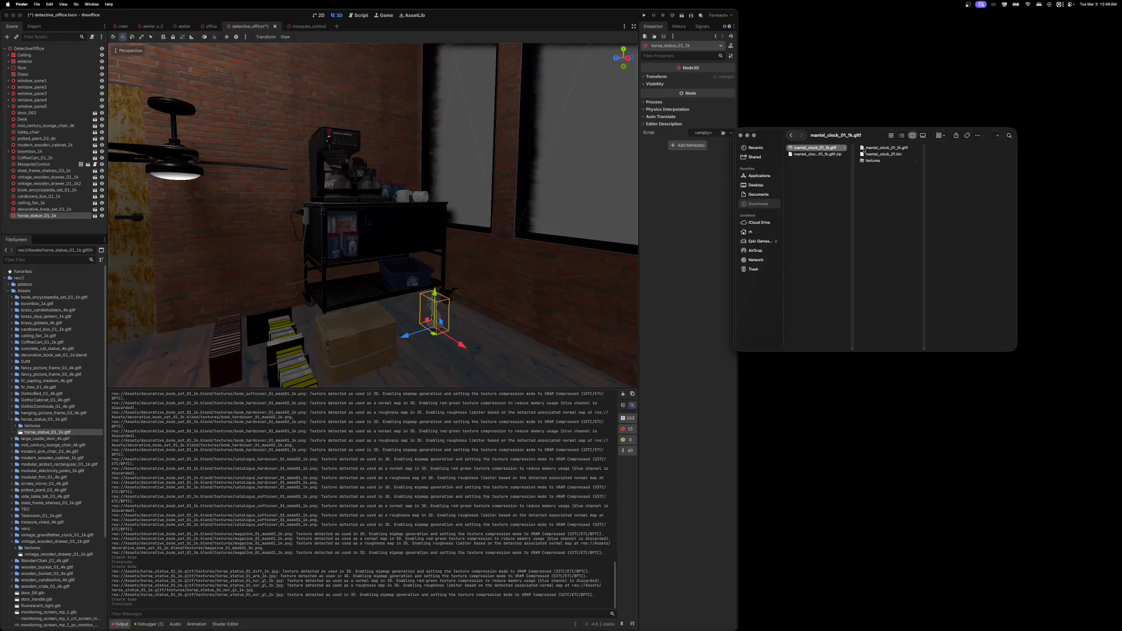
{"action": "mouse_move", "coordinate": [790, 151]}
{"action": "left_mouse_down"}
{"action": "mouse_move", "coordinate": [724, 182]}
{"action": "mouse_move", "coordinate": [25, 290]}
{"action": "left_mouse_up"}
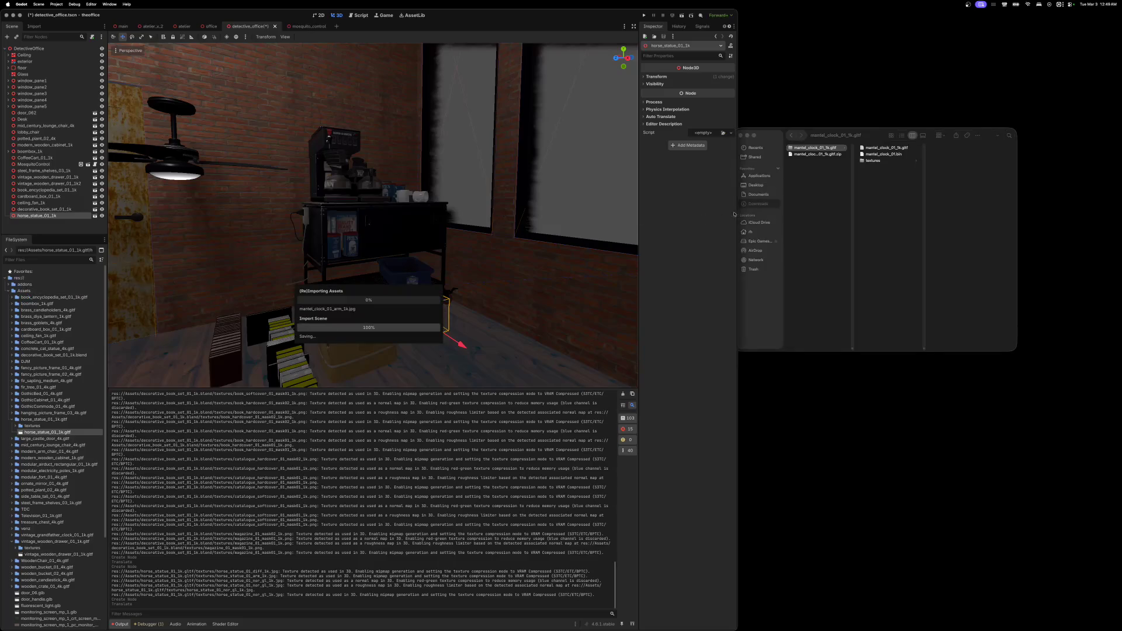
{"action": "left_click", "coordinate": [789, 149]}
{"action": "left_click", "coordinate": [798, 154], "text": "shift"}
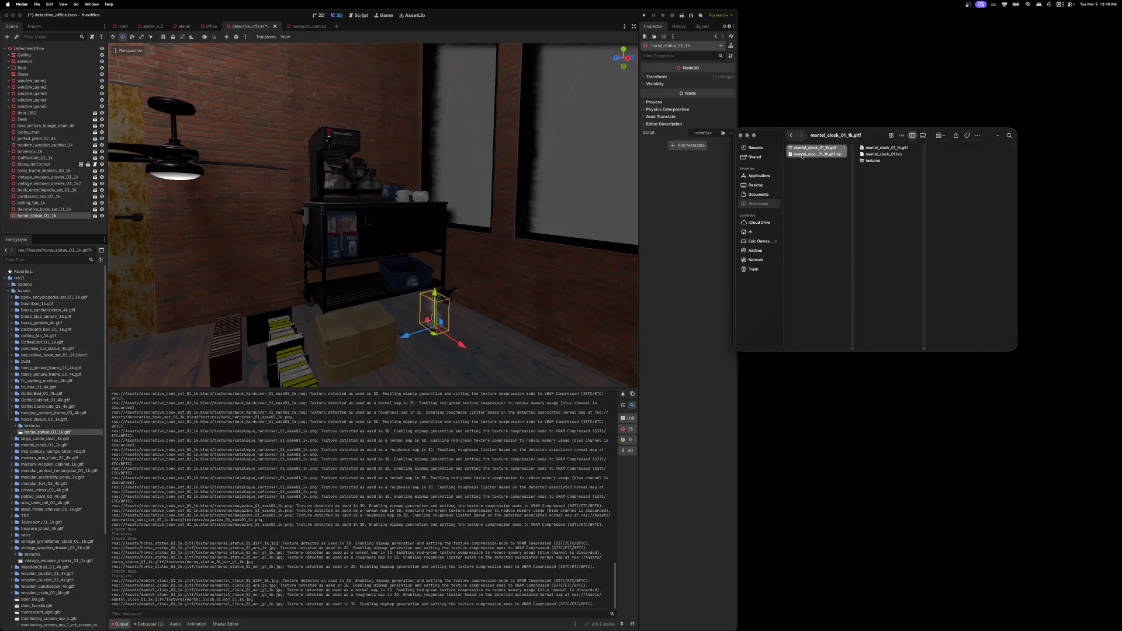
{"action": "right_click", "coordinate": [801, 155]}
{"action": "left_click", "coordinate": [825, 183]}
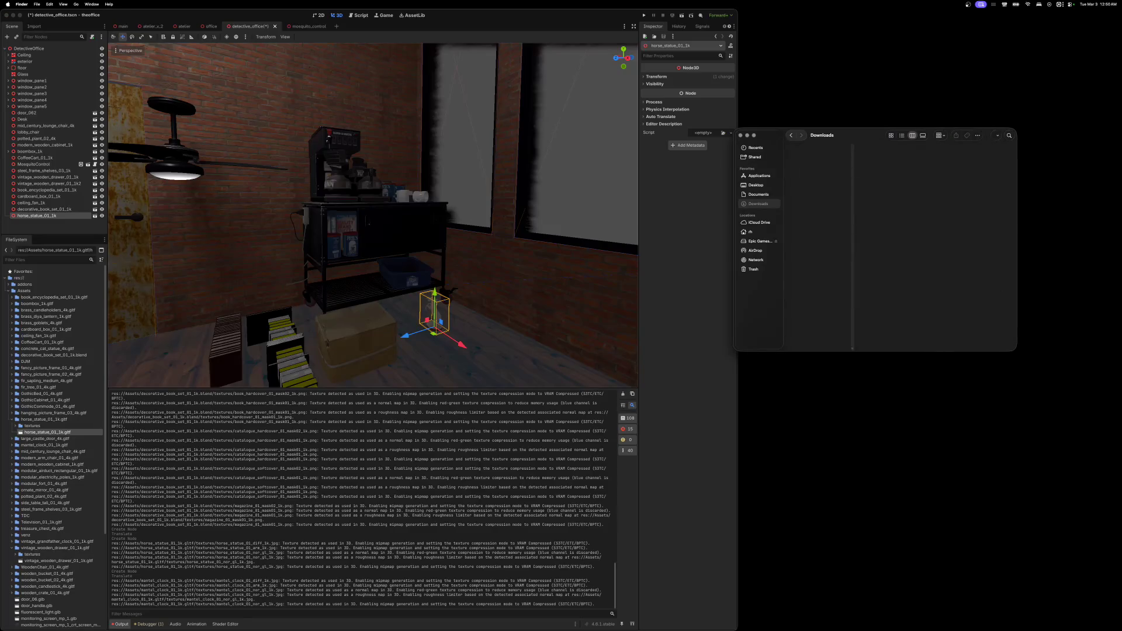
{"action": "key", "text": "super+shift+BackSpace"}
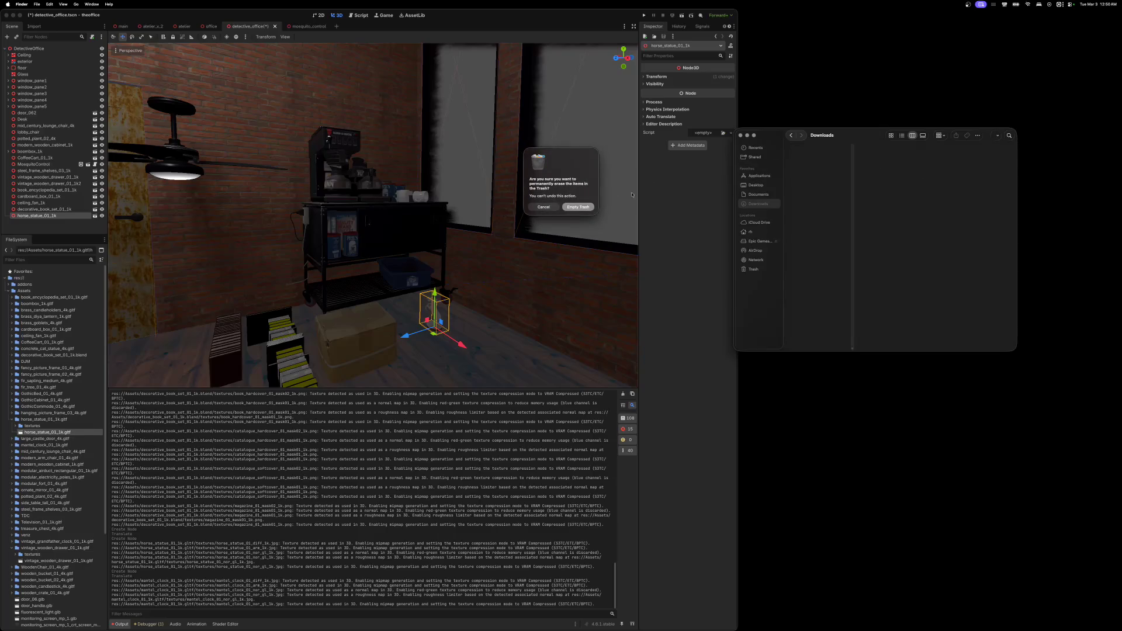
{"action": "left_click", "coordinate": [583, 208]}
{"action": "left_click", "coordinate": [741, 136]}
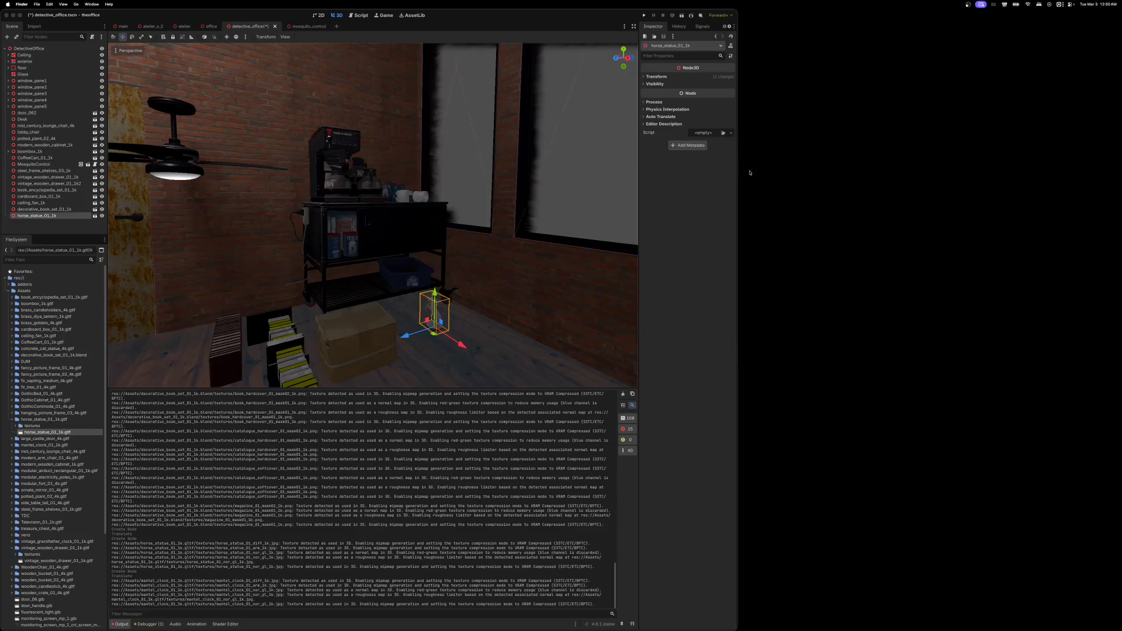
- Enlarge the 3D view, select the oversized decorative book set, and frame it
{"action": "double_click", "coordinate": [603, 15]}
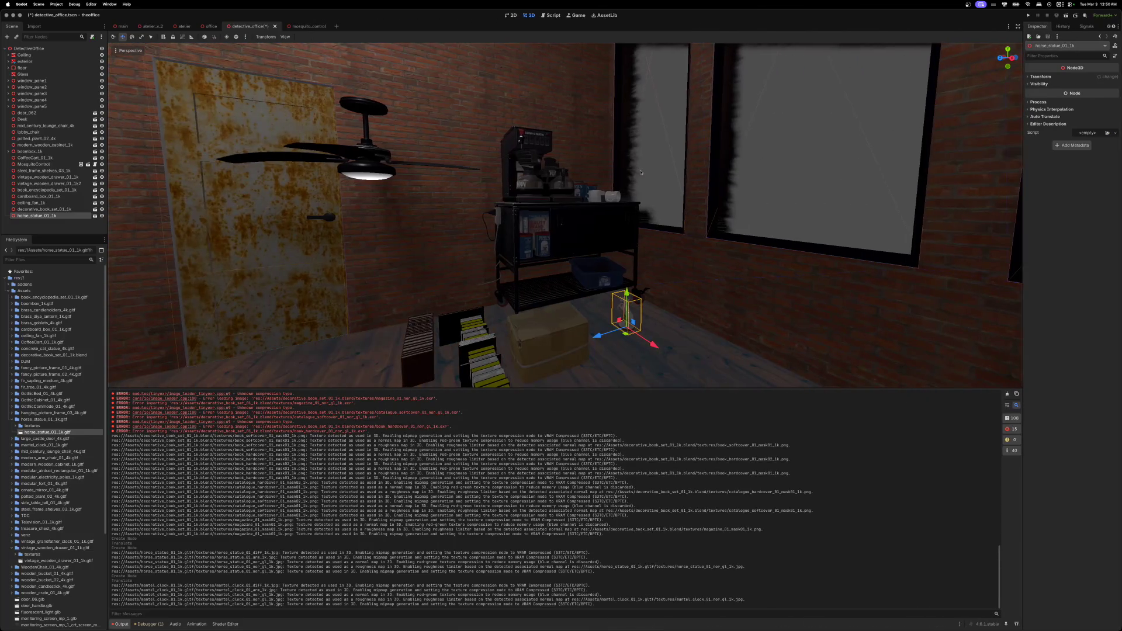
{"action": "left_click_drag", "start_coordinate": [690, 388], "coordinate": [675, 519]}
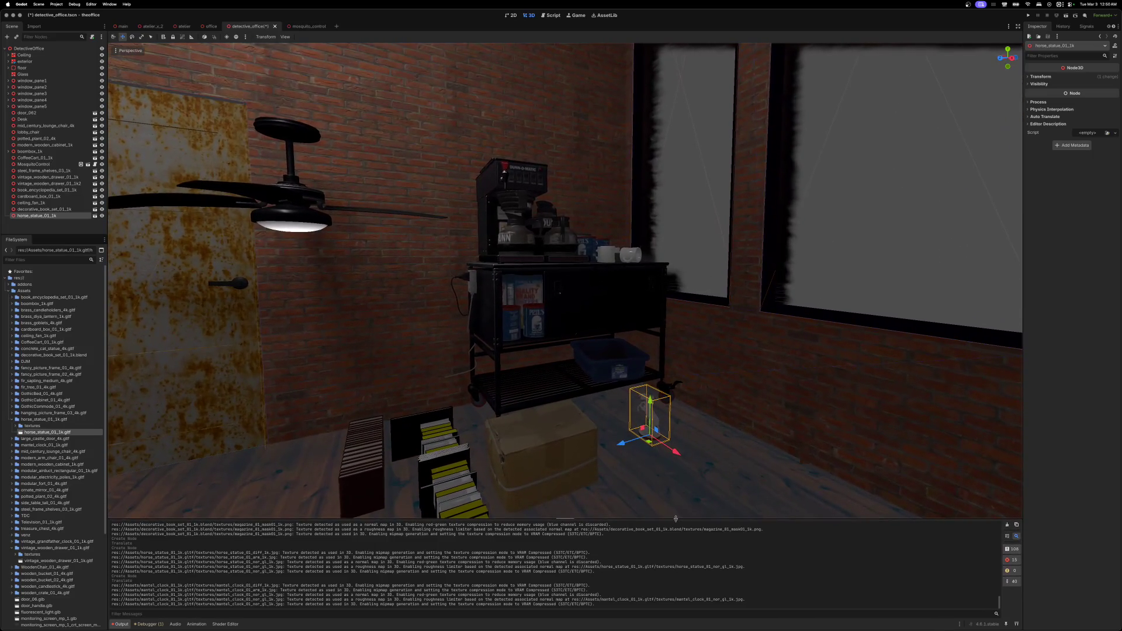
{"action": "mouse_move", "coordinate": [562, 502]}
{"action": "left_mouse_down"}
{"action": "mouse_move", "coordinate": [397, 502]}
{"action": "mouse_move", "coordinate": [350, 490]}
{"action": "mouse_move", "coordinate": [368, 438]}
{"action": "left_mouse_up"}
{"action": "left_click", "coordinate": [752, 384]}
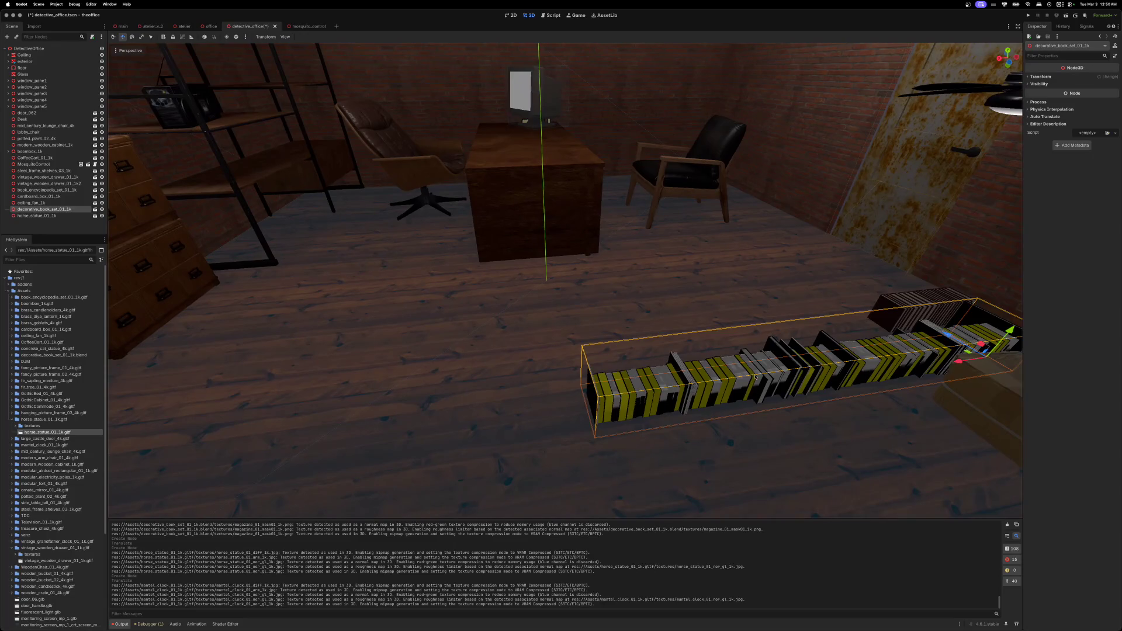
{"action": "mouse_move", "coordinate": [959, 342]}
{"action": "left_mouse_down"}
{"action": "mouse_move", "coordinate": [904, 327]}
{"action": "mouse_move", "coordinate": [672, 353]}
{"action": "left_mouse_up"}
{"action": "scroll", "coordinate": [717, 318], "scroll_direction": "up", "scroll_amount": 10}
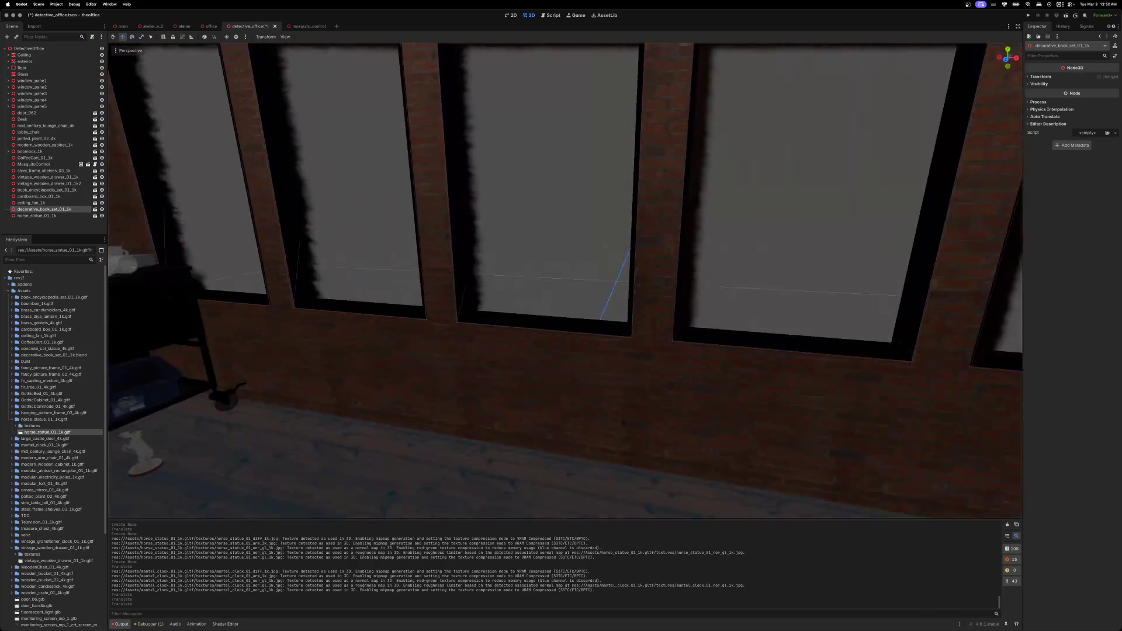
{"action": "key", "text": "f"}
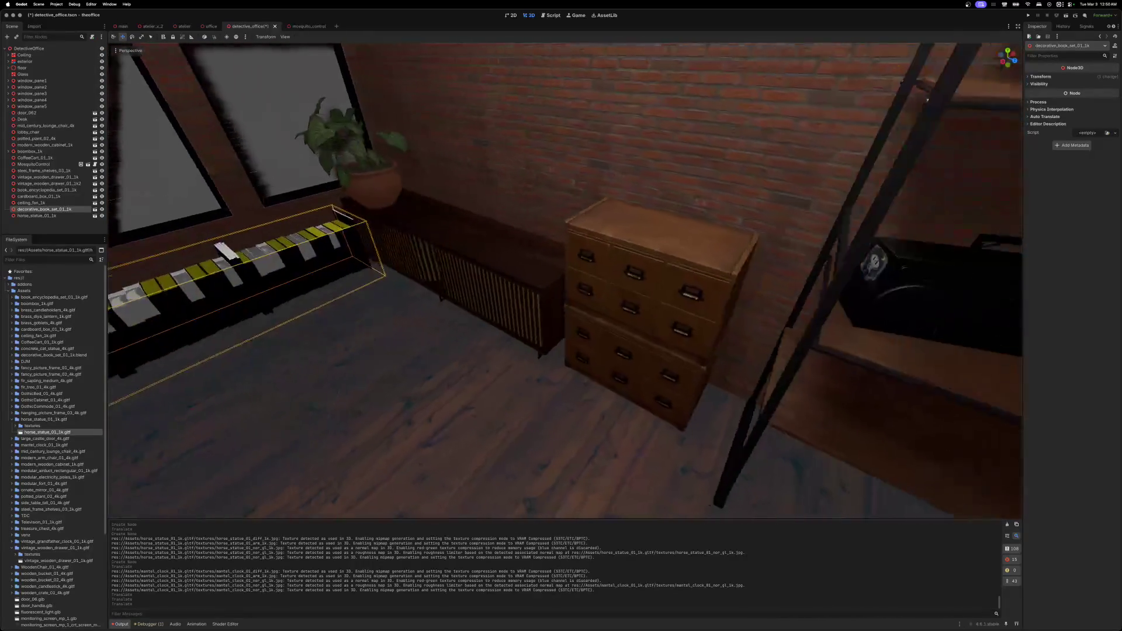
{"action": "scroll", "coordinate": [565, 279], "scroll_direction": "left", "scroll_amount": 10}
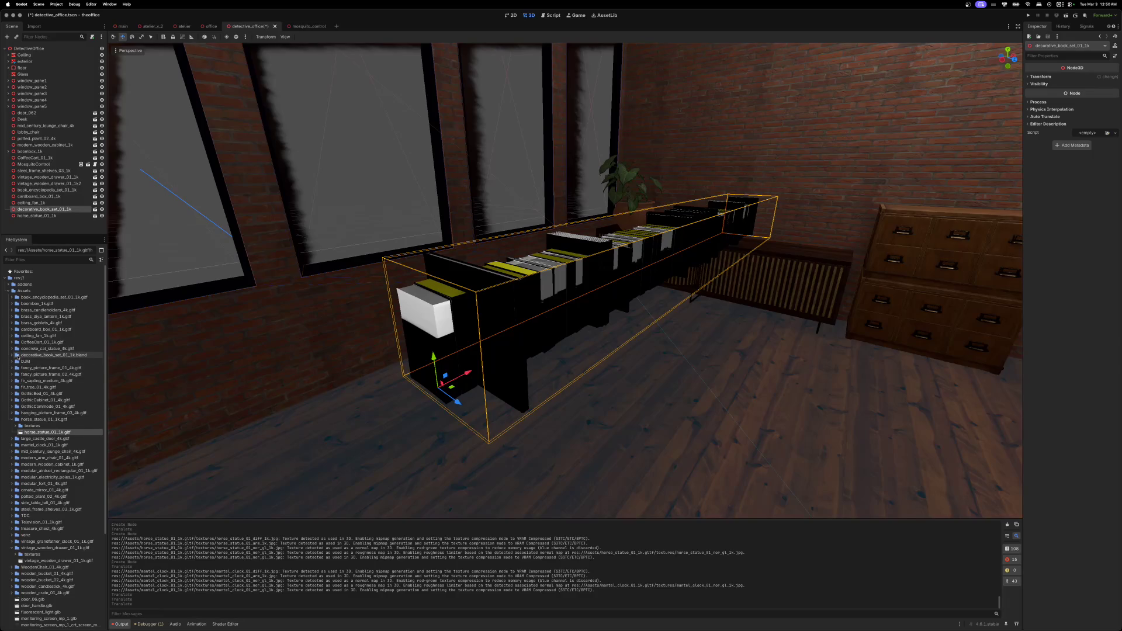
- Delete the decorative_book_set_01_1k node and its .blend file from Assets
{"action": "right_click", "coordinate": [31, 209]}
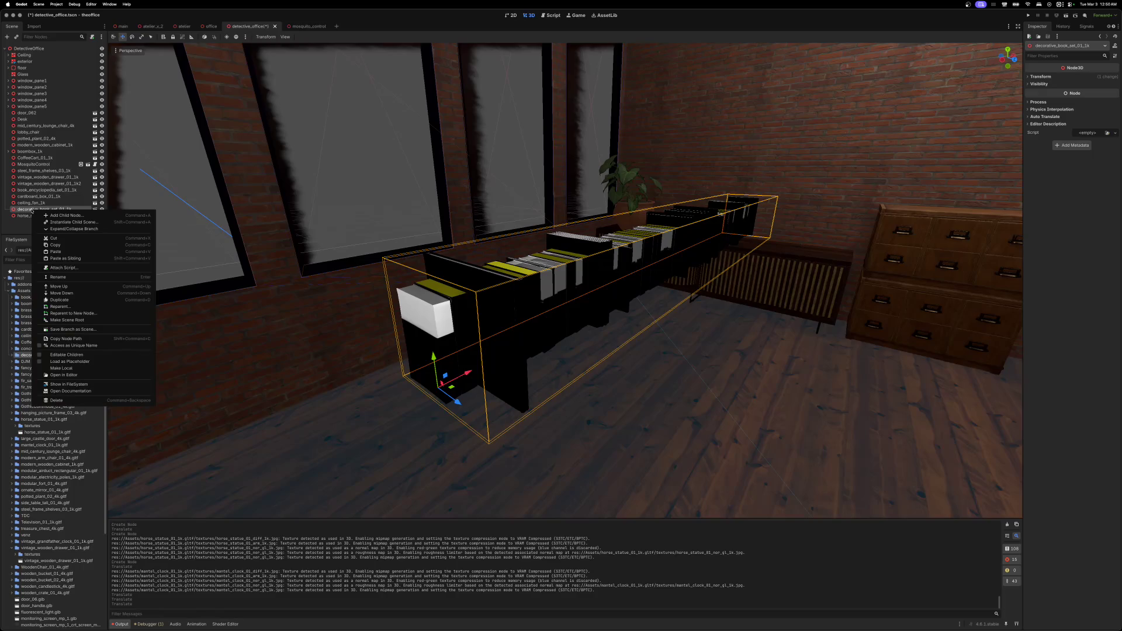
{"action": "left_click", "coordinate": [56, 400]}
{"action": "left_click", "coordinate": [572, 321]}
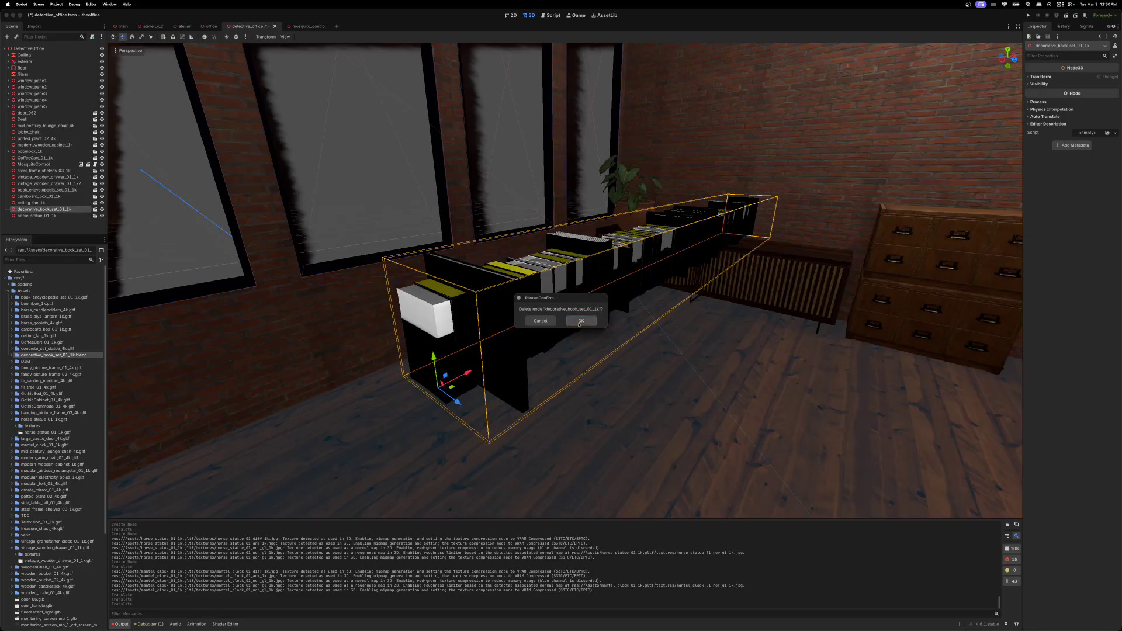
{"action": "right_click", "coordinate": [19, 357]}
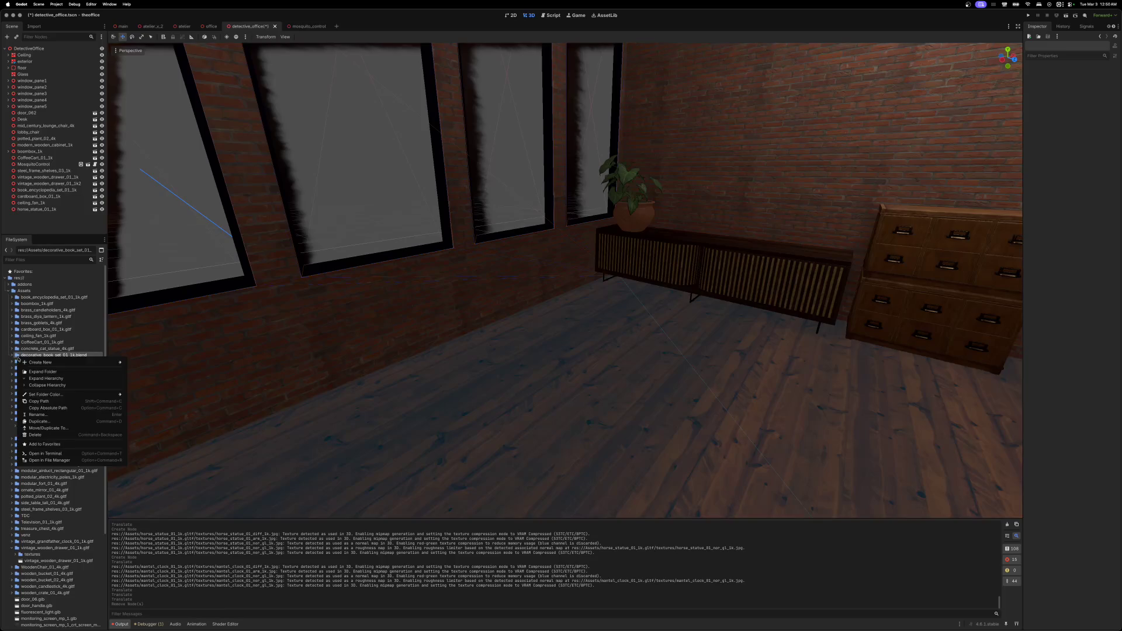
{"action": "left_click", "coordinate": [30, 436]}
{"action": "left_click", "coordinate": [603, 343]}
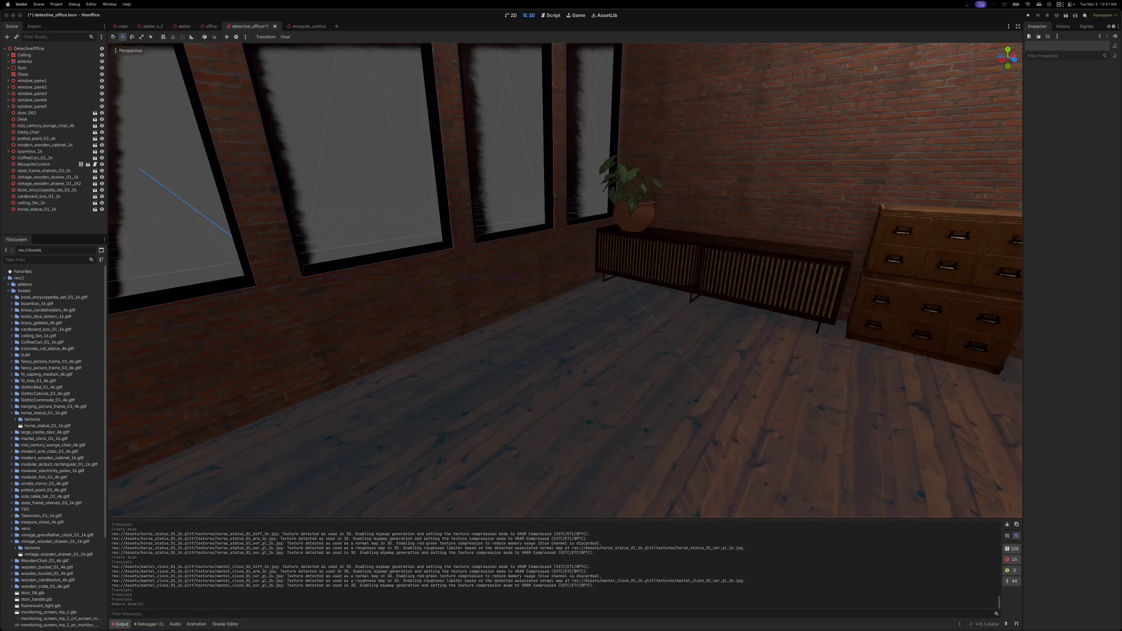
- Unzip the cannon archive, copy its folder into the project Assets, and trash the leftovers
{"action": "left_click_drag", "start_coordinate": [1121, 157], "coordinate": [735, 157]}
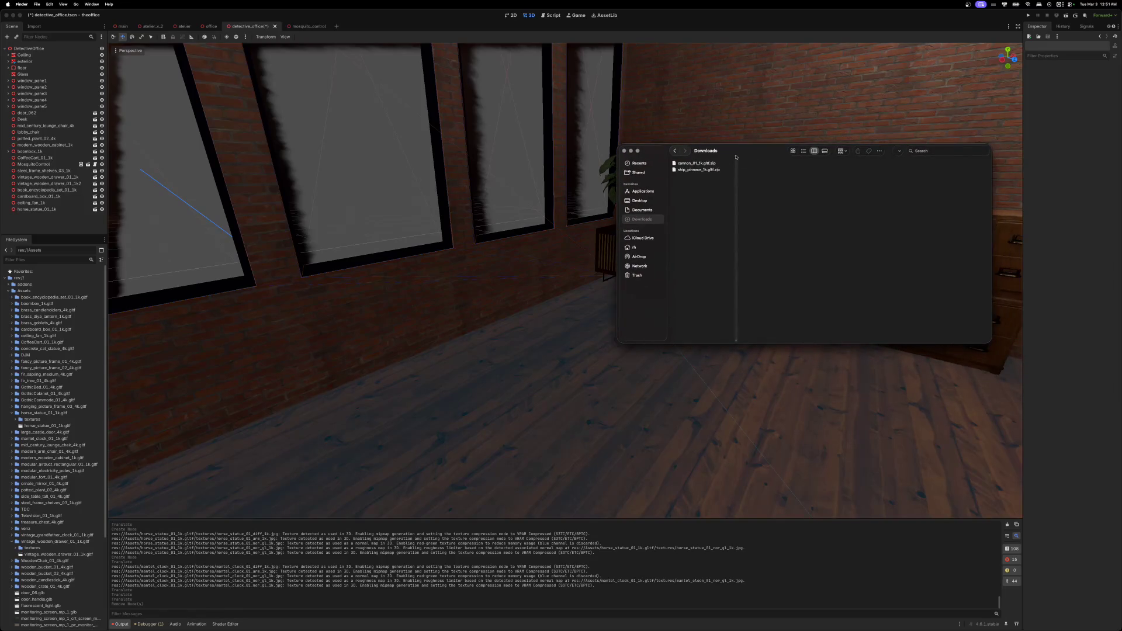
{"action": "double_click", "coordinate": [674, 164]}
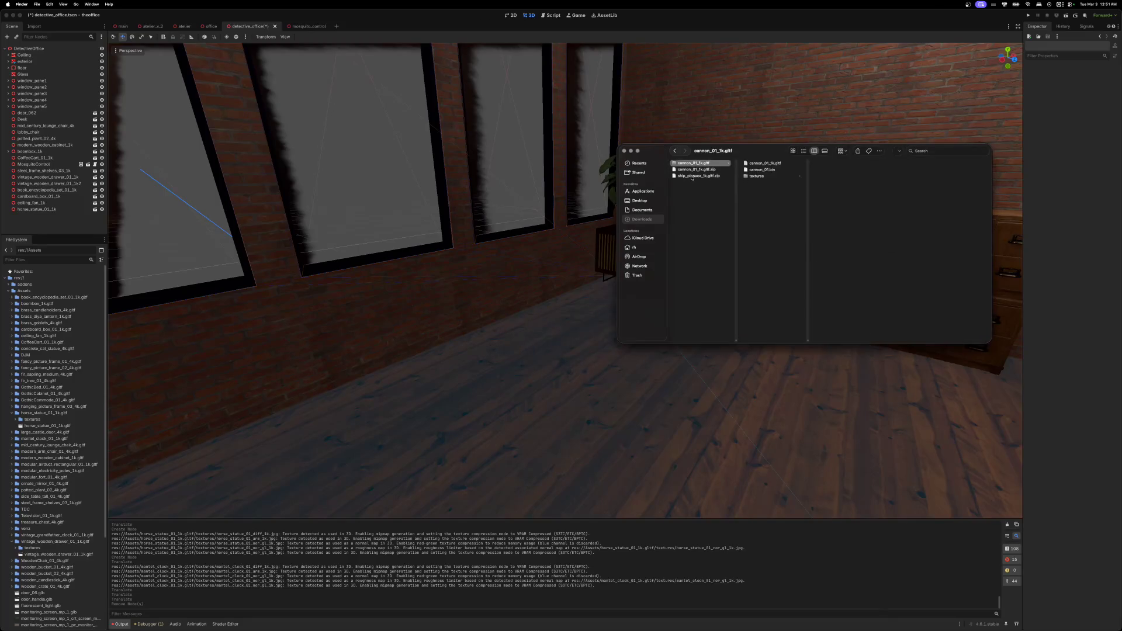
{"action": "mouse_move", "coordinate": [675, 167]}
{"action": "left_mouse_down"}
{"action": "mouse_move", "coordinate": [584, 199]}
{"action": "mouse_move", "coordinate": [34, 291]}
{"action": "left_mouse_up"}
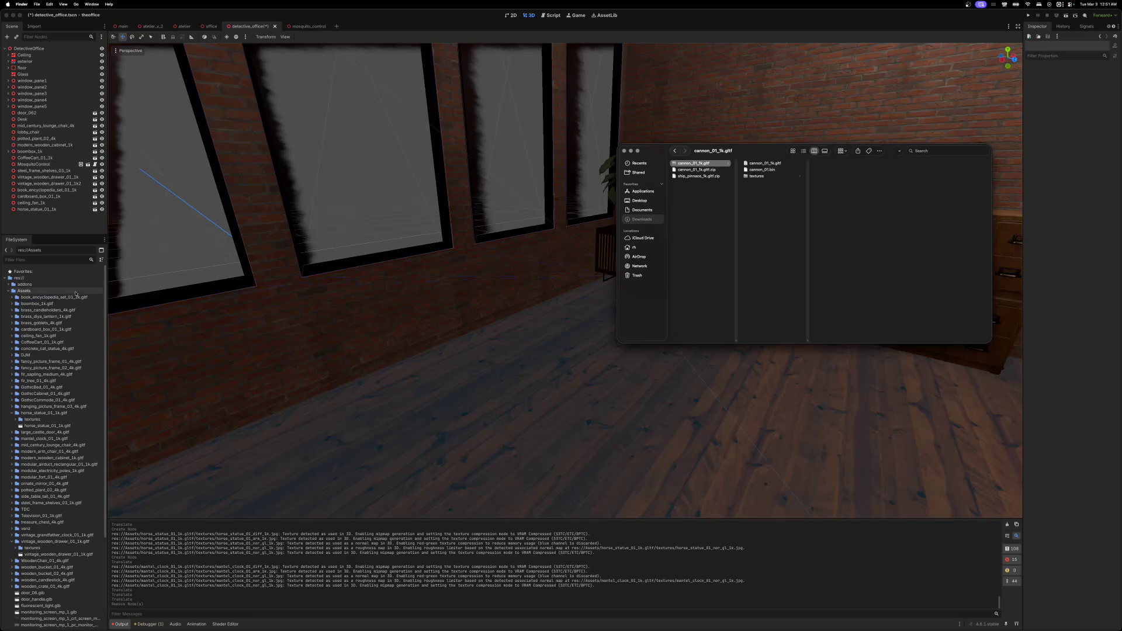
{"action": "right_click", "coordinate": [675, 171]}
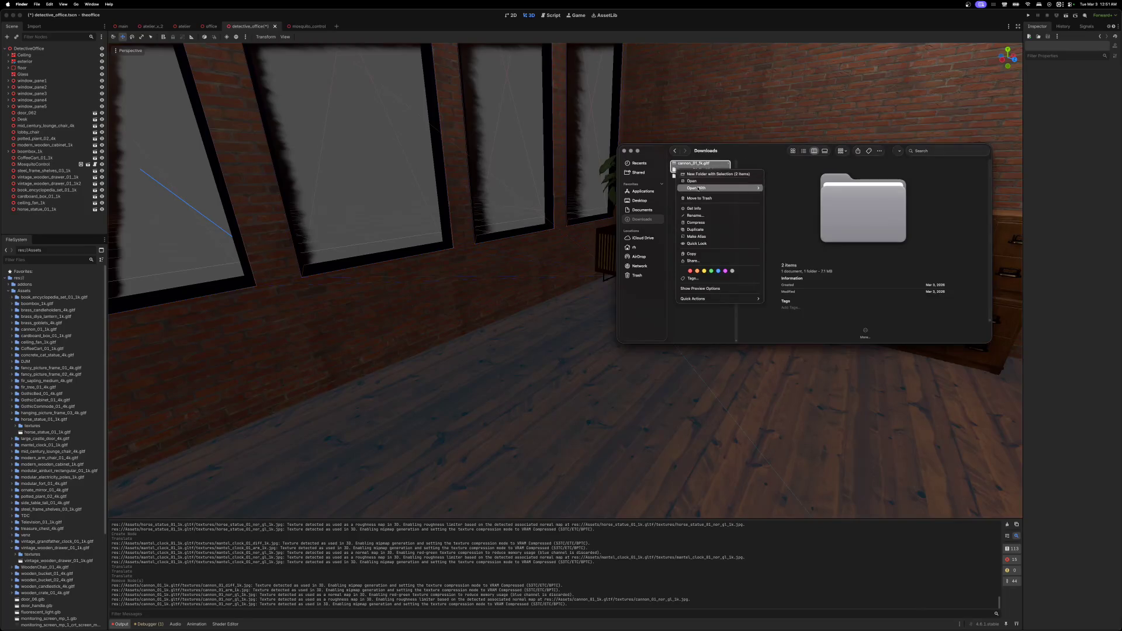
{"action": "left_click", "coordinate": [707, 198]}
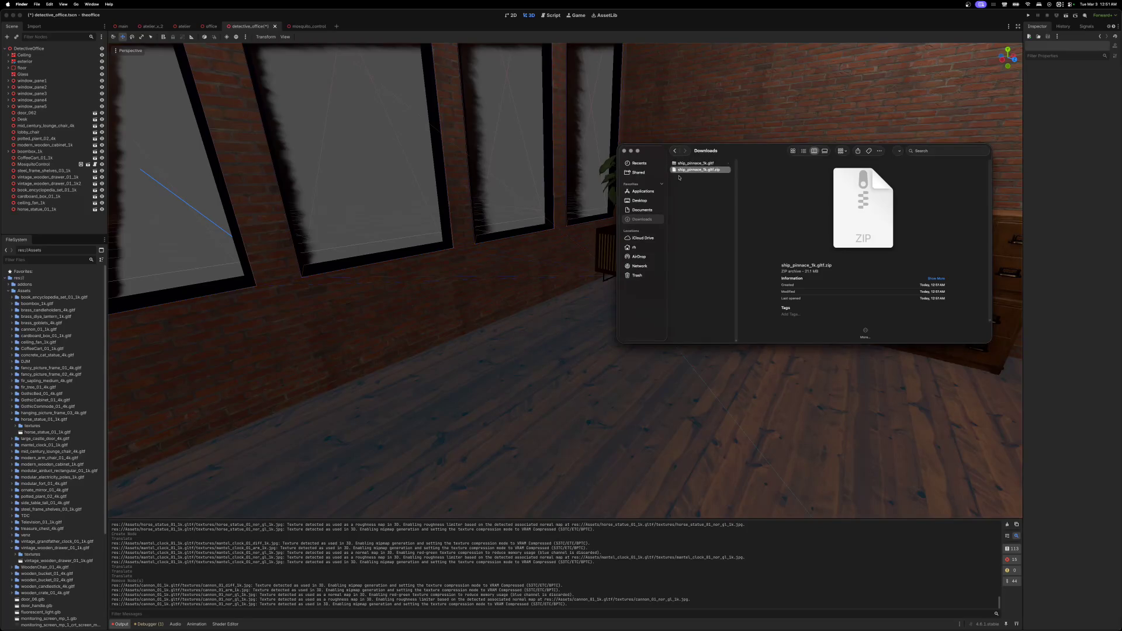
- Copy the ship pinnace folder into Assets, trash its leftover files, and close Downloads
{"action": "left_click", "coordinate": [677, 164]}
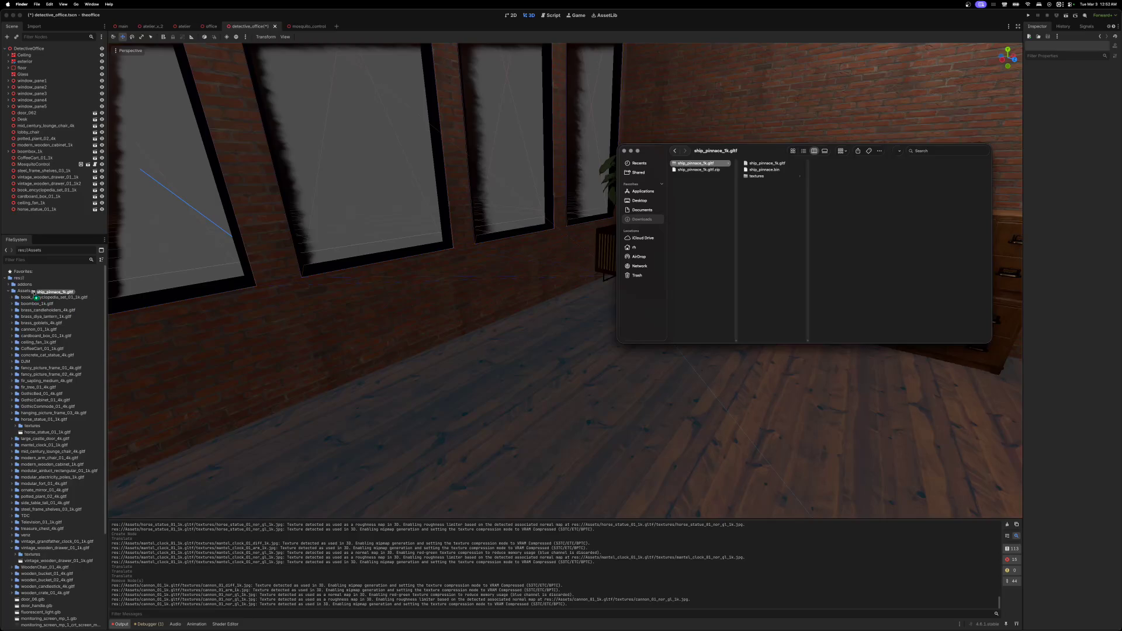
{"action": "left_click_drag", "start_coordinate": [34, 293], "coordinate": [34, 293]}
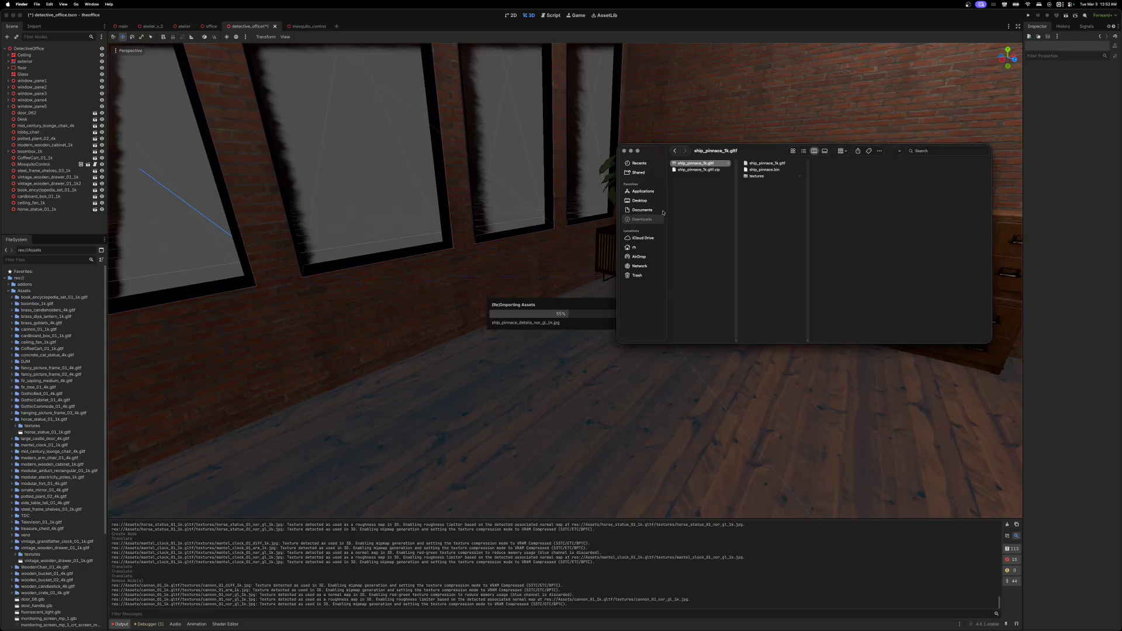
{"action": "left_click", "coordinate": [685, 171], "text": "shift"}
{"action": "right_click", "coordinate": [685, 170]}
{"action": "left_click", "coordinate": [704, 199]}
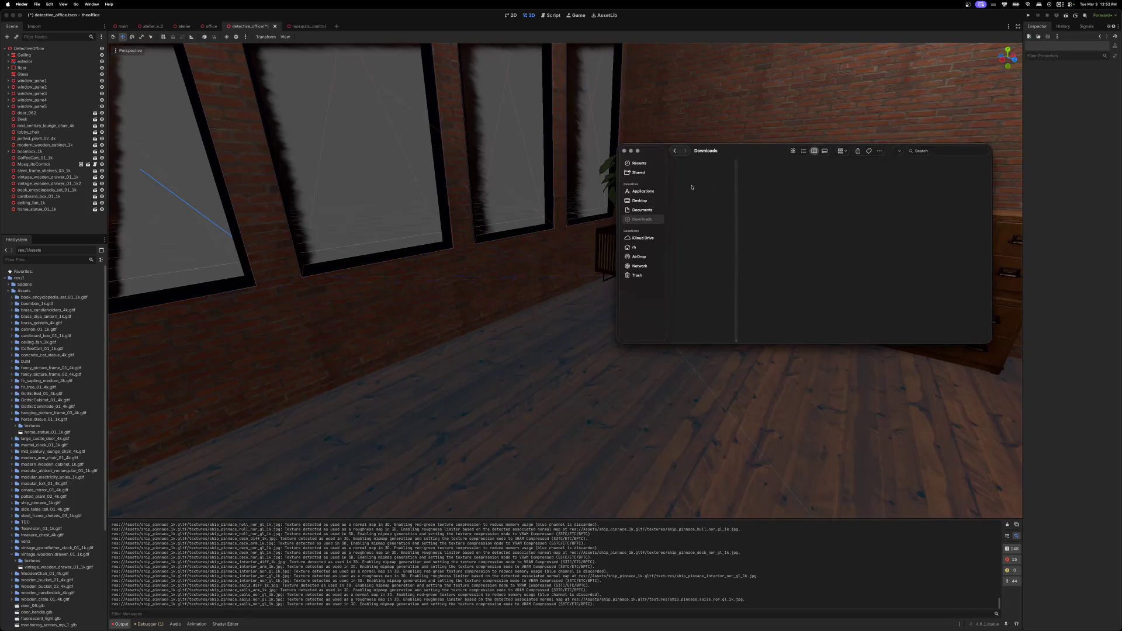
{"action": "left_click", "coordinate": [625, 152]}
- Look around the office toward the coffee cart and collapse the horse statue asset folder
{"action": "left_click_drag", "start_coordinate": [657, 171], "coordinate": [657, 172]}
{"action": "left_click_drag", "start_coordinate": [658, 44], "coordinate": [658, 45]}
{"action": "left_click_drag", "start_coordinate": [681, 171], "coordinate": [682, 171]}
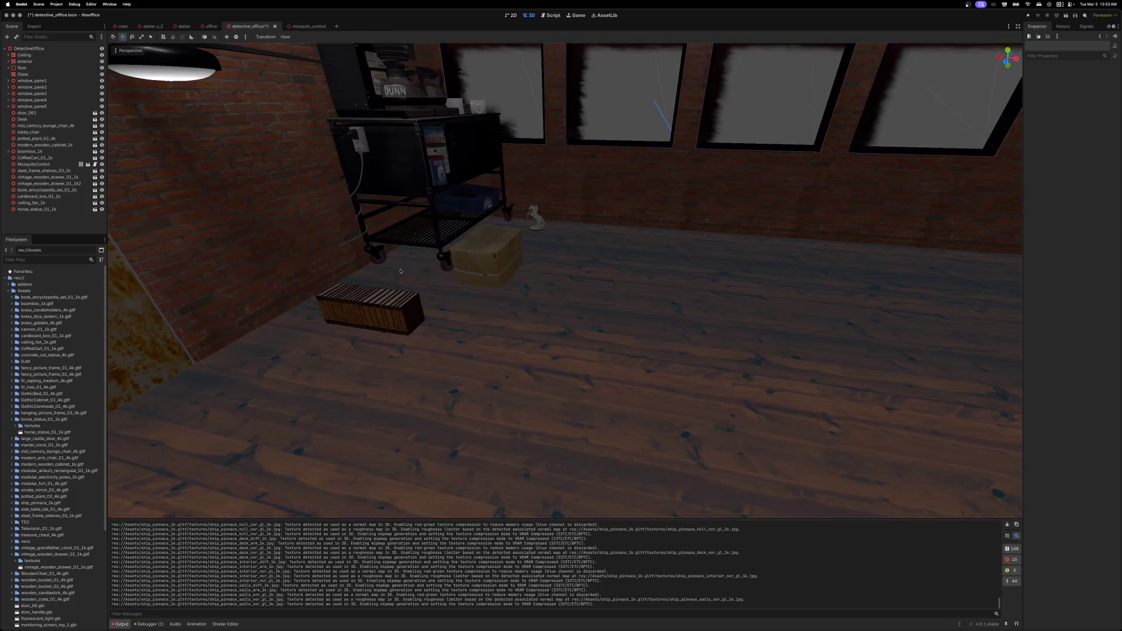
{"action": "left_click", "coordinate": [12, 419]}
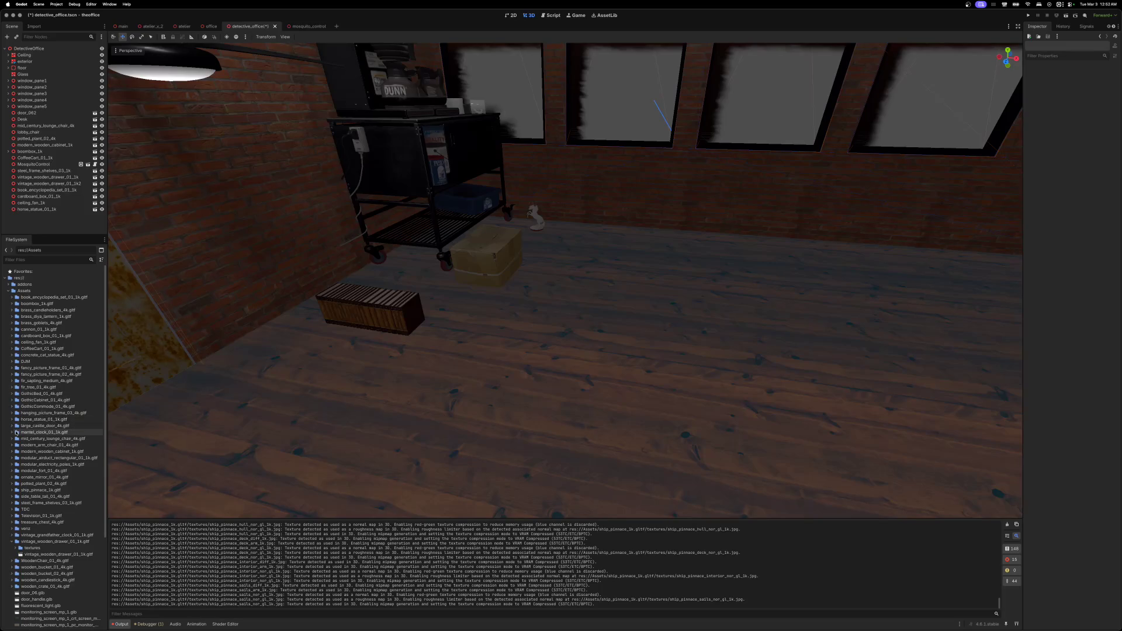
{"action": "left_click_drag", "start_coordinate": [266, 429], "coordinate": [310, 429]}
- Select the cardboard box and slide it to the right toward the shelf
{"action": "left_click", "coordinate": [355, 344]}
{"action": "left_click_drag", "start_coordinate": [408, 347], "coordinate": [829, 333]}
{"action": "scroll", "coordinate": [782, 371], "scroll_direction": "right", "scroll_amount": 5}
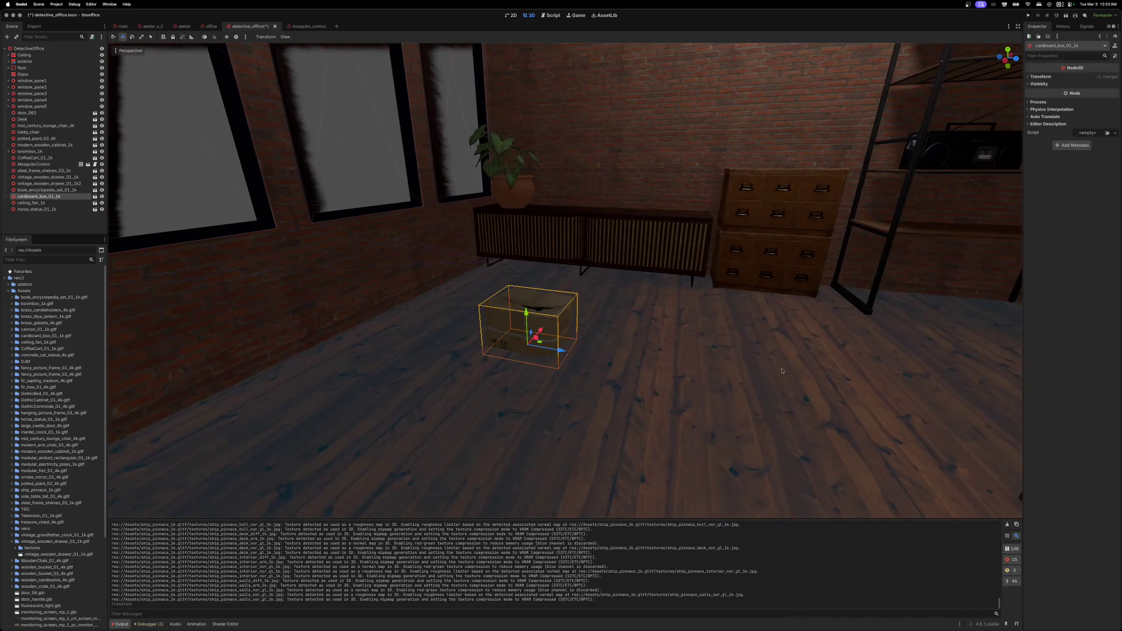
{"action": "left_click_drag", "start_coordinate": [587, 354], "coordinate": [823, 378]}
{"action": "key", "text": "f"}
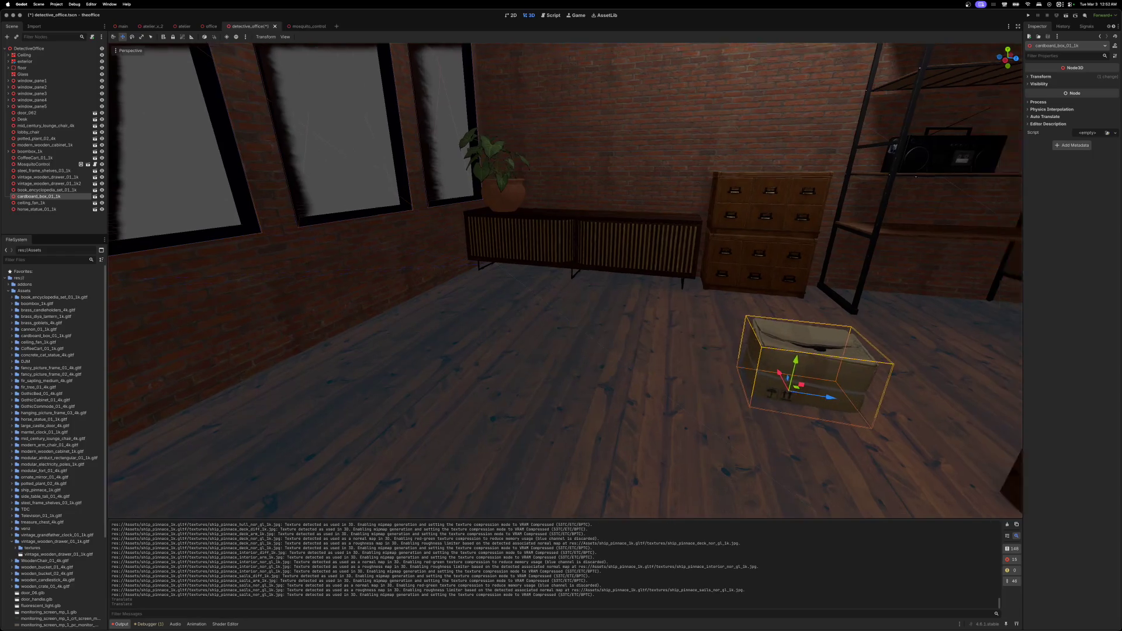
{"action": "scroll", "coordinate": [657, 408], "scroll_direction": "up", "scroll_amount": 3}
- Settle the cardboard box on the floor underneath the metal shelf
{"action": "mouse_move", "coordinate": [572, 385]}
{"action": "left_mouse_down"}
{"action": "mouse_move", "coordinate": [509, 307]}
{"action": "mouse_move", "coordinate": [617, 295]}
{"action": "left_mouse_up"}
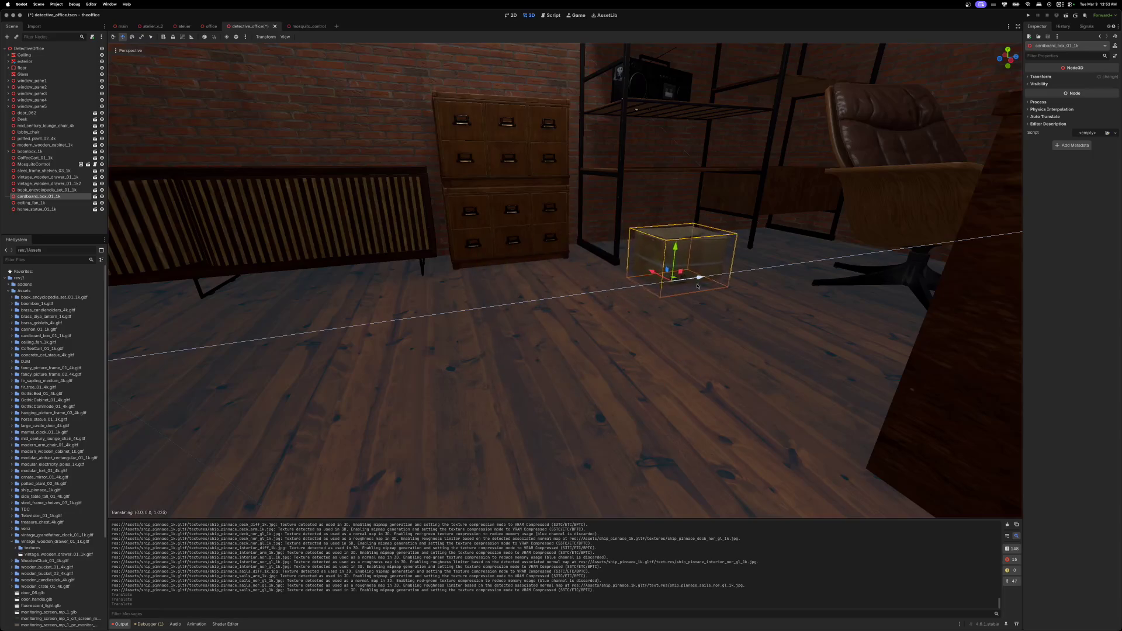
{"action": "left_click_drag", "start_coordinate": [697, 286], "coordinate": [699, 286]}
{"action": "scroll", "coordinate": [695, 304], "scroll_direction": "up", "scroll_amount": 5}
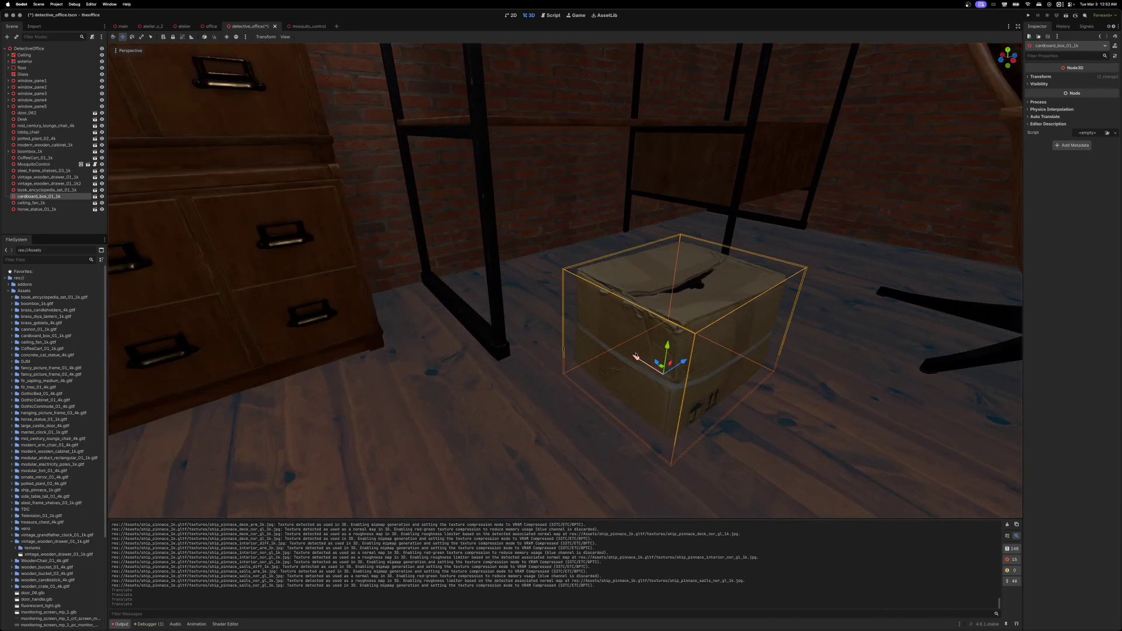
{"action": "left_click_drag", "start_coordinate": [636, 356], "coordinate": [582, 323]}
{"action": "left_click_drag", "start_coordinate": [508, 276], "coordinate": [508, 276]}
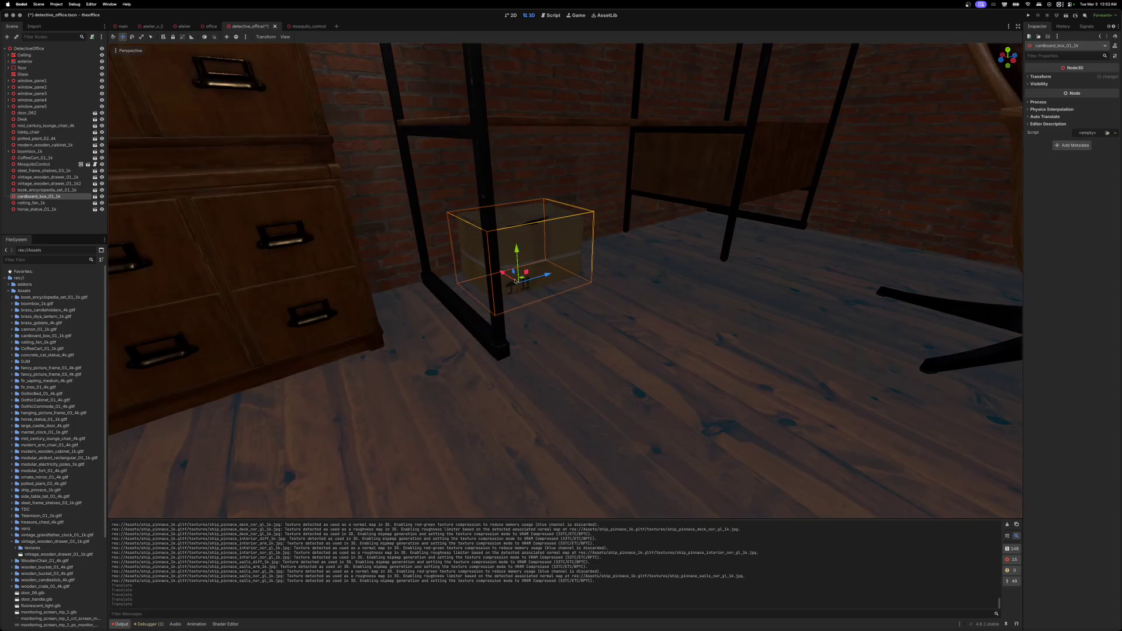
{"action": "scroll", "coordinate": [587, 323], "scroll_direction": "up", "scroll_amount": 4}
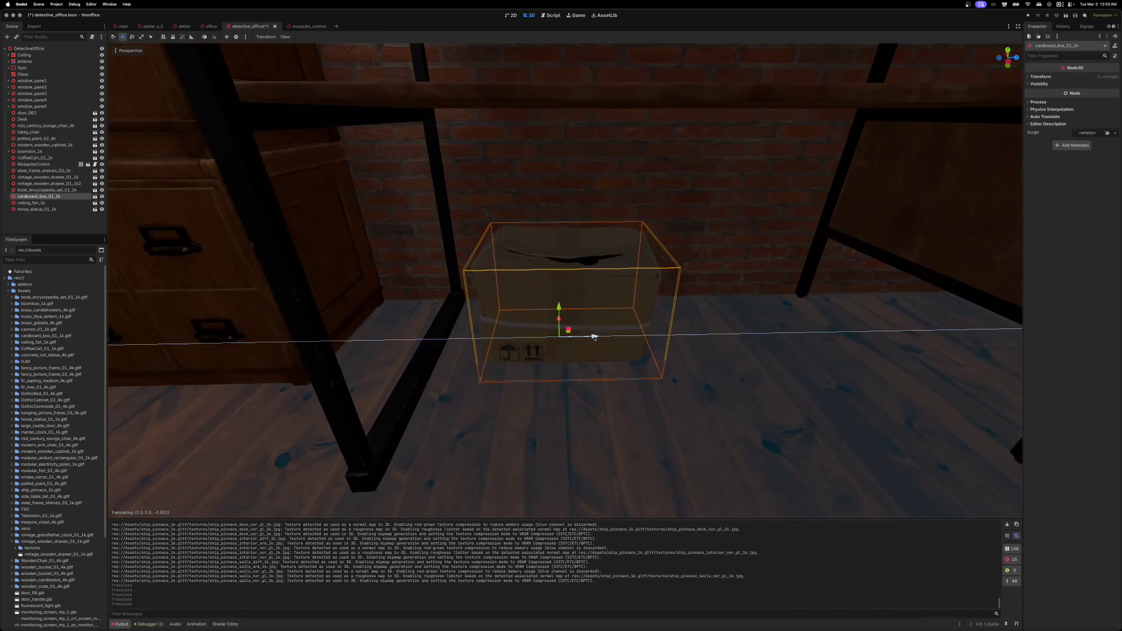
{"action": "left_click_drag", "start_coordinate": [566, 337], "coordinate": [579, 355]}
{"action": "scroll", "coordinate": [596, 358], "scroll_direction": "up", "scroll_amount": 5}
{"action": "scroll", "coordinate": [579, 356], "scroll_direction": "down", "scroll_amount": 5}
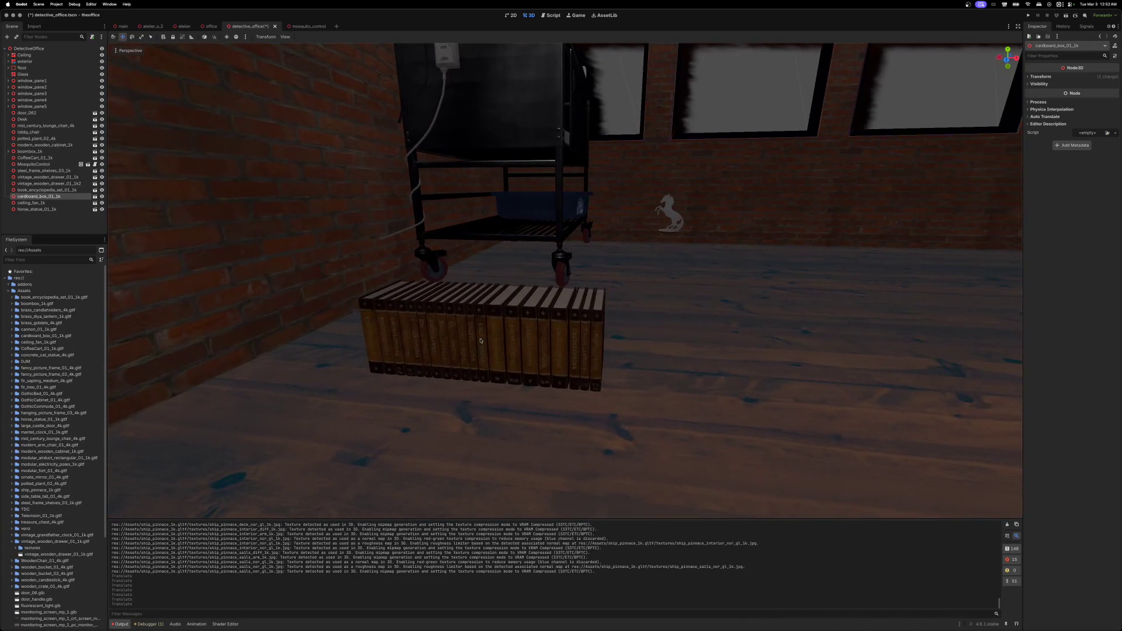
- Select the encyclopedia book set and lift it up off the floor
{"action": "left_click", "coordinate": [481, 341]}
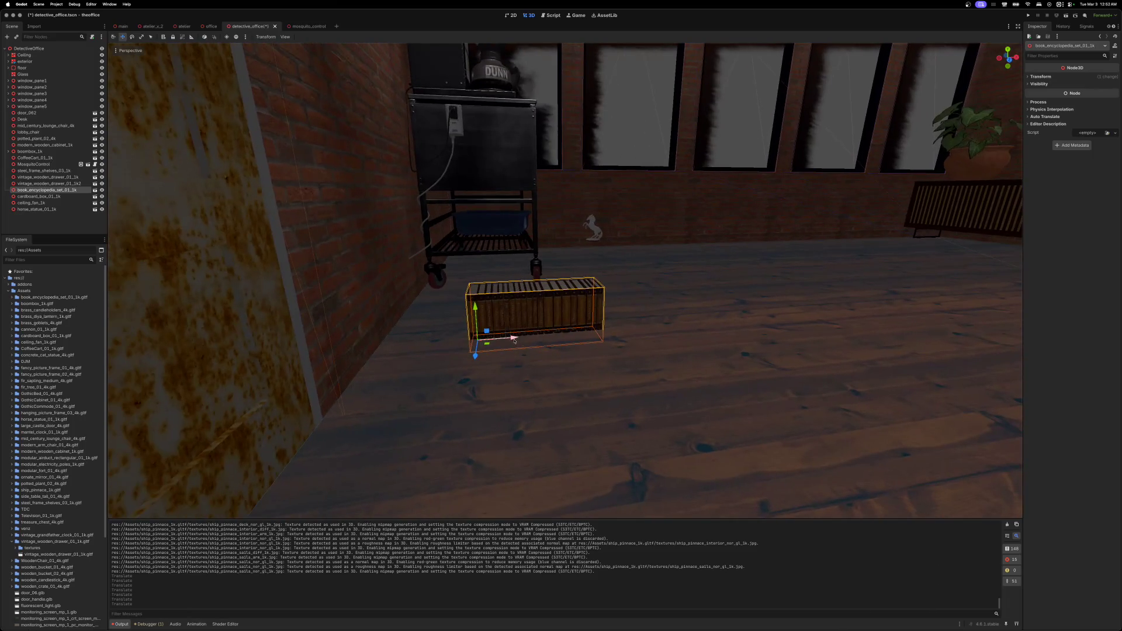
{"action": "left_click_drag", "start_coordinate": [514, 341], "coordinate": [914, 320]}
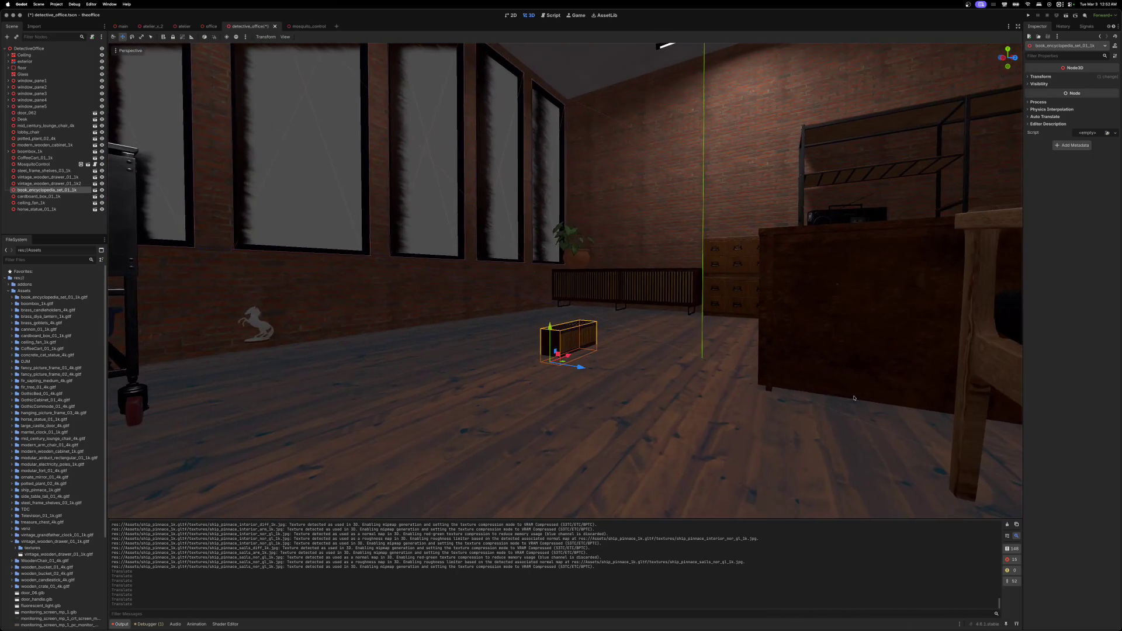
{"action": "mouse_move", "coordinate": [556, 330]}
{"action": "left_mouse_down"}
{"action": "mouse_move", "coordinate": [591, 119]}
{"action": "mouse_move", "coordinate": [604, 136]}
{"action": "mouse_move", "coordinate": [671, 153]}
{"action": "left_mouse_up"}
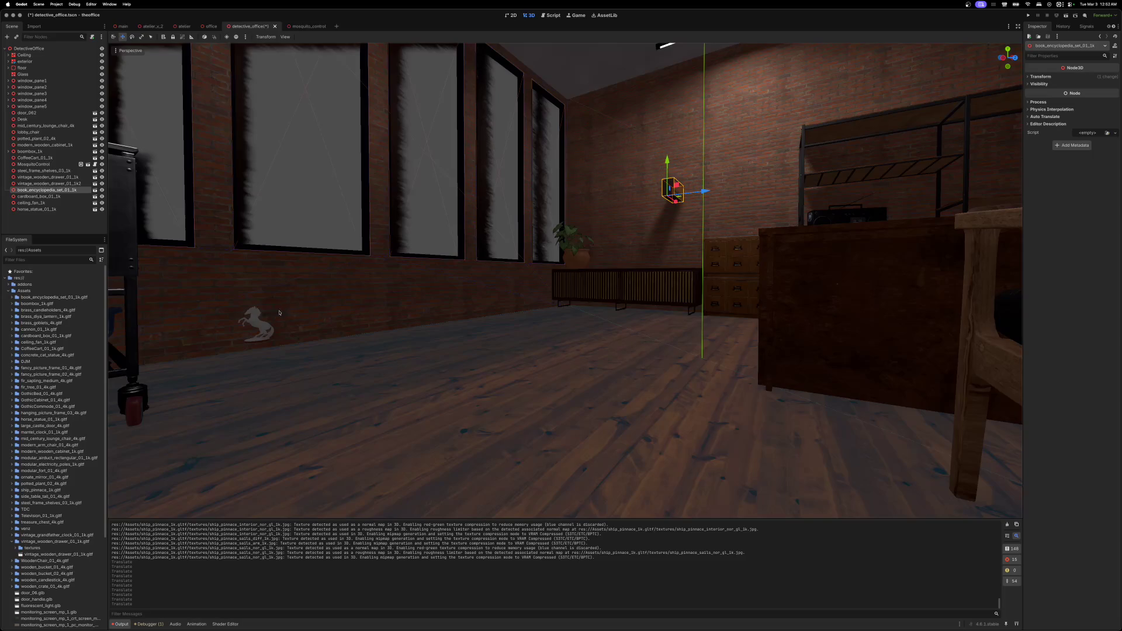
- Move the horse statue across the floor to stand beside the armchair
{"action": "left_click", "coordinate": [262, 327]}
{"action": "left_click_drag", "start_coordinate": [274, 351], "coordinate": [570, 429]}
{"action": "left_click_drag", "start_coordinate": [522, 387], "coordinate": [522, 135]}
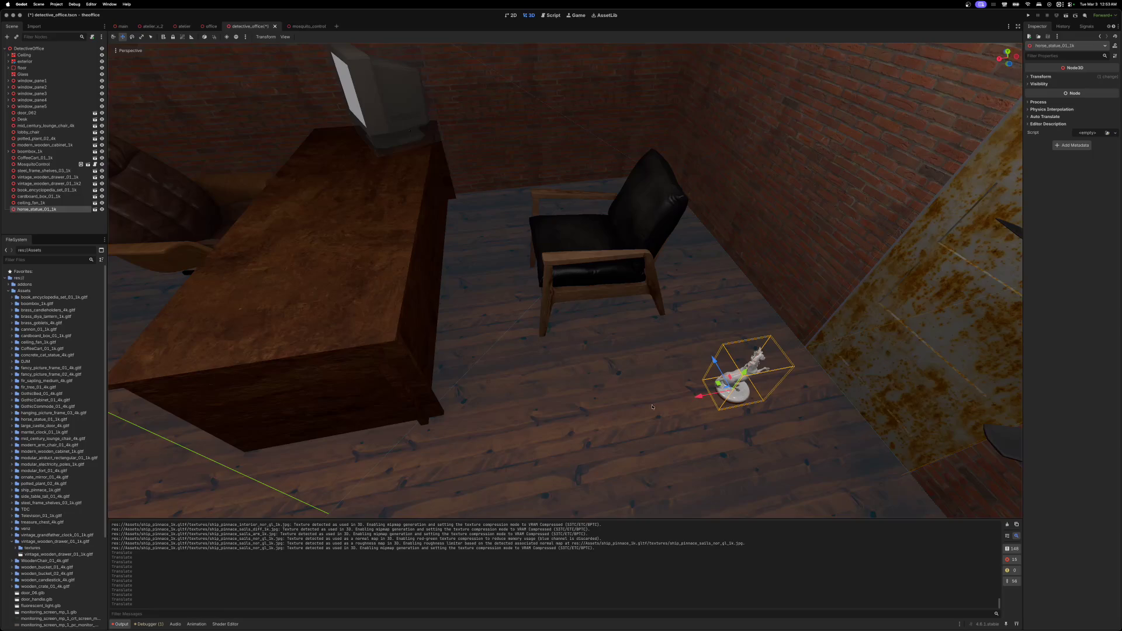
{"action": "mouse_move", "coordinate": [699, 396]}
{"action": "left_mouse_down"}
{"action": "mouse_move", "coordinate": [556, 195]}
{"action": "mouse_move", "coordinate": [257, 224]}
{"action": "left_mouse_up"}
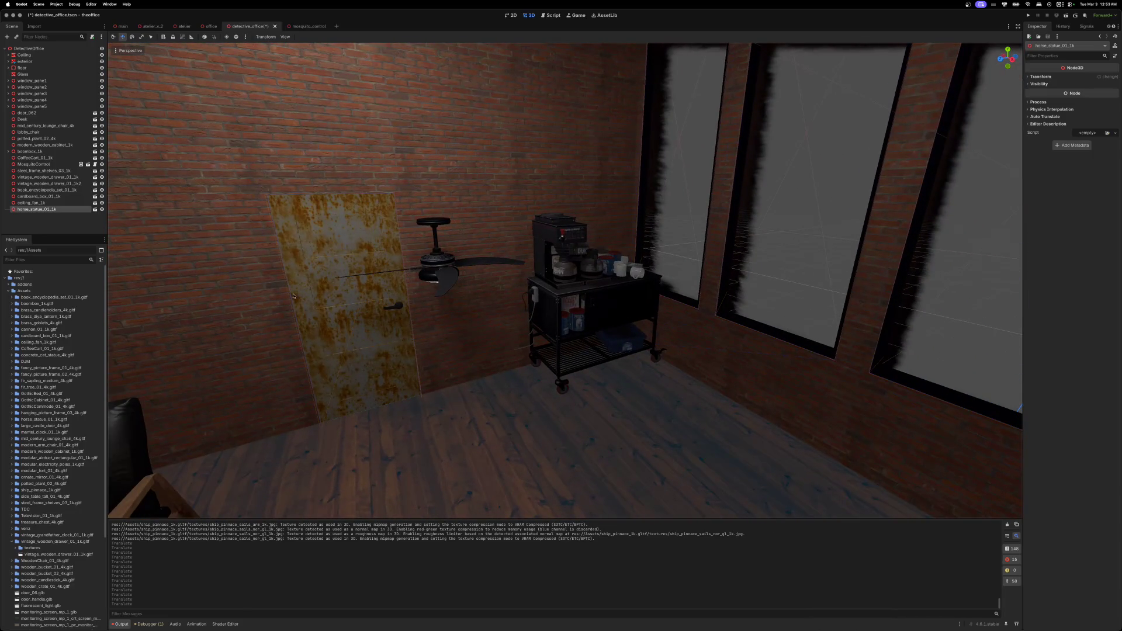
{"action": "left_click", "coordinate": [433, 274]}
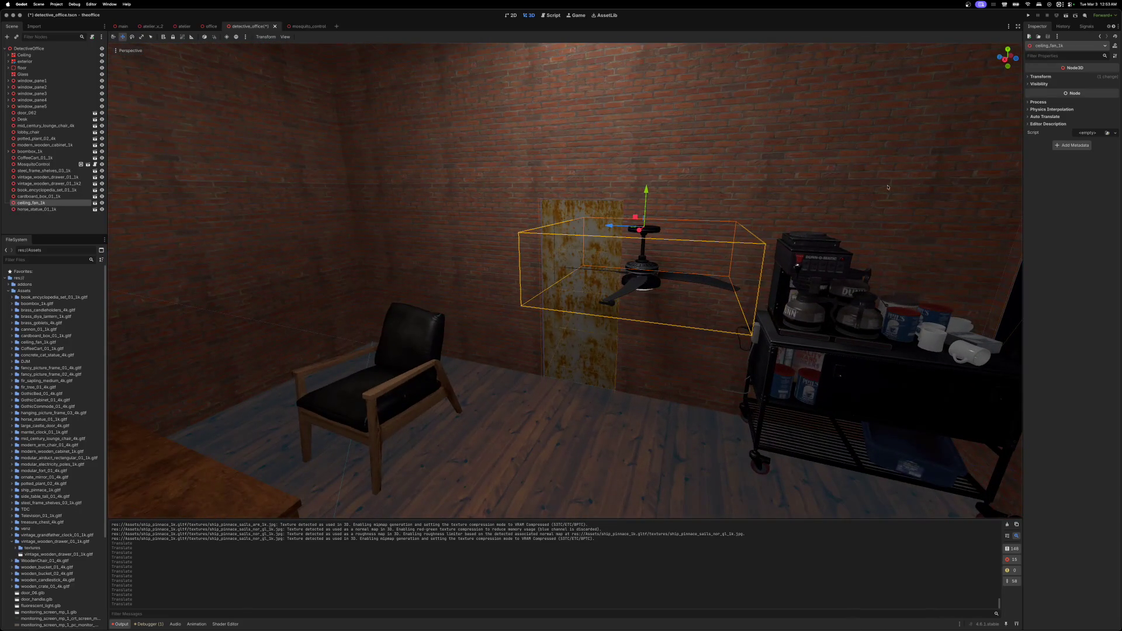
- Set the ceiling fan's Position Z to 0 and delete the fluorescent_light2 fixture
{"action": "left_click", "coordinate": [1027, 78]}
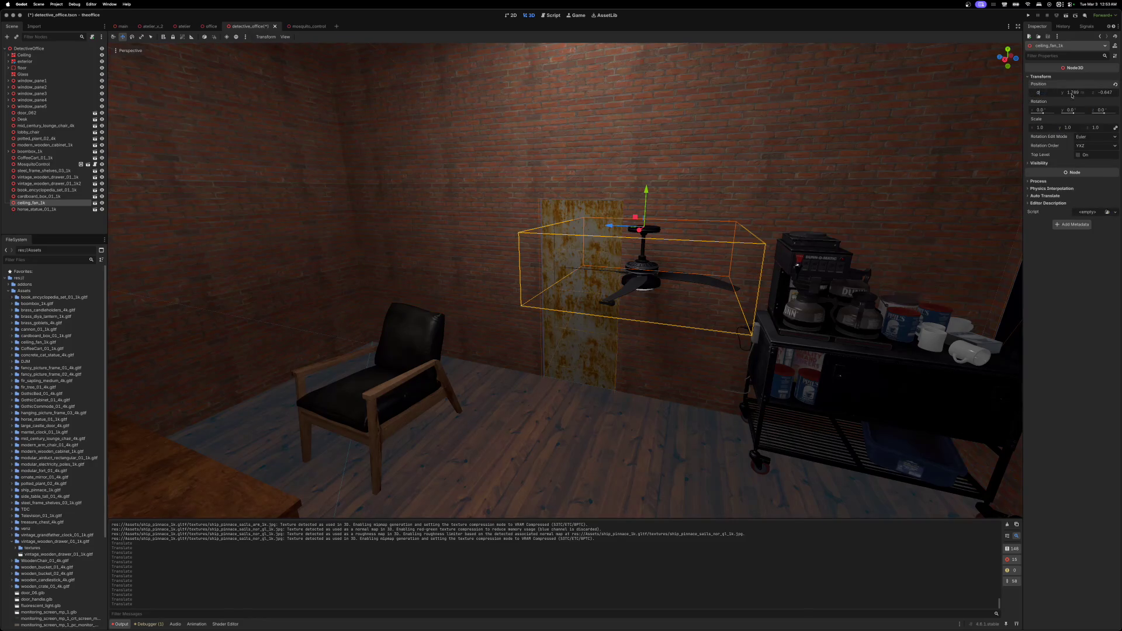
{"action": "left_click", "coordinate": [1103, 93]}
{"action": "type", "text": "0"}
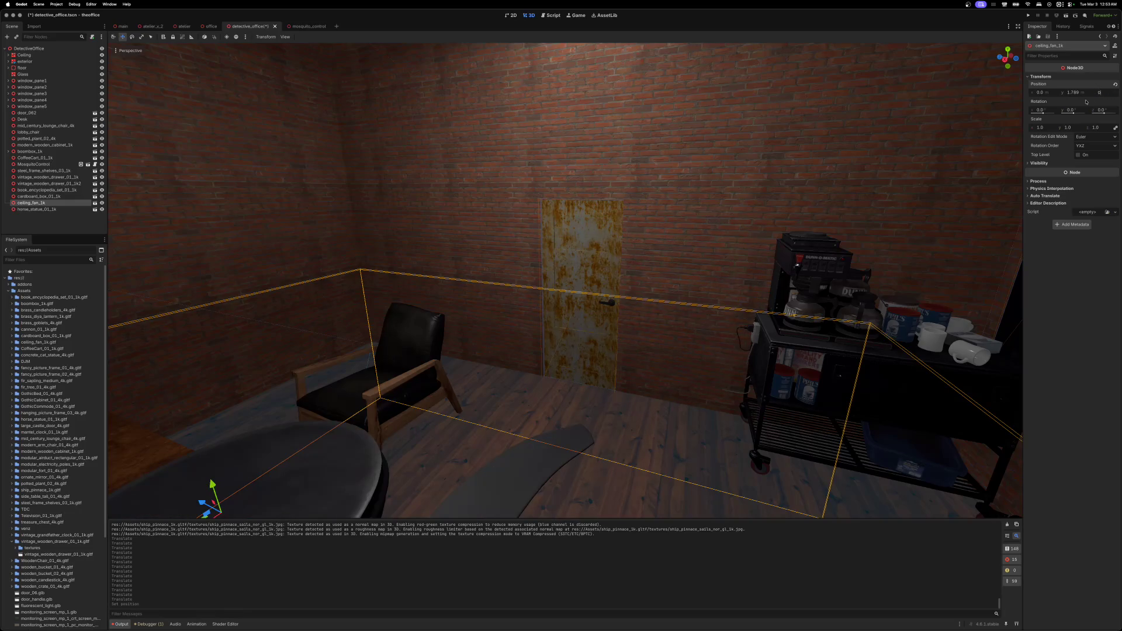
{"action": "key", "text": "Return"}
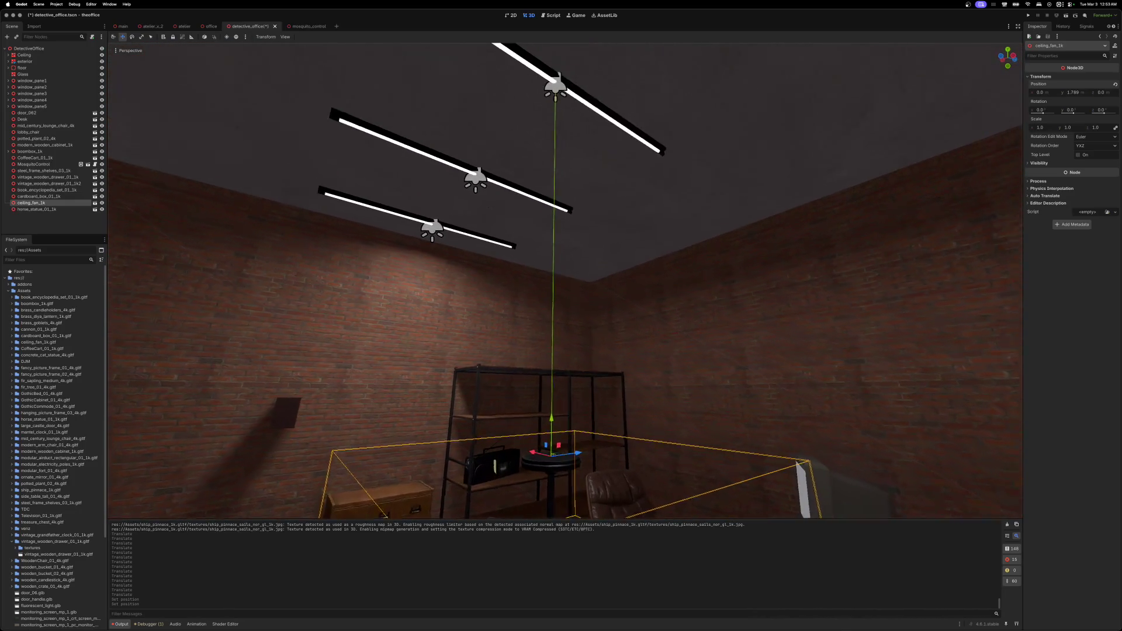
{"action": "left_click", "coordinate": [628, 147]}
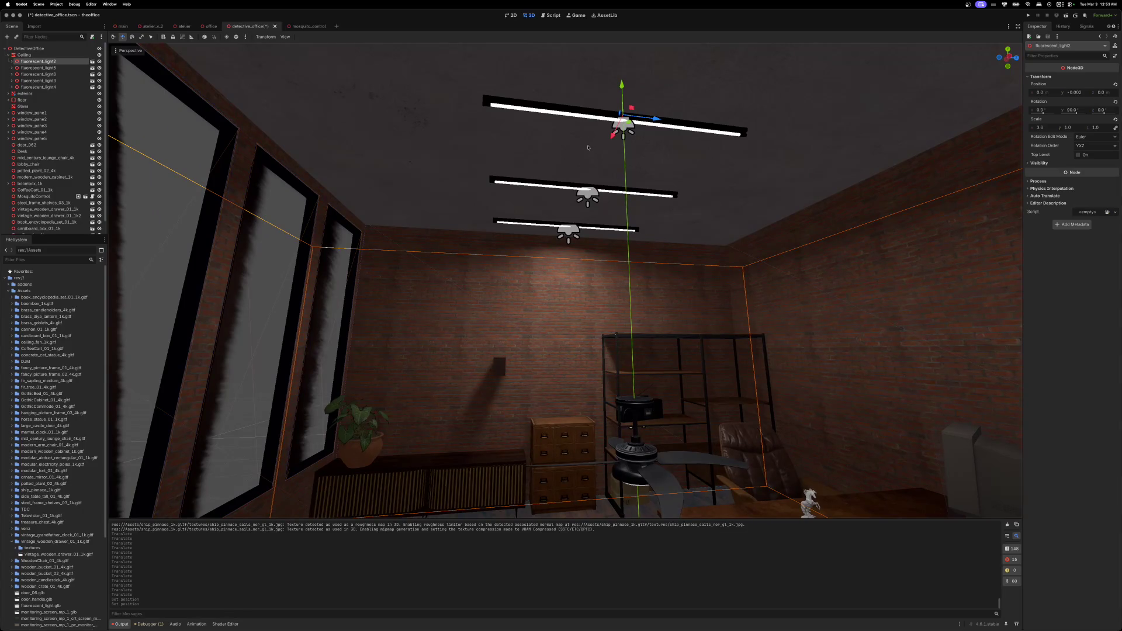
{"action": "key", "text": "Delete"}
- Confirm the light deletion and start lifting the ceiling fan toward the ceiling
{"action": "key", "text": "Return"}
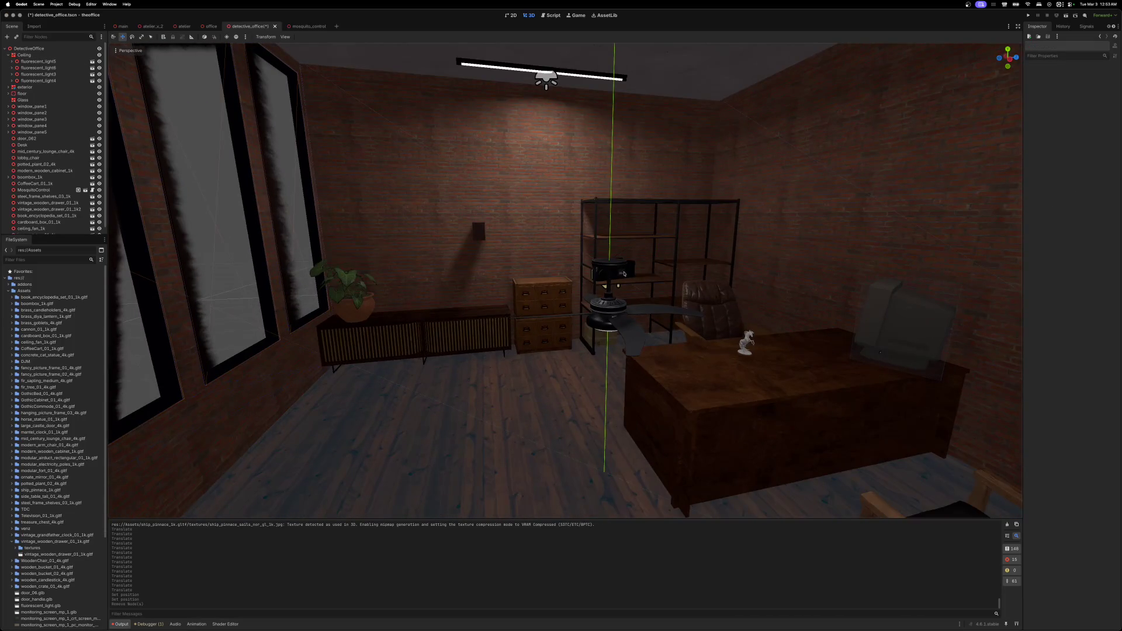
{"action": "left_click", "coordinate": [617, 272]}
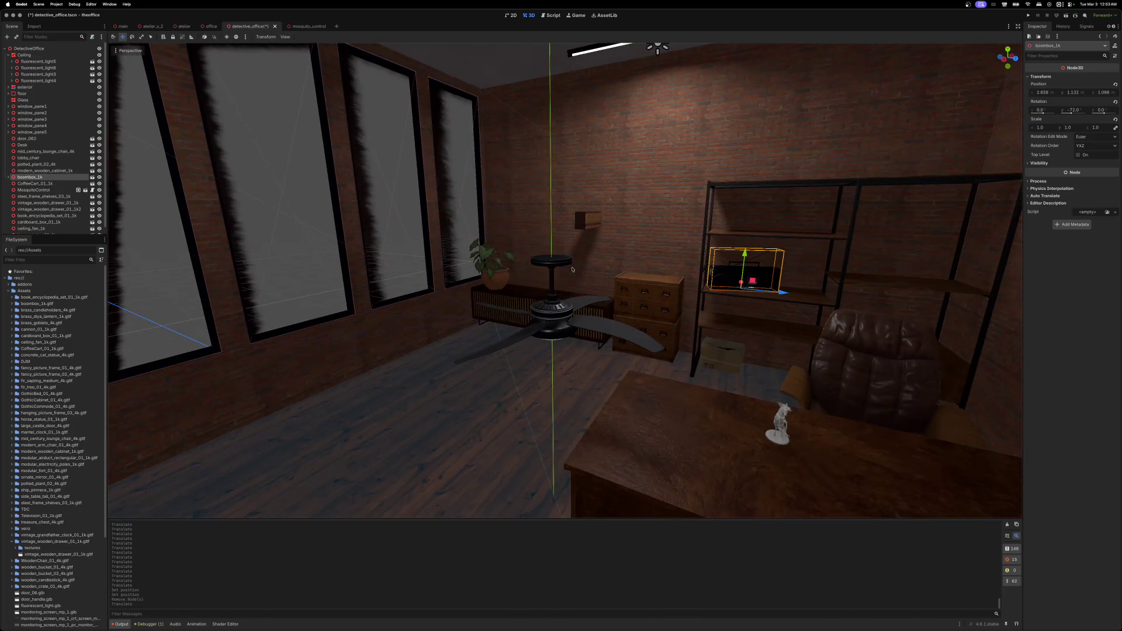
{"action": "left_click", "coordinate": [558, 276]}
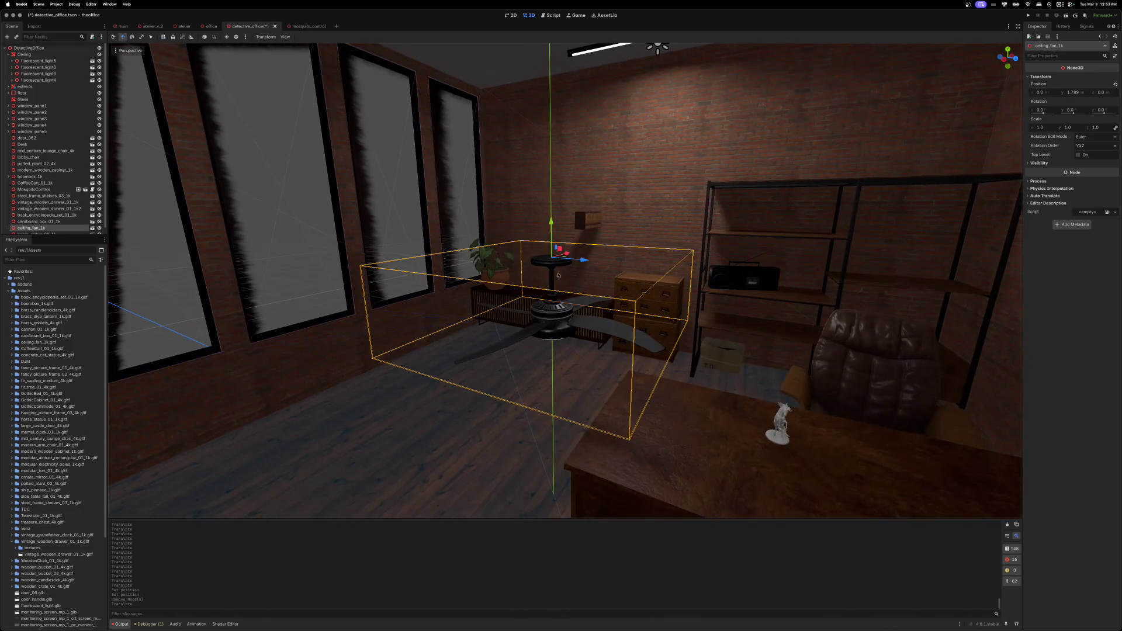
{"action": "left_click_drag", "start_coordinate": [551, 223], "coordinate": [552, 88]}
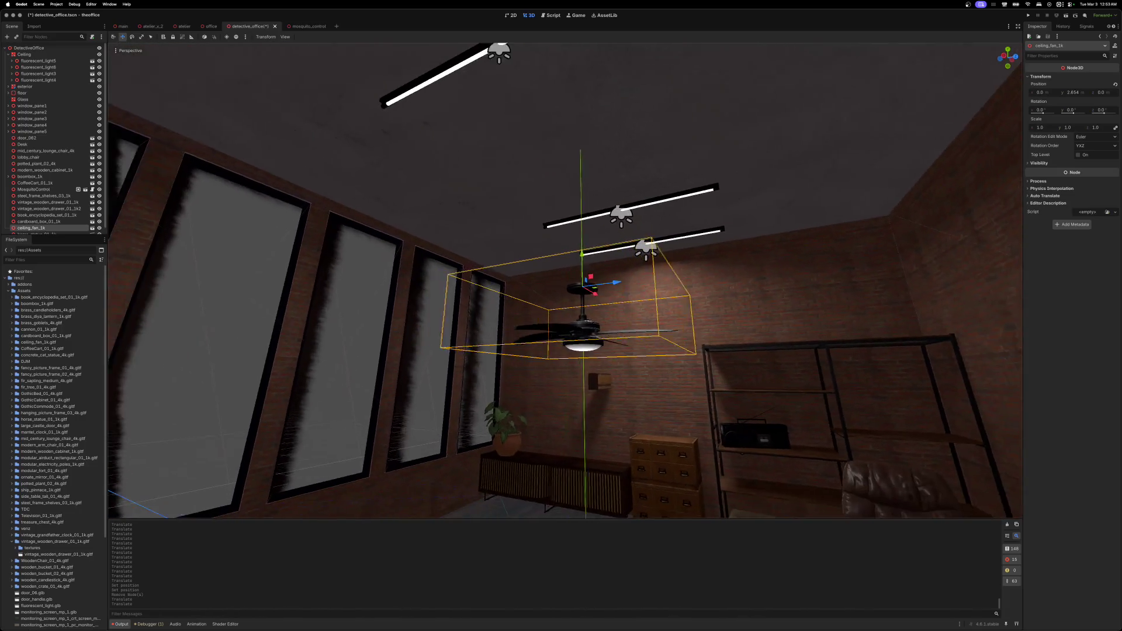
{"action": "left_click_drag", "start_coordinate": [594, 257], "coordinate": [591, 166]}
{"action": "right_click", "coordinate": [591, 166]}
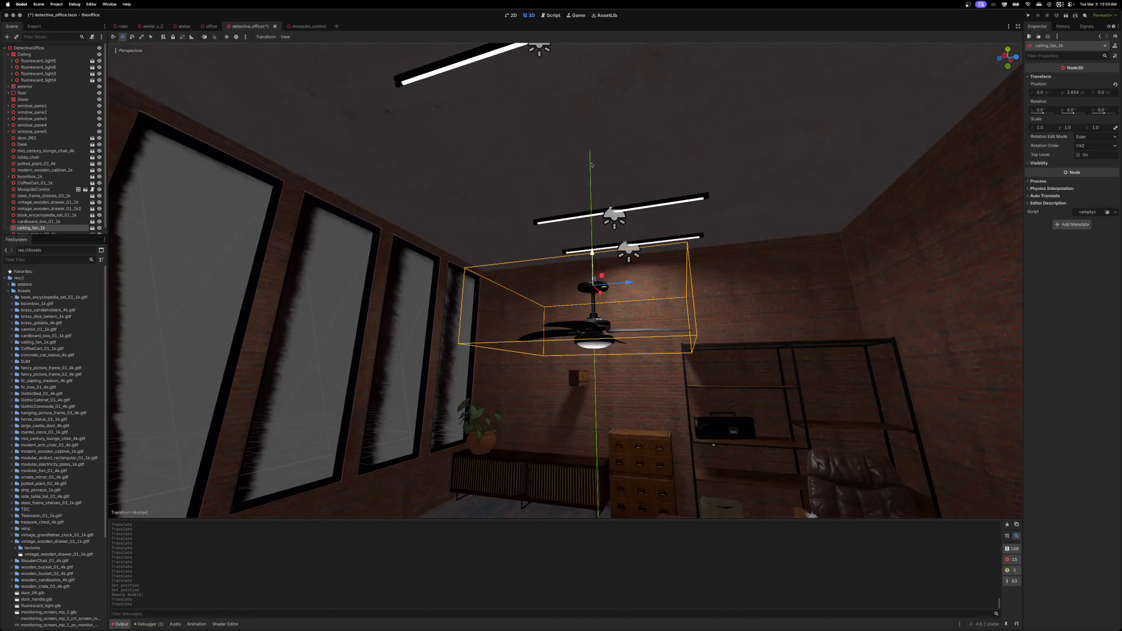
- Raise the ceiling fan just below the ceiling, to about Y 3.975
{"action": "left_click_drag", "start_coordinate": [593, 253], "coordinate": [586, 117]}
{"action": "scroll", "coordinate": [707, 515], "scroll_direction": "down", "scroll_amount": 10}
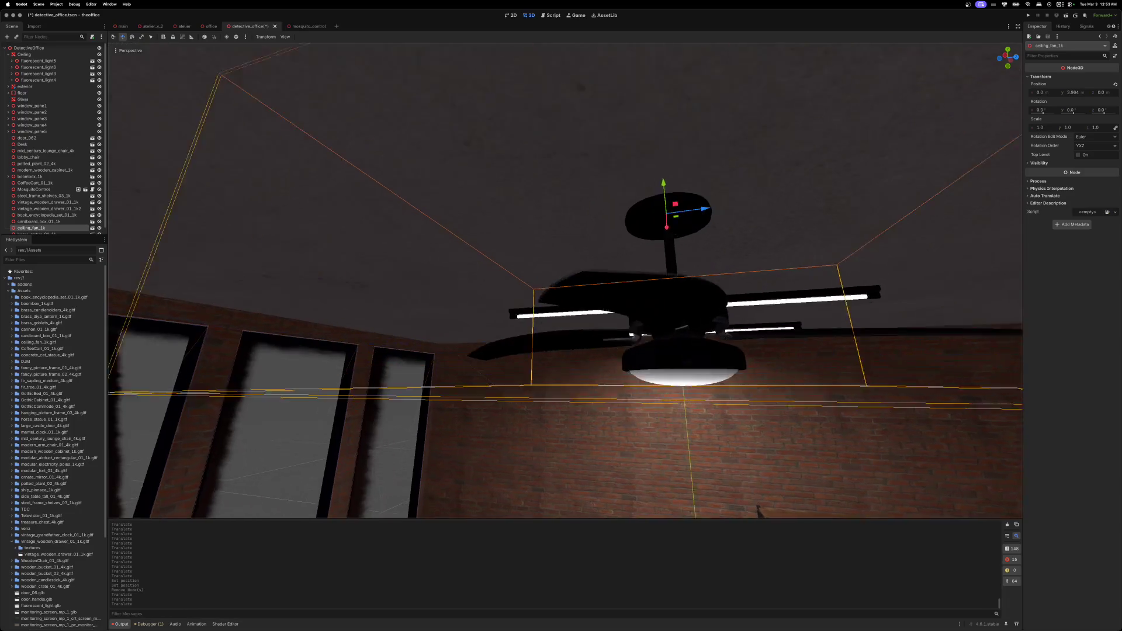
{"action": "scroll", "coordinate": [707, 515], "scroll_direction": "up", "scroll_amount": 10}
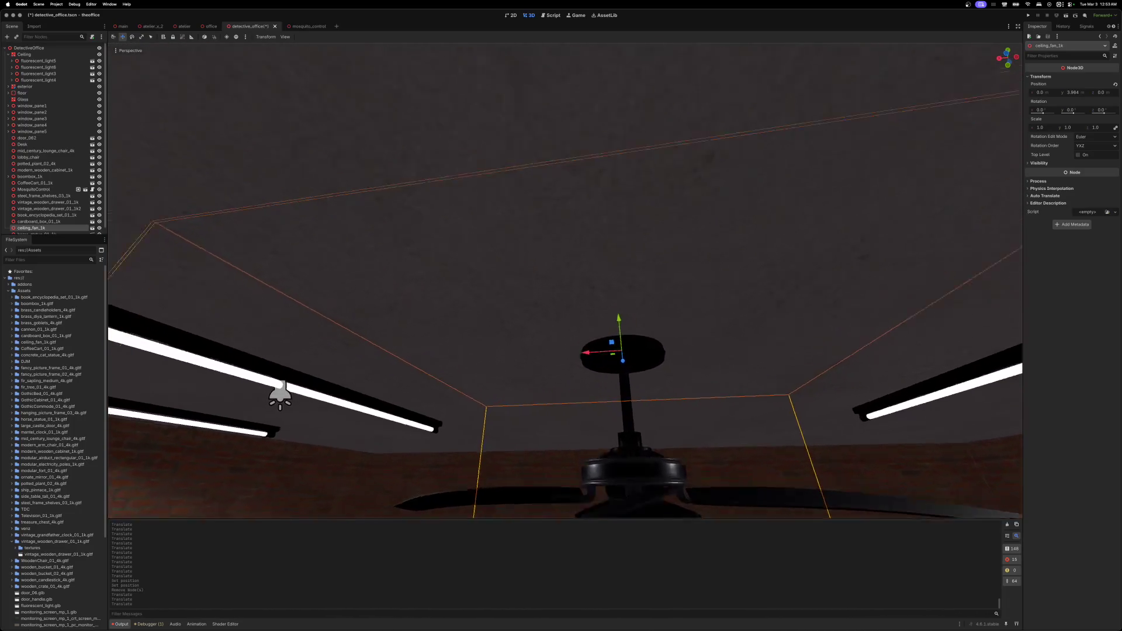
{"action": "scroll", "coordinate": [610, 243], "scroll_direction": "up", "scroll_amount": 5}
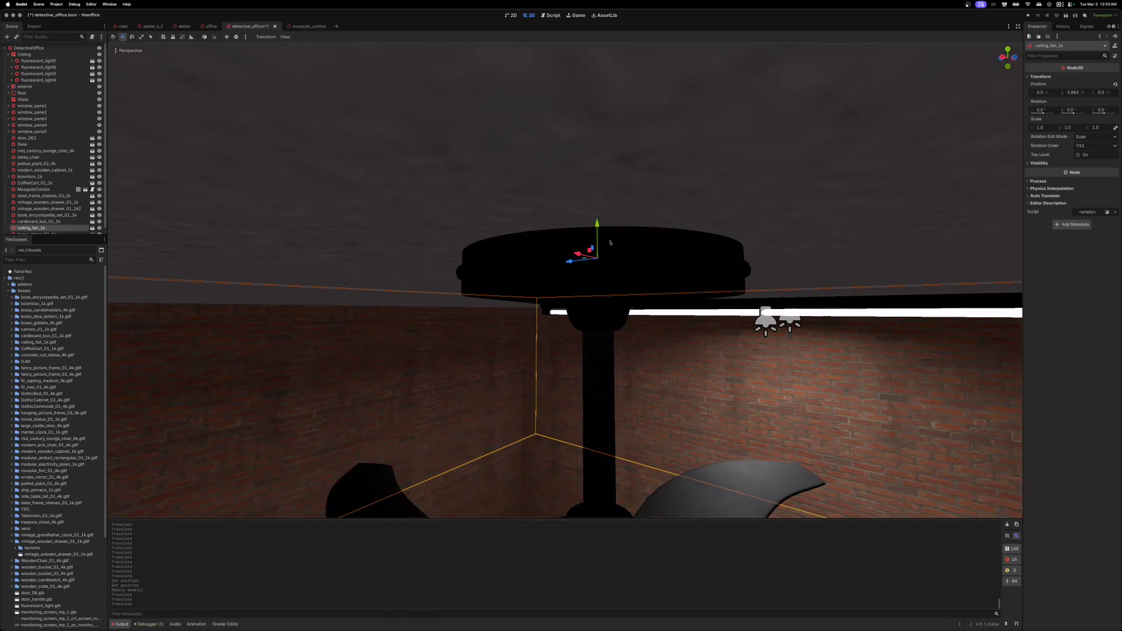
{"action": "left_click_drag", "start_coordinate": [597, 223], "coordinate": [597, 210]}
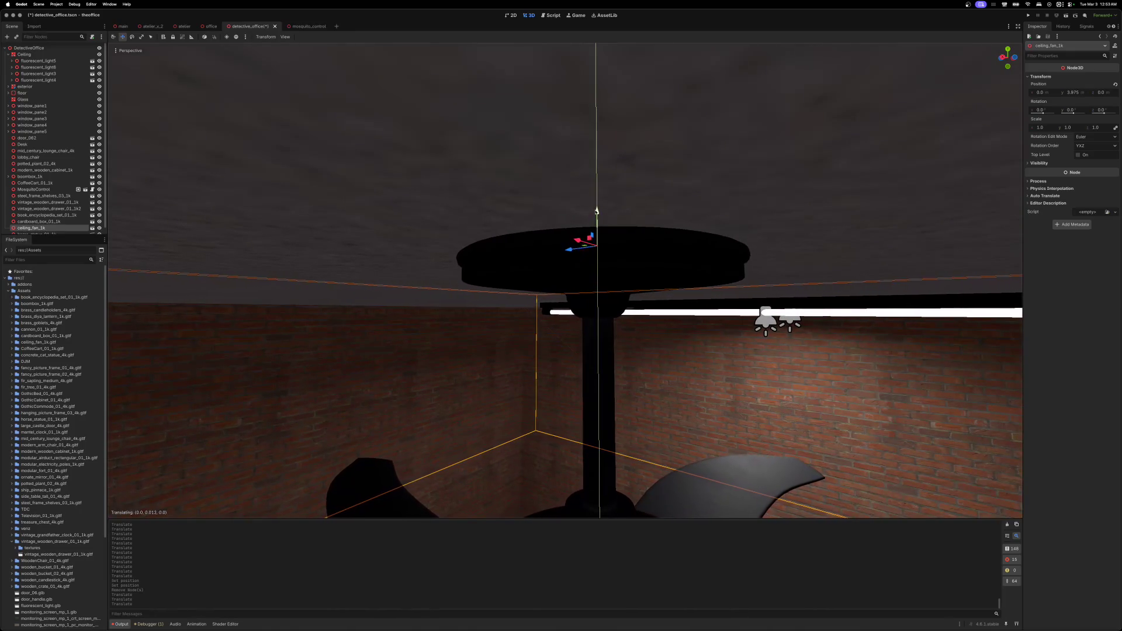
{"action": "scroll", "coordinate": [596, 211], "scroll_direction": "down", "scroll_amount": 5}
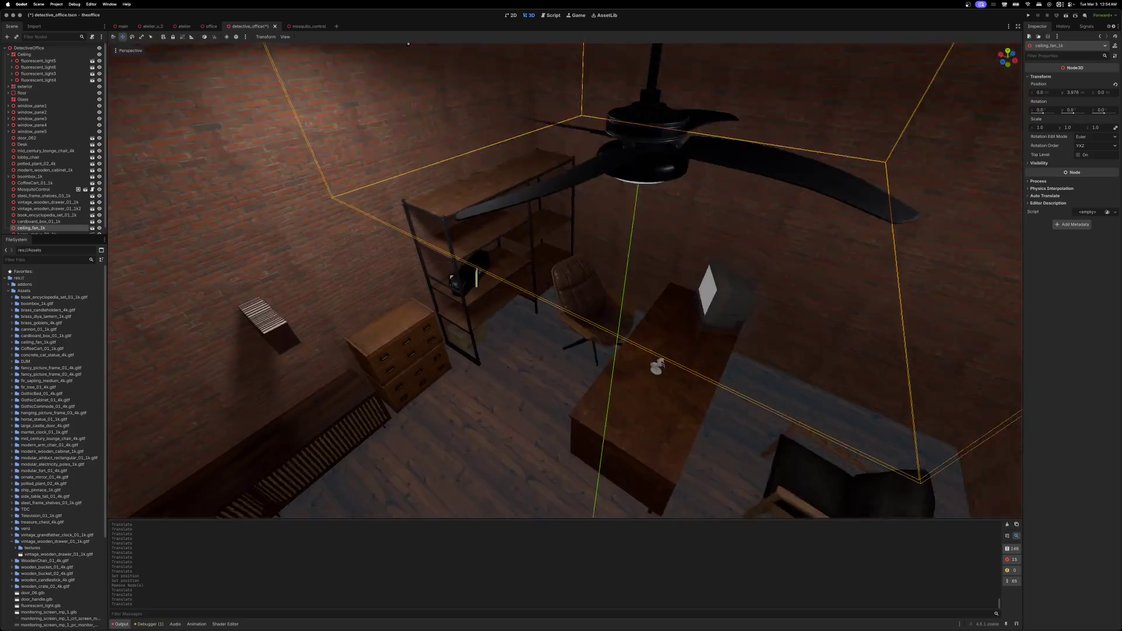
{"action": "scroll", "coordinate": [566, 280], "scroll_direction": "down", "scroll_amount": 5}
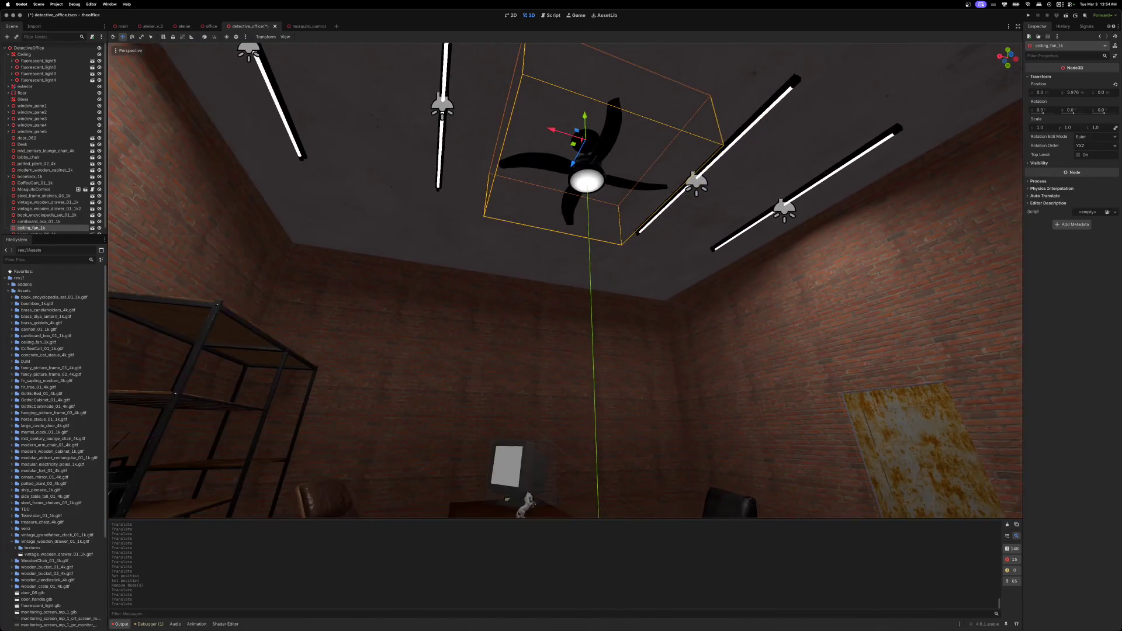
- Rotate the encyclopedia set to -90° on Y in the Inspector
{"action": "scroll", "coordinate": [565, 281], "scroll_direction": "up", "scroll_amount": 5}
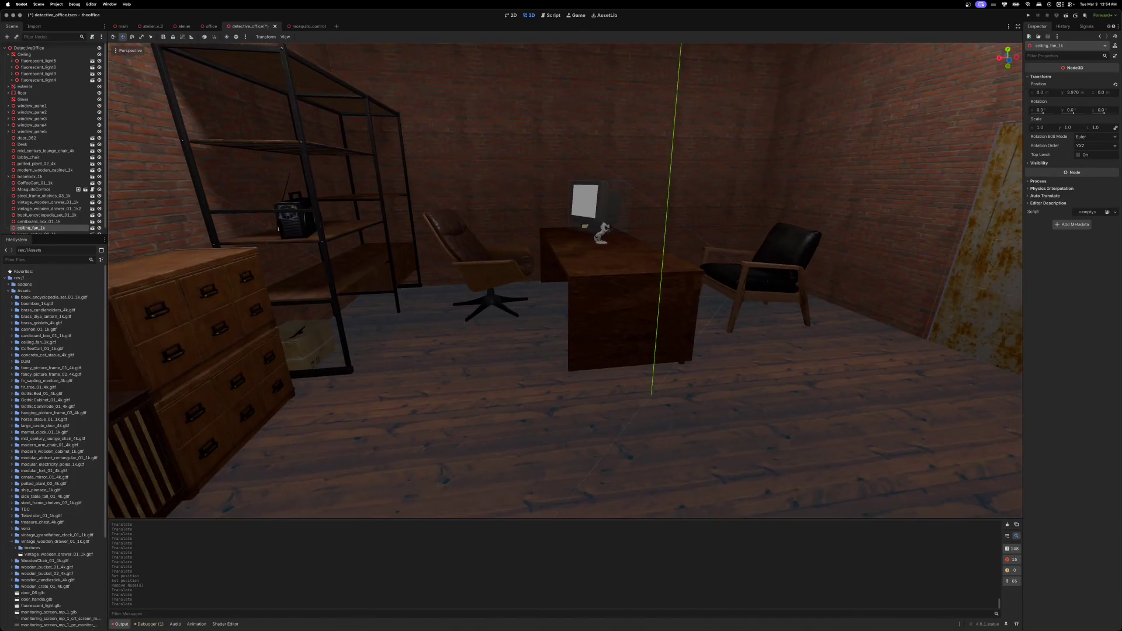
{"action": "scroll", "coordinate": [564, 280], "scroll_direction": "down", "scroll_amount": 3}
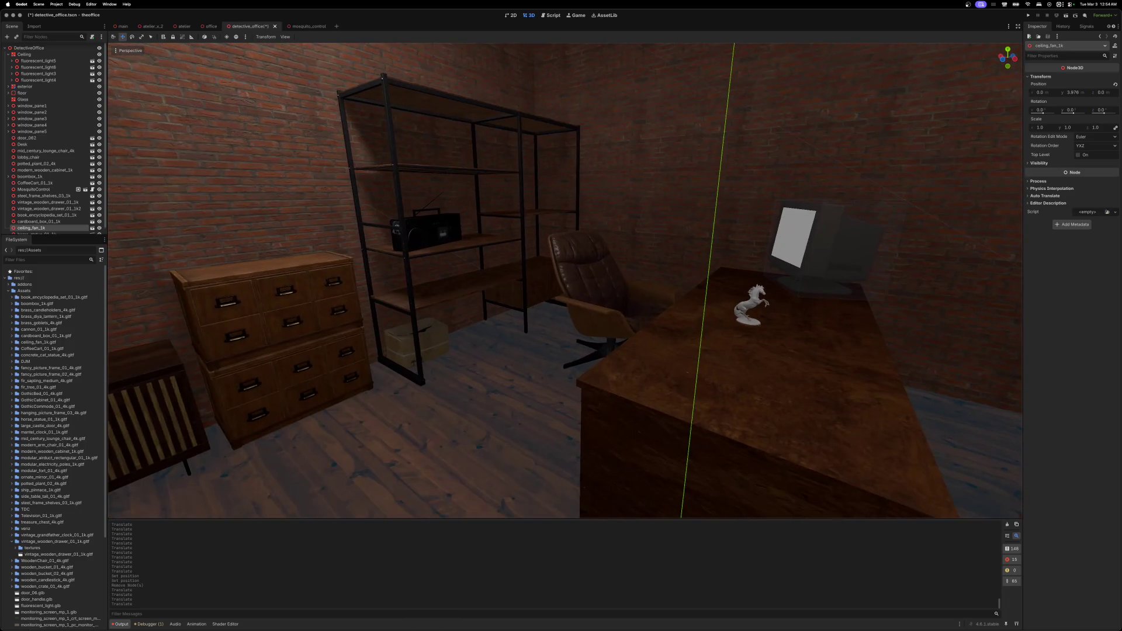
{"action": "scroll", "coordinate": [495, 277], "scroll_direction": "up", "scroll_amount": 5}
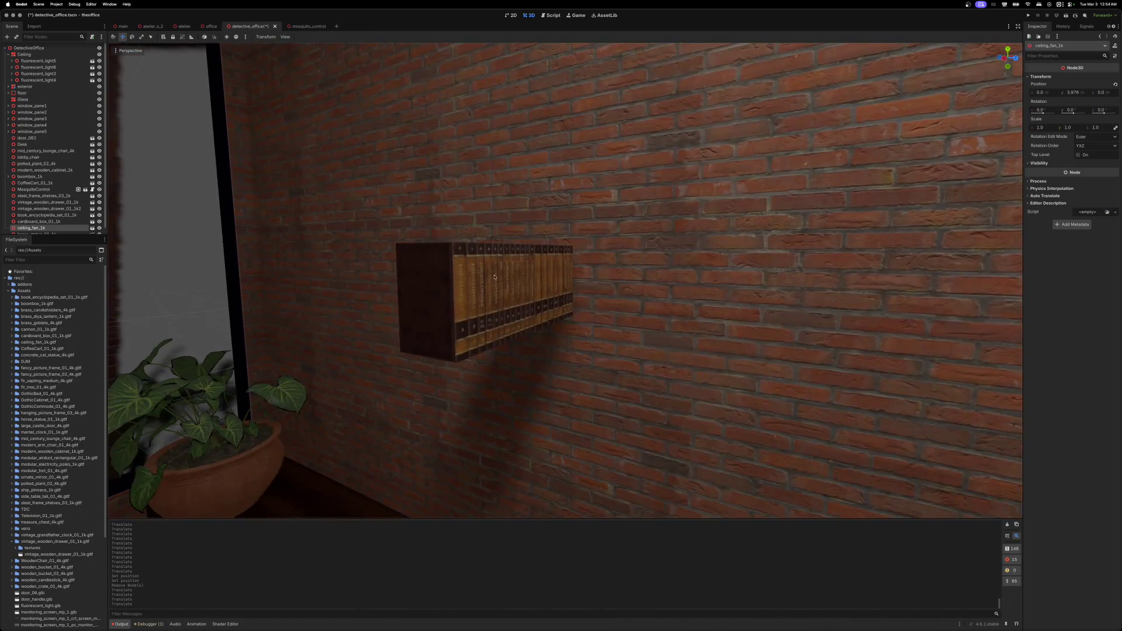
{"action": "left_click", "coordinate": [465, 283]}
{"action": "left_click", "coordinate": [1030, 76]}
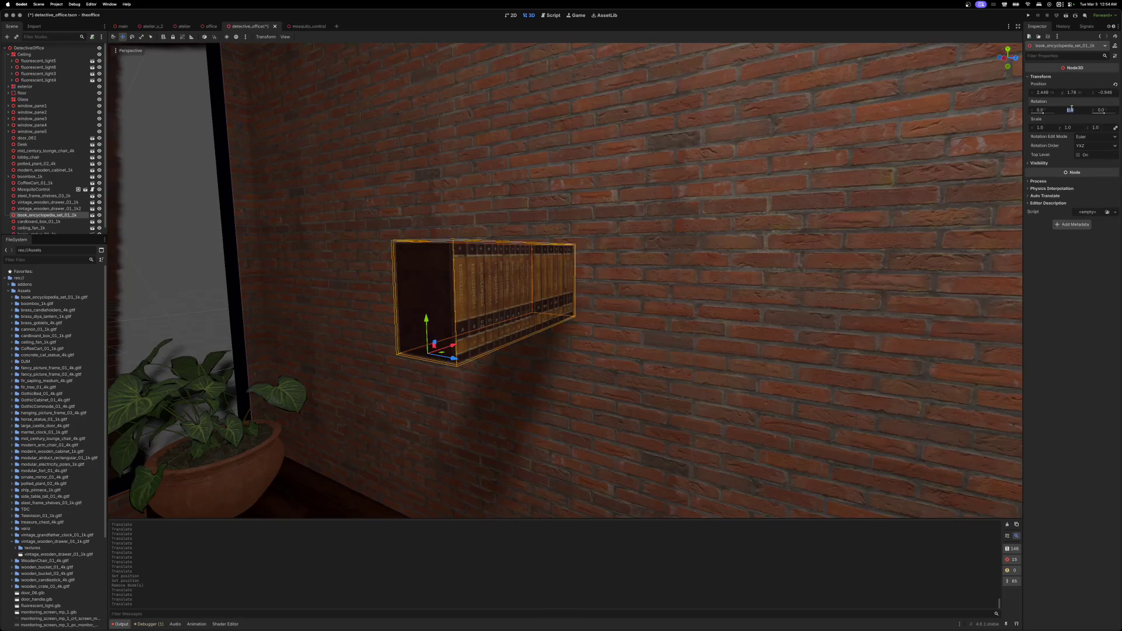
{"action": "type", "text": "0"}
{"action": "key", "text": "Return"}
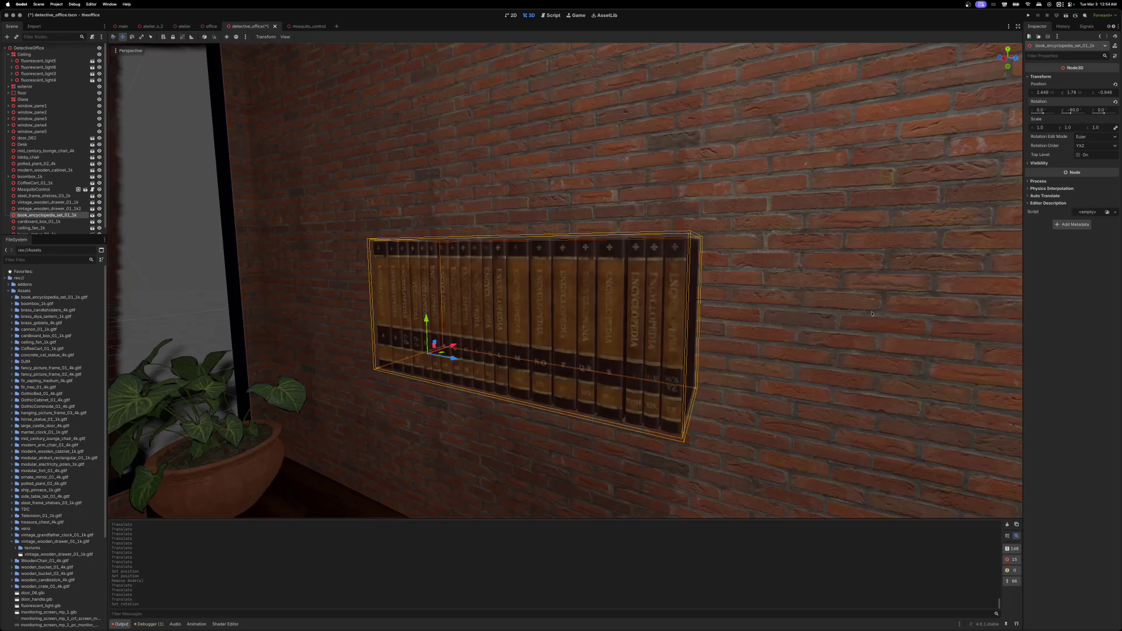
- Place the encyclopedia set on an upper shelf, around X 2.682, Y 1.801
{"action": "scroll", "coordinate": [871, 314], "scroll_direction": "down", "scroll_amount": 5}
{"action": "left_click_drag", "start_coordinate": [540, 302], "coordinate": [775, 305]}
{"action": "scroll", "coordinate": [774, 305], "scroll_direction": "up", "scroll_amount": 3}
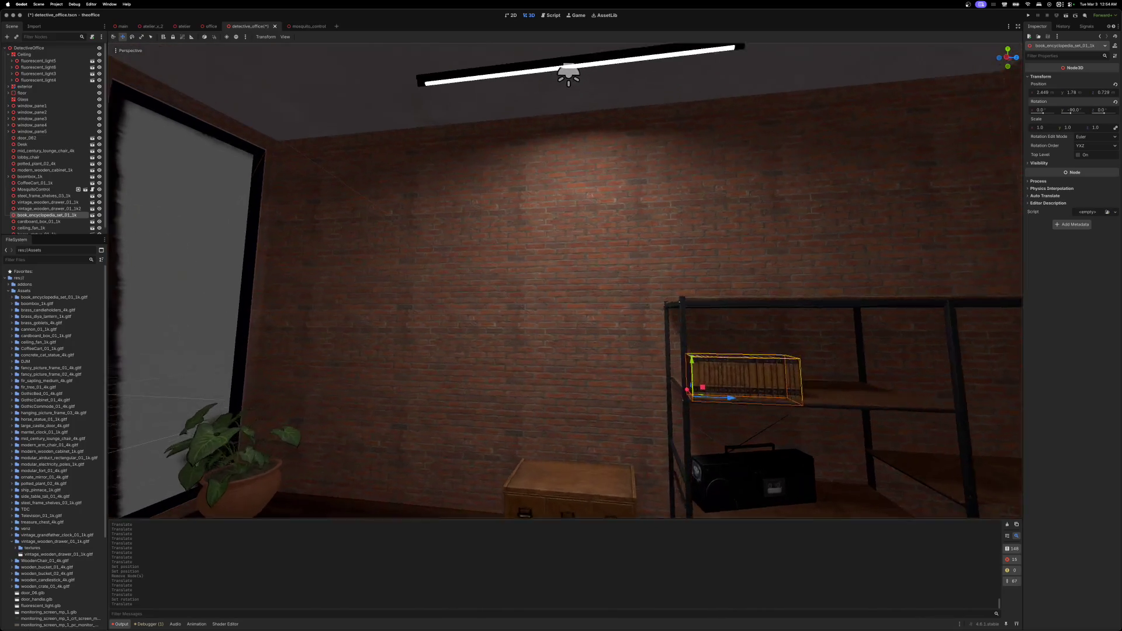
{"action": "key", "text": "f"}
{"action": "left_click_drag", "start_coordinate": [509, 299], "coordinate": [516, 294]}
{"action": "scroll", "coordinate": [544, 315], "scroll_direction": "right", "scroll_amount": 10}
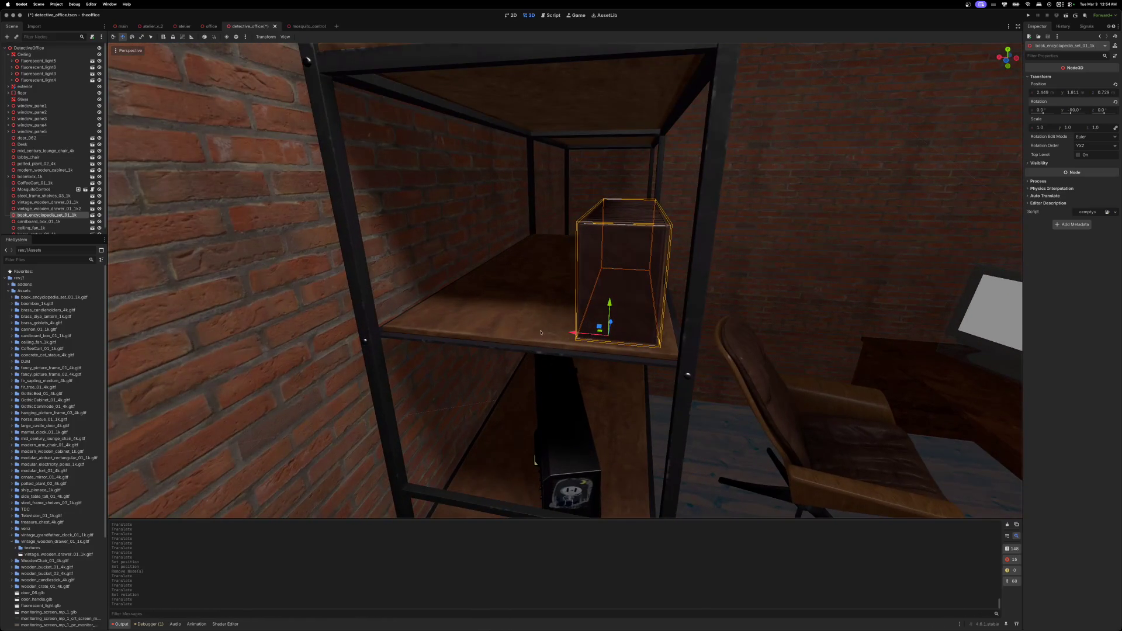
{"action": "mouse_move", "coordinate": [570, 333]}
{"action": "left_mouse_down"}
{"action": "mouse_move", "coordinate": [418, 321]}
{"action": "mouse_move", "coordinate": [389, 305]}
{"action": "left_mouse_up"}
{"action": "scroll", "coordinate": [497, 312], "scroll_direction": "left", "scroll_amount": 10}
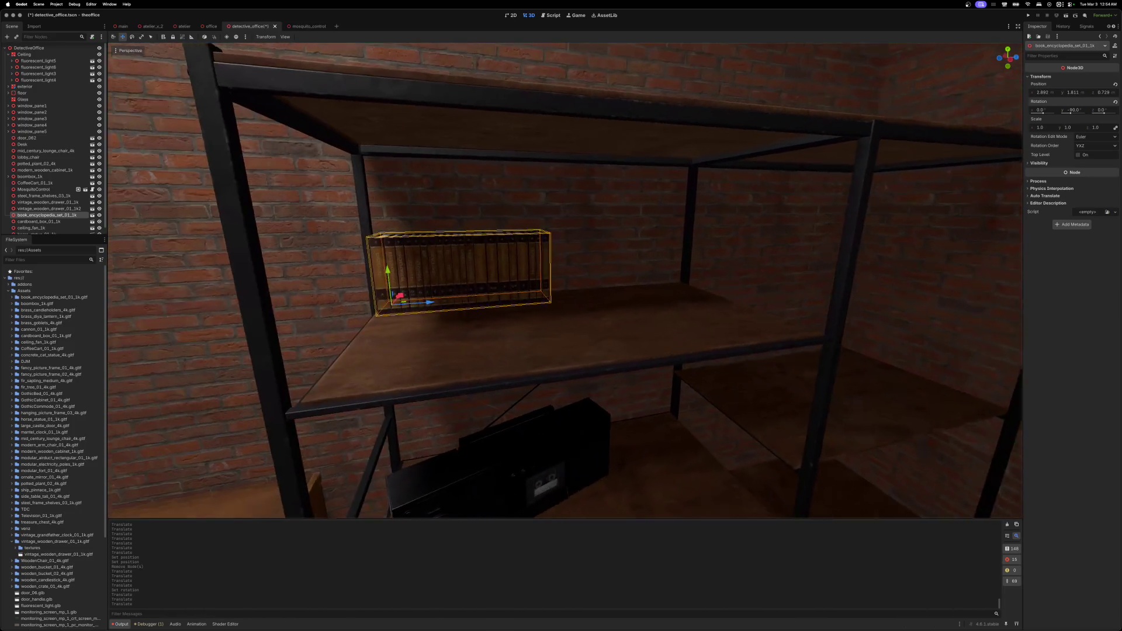
{"action": "left_click_drag", "start_coordinate": [453, 304], "coordinate": [452, 304]}
{"action": "scroll", "coordinate": [453, 304], "scroll_direction": "down", "scroll_amount": 10}
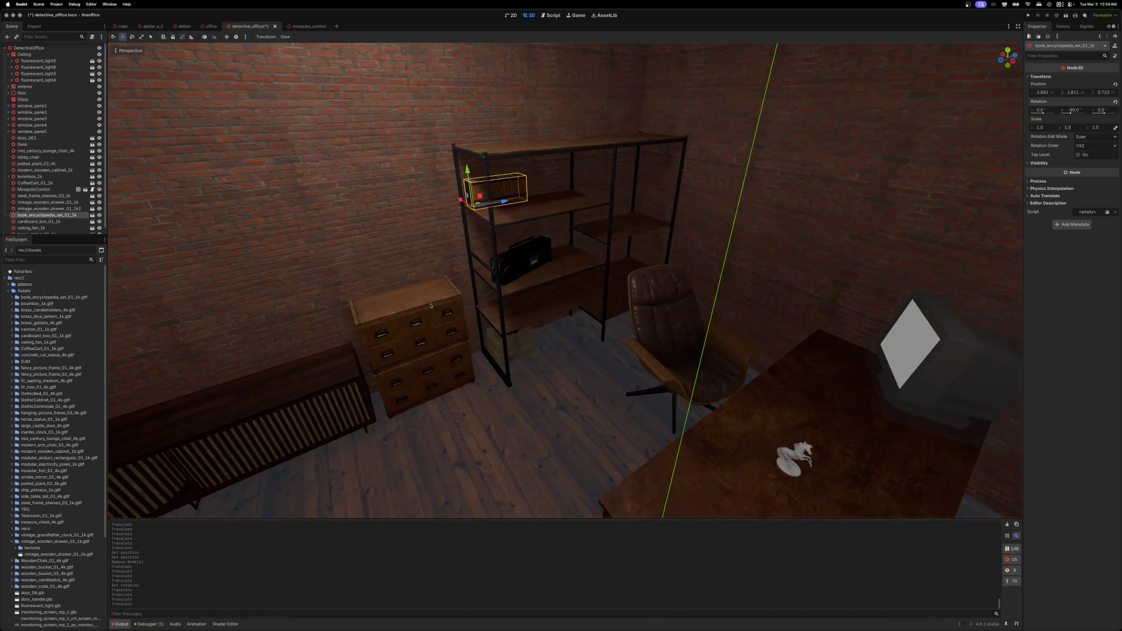
{"action": "left_click", "coordinate": [419, 302]}
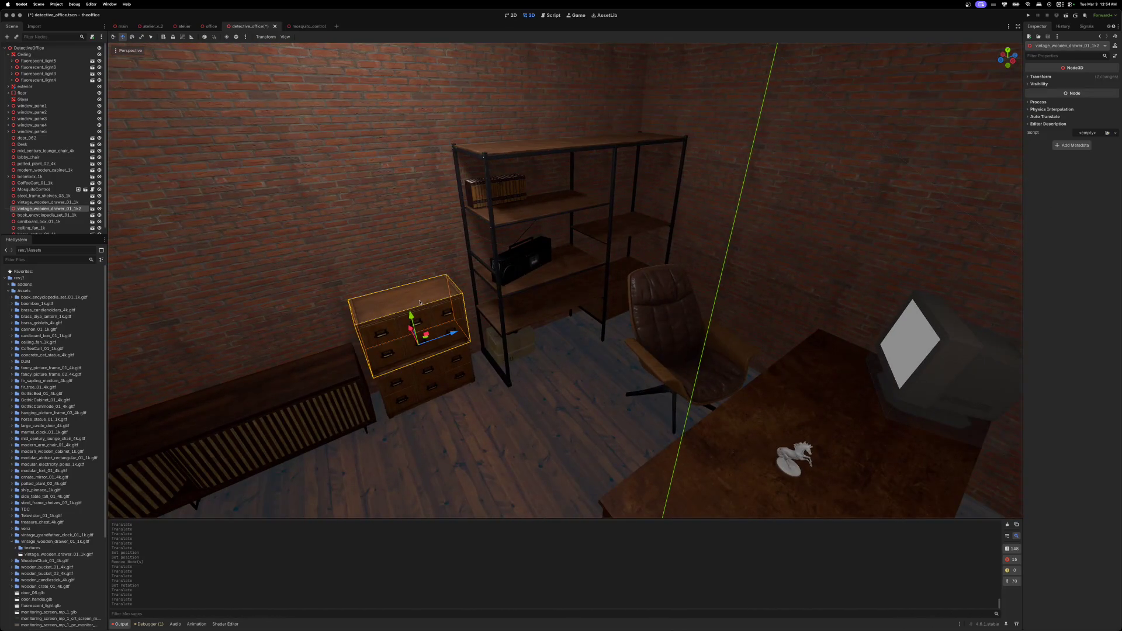
- Select the horse statue and lift it, then lower it back onto the desk
{"action": "scroll", "coordinate": [473, 277], "scroll_direction": "right", "scroll_amount": 10}
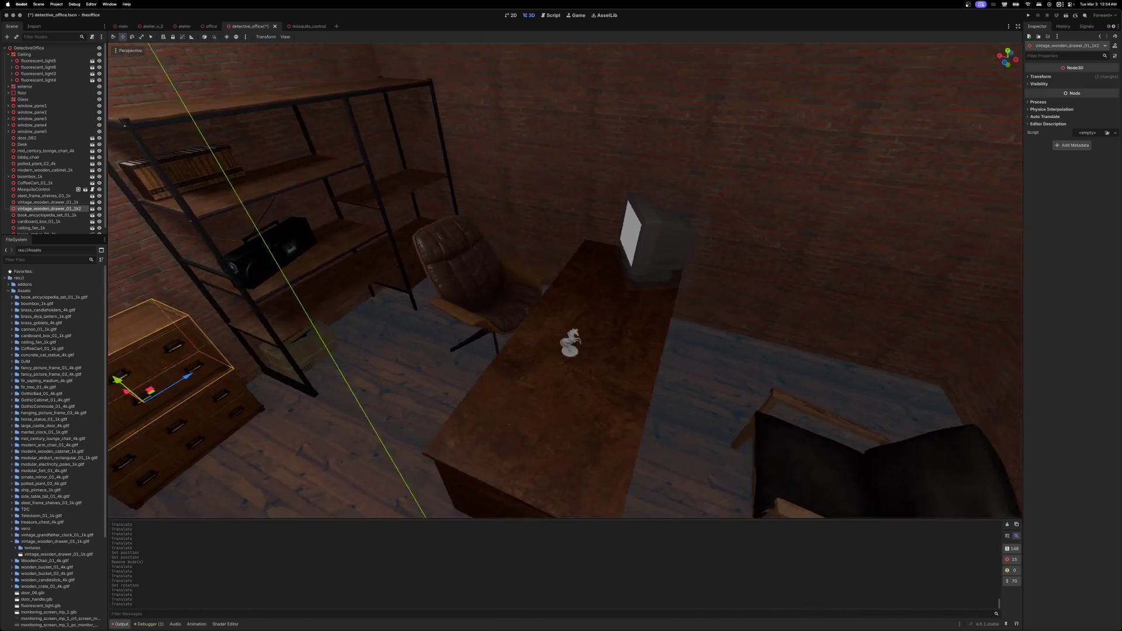
{"action": "scroll", "coordinate": [472, 298], "scroll_direction": "up", "scroll_amount": 10}
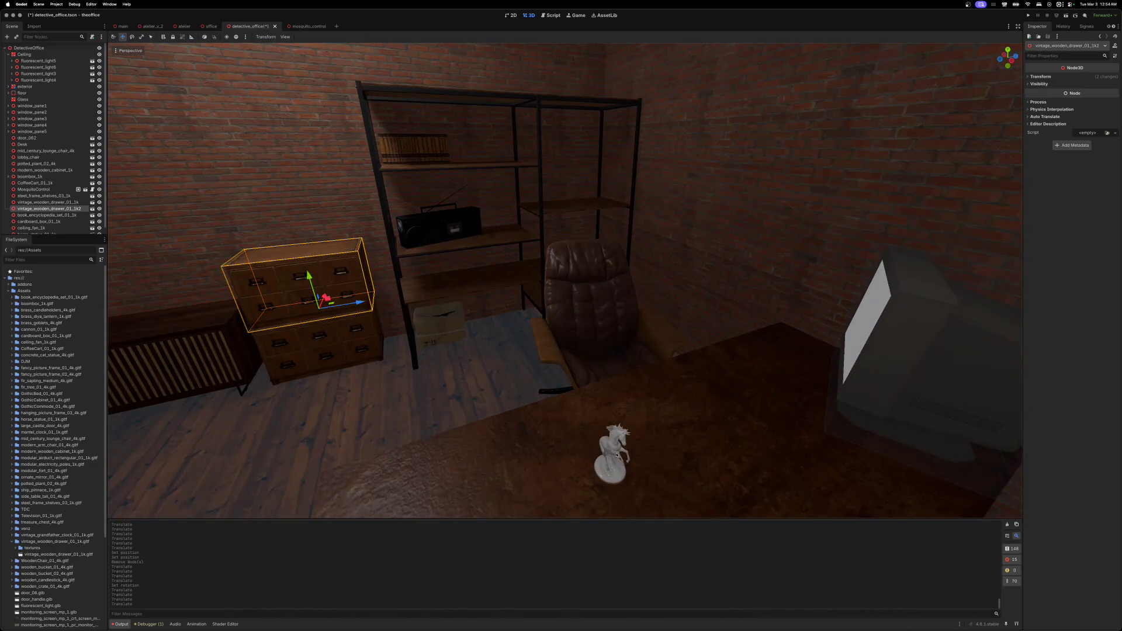
{"action": "left_click", "coordinate": [617, 455]}
{"action": "scroll", "coordinate": [617, 455], "scroll_direction": "up", "scroll_amount": 10}
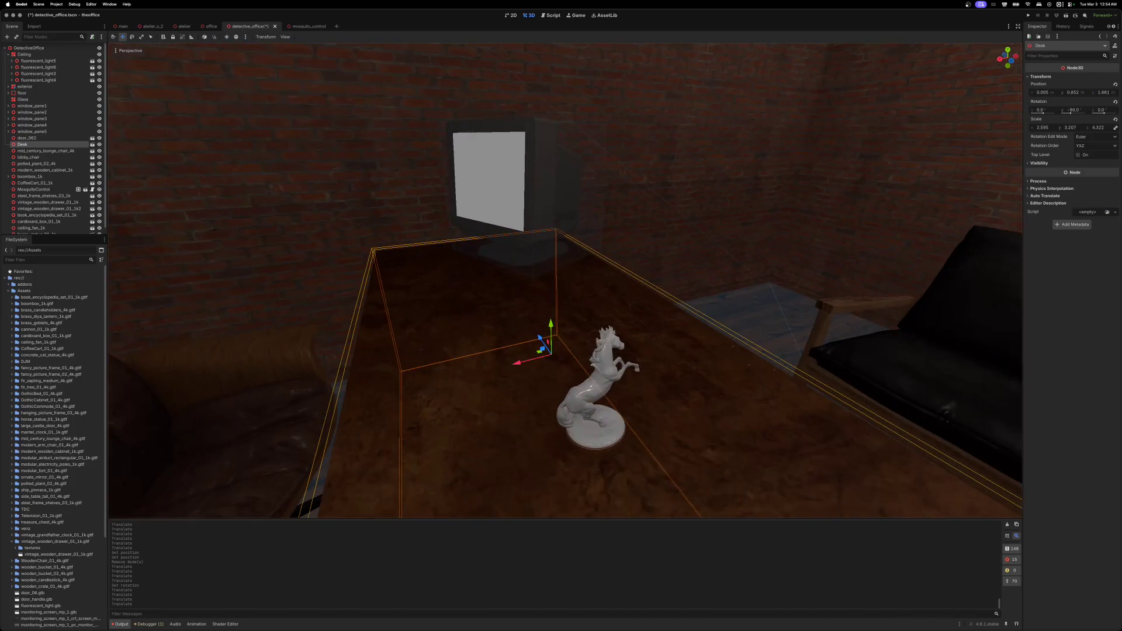
{"action": "left_click", "coordinate": [611, 375]}
{"action": "left_click_drag", "start_coordinate": [598, 404], "coordinate": [607, 331]}
{"action": "scroll", "coordinate": [608, 323], "scroll_direction": "down", "scroll_amount": 5}
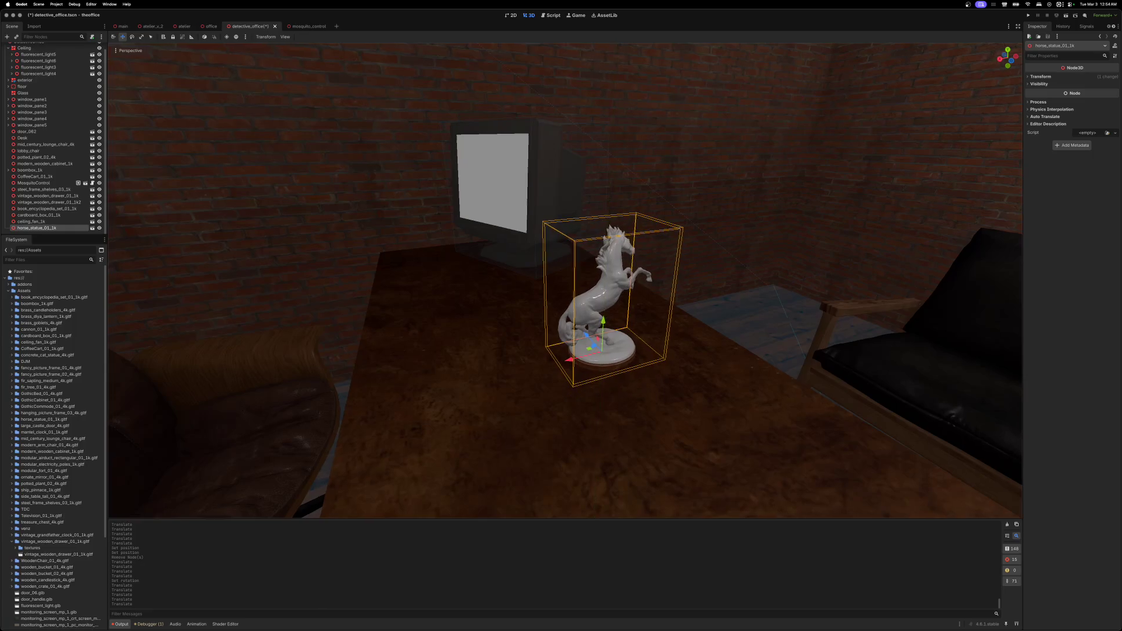
{"action": "scroll", "coordinate": [452, 429], "scroll_direction": "up", "scroll_amount": 5}
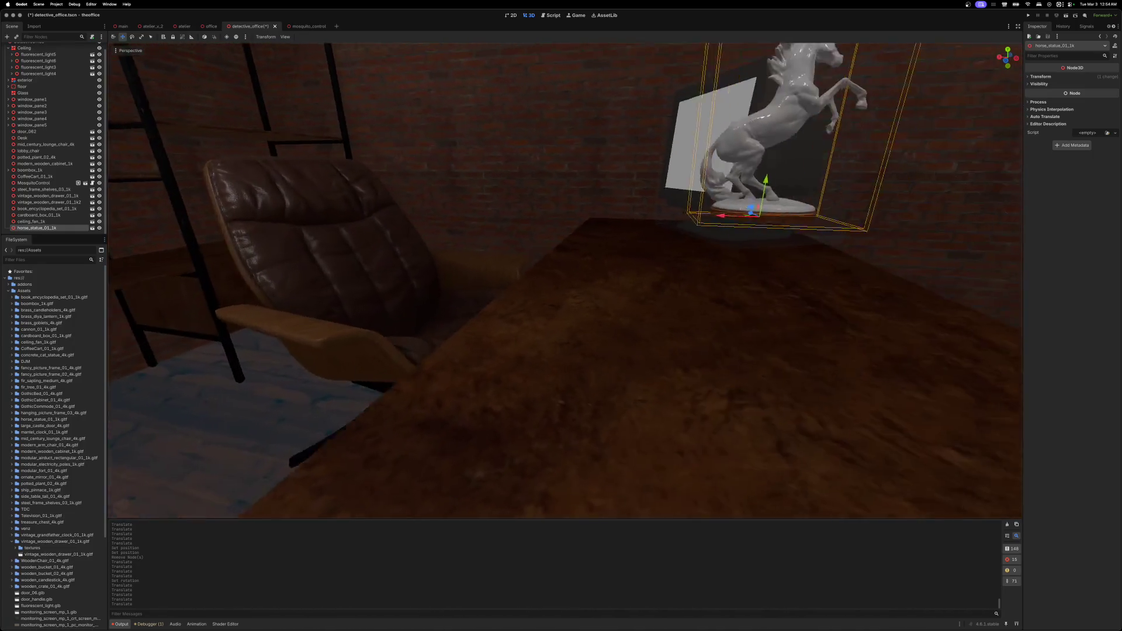
{"action": "mouse_move", "coordinate": [531, 215]}
{"action": "left_mouse_down"}
{"action": "mouse_move", "coordinate": [510, 304]}
{"action": "mouse_move", "coordinate": [508, 385]}
{"action": "left_mouse_up"}
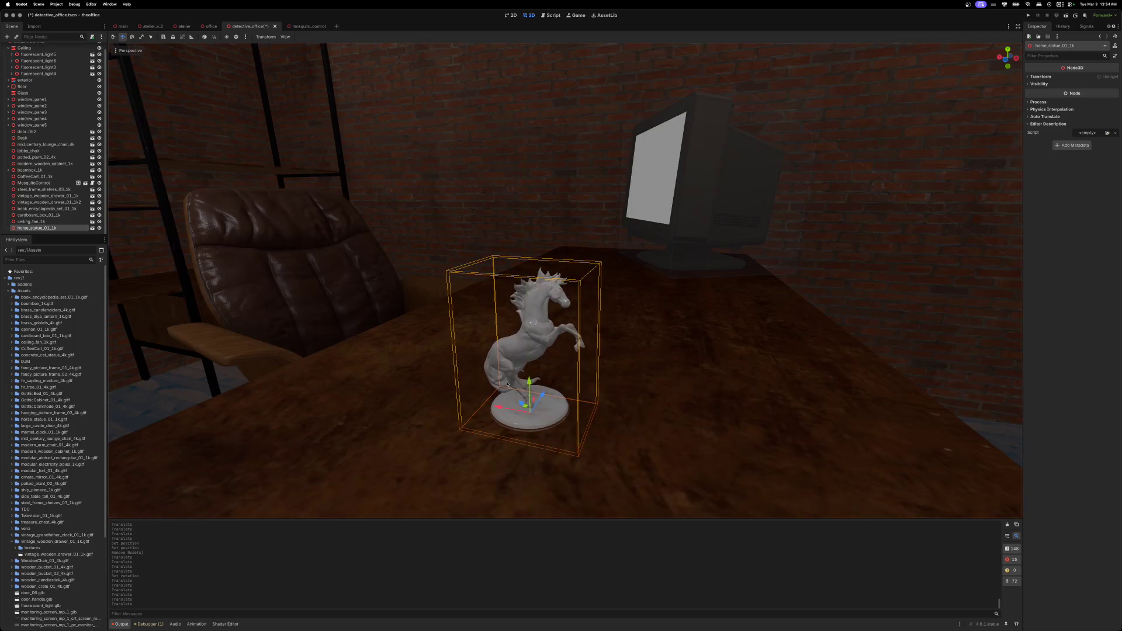
- Slide the horse statue across the desk to the far corner beside the monitor
{"action": "scroll", "coordinate": [507, 384], "scroll_direction": "left", "scroll_amount": 10}
{"action": "left_click_drag", "start_coordinate": [476, 339], "coordinate": [742, 259]}
{"action": "left_click_drag", "start_coordinate": [671, 278], "coordinate": [802, 322]}
{"action": "scroll", "coordinate": [509, 159], "scroll_direction": "down", "scroll_amount": 5}
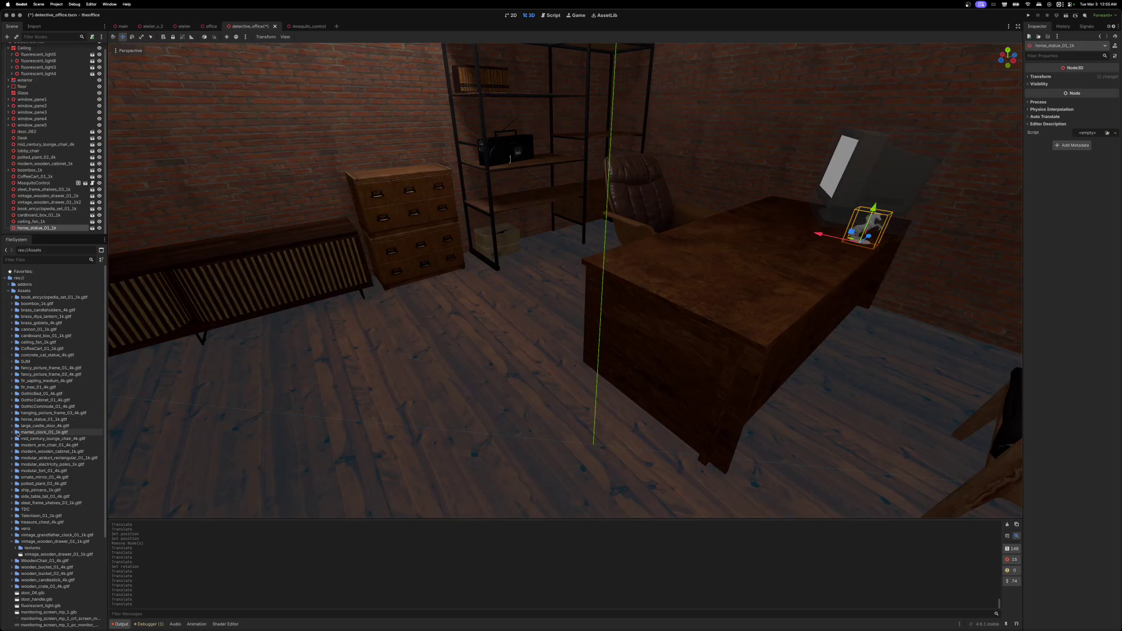
- Add mantel_clock_01_1k to the scene and set its Rotation Y to 90
{"action": "left_click", "coordinate": [12, 432]}
{"action": "mouse_move", "coordinate": [22, 445]}
{"action": "left_mouse_down"}
{"action": "mouse_move", "coordinate": [391, 393]}
{"action": "mouse_move", "coordinate": [376, 300]}
{"action": "mouse_move", "coordinate": [483, 291]}
{"action": "left_mouse_up"}
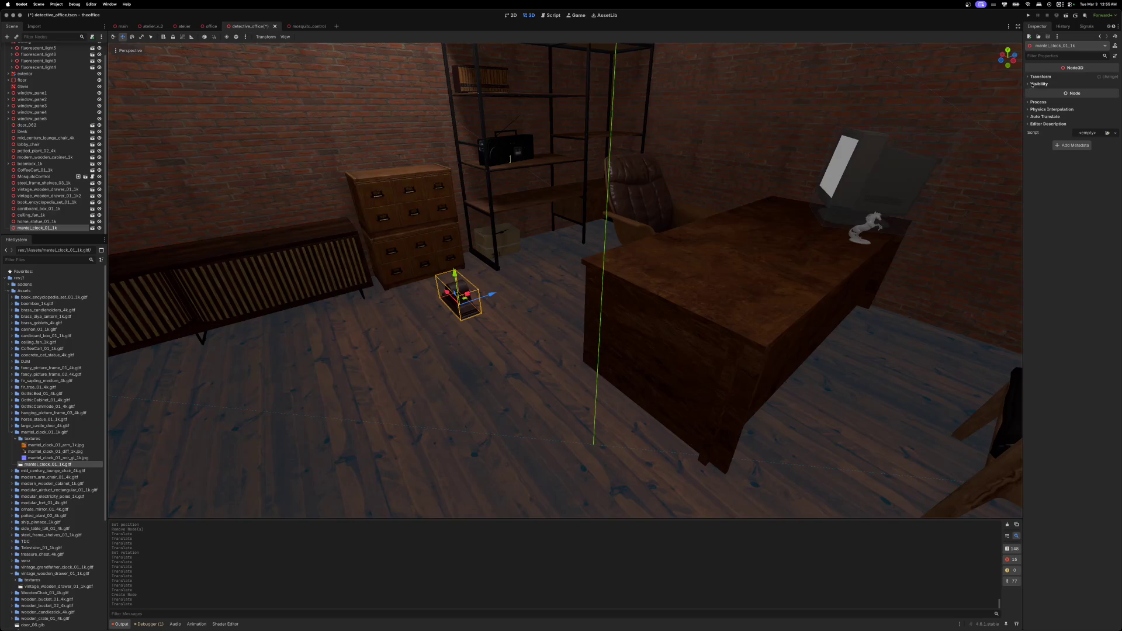
{"action": "left_click", "coordinate": [1040, 76]}
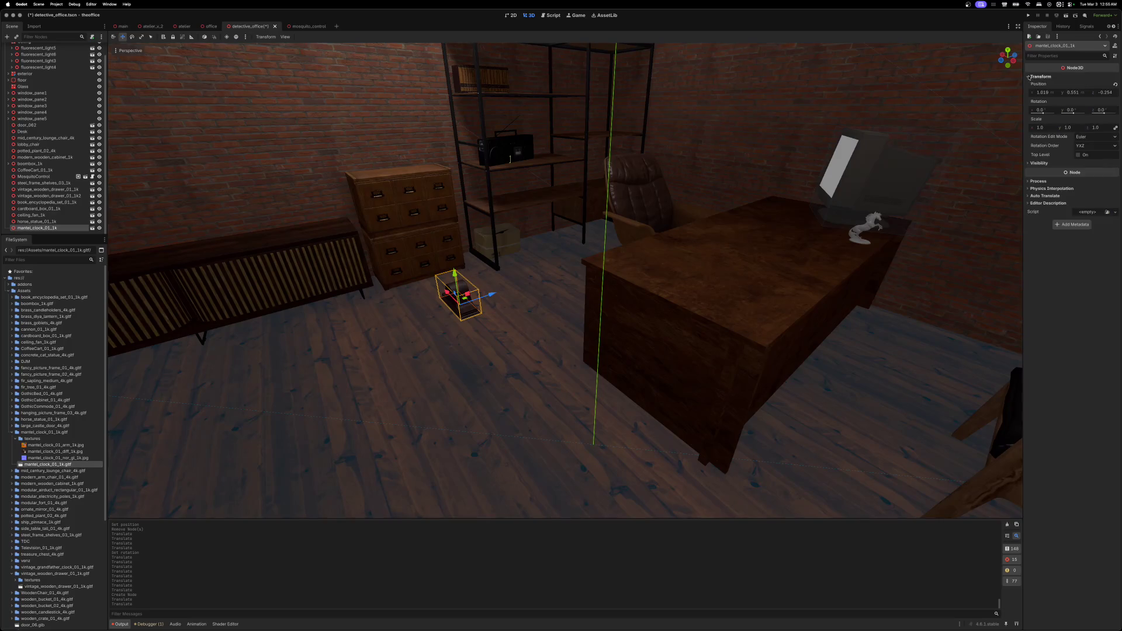
{"action": "left_click", "coordinate": [1082, 109]}
{"action": "type", "text": "90"}
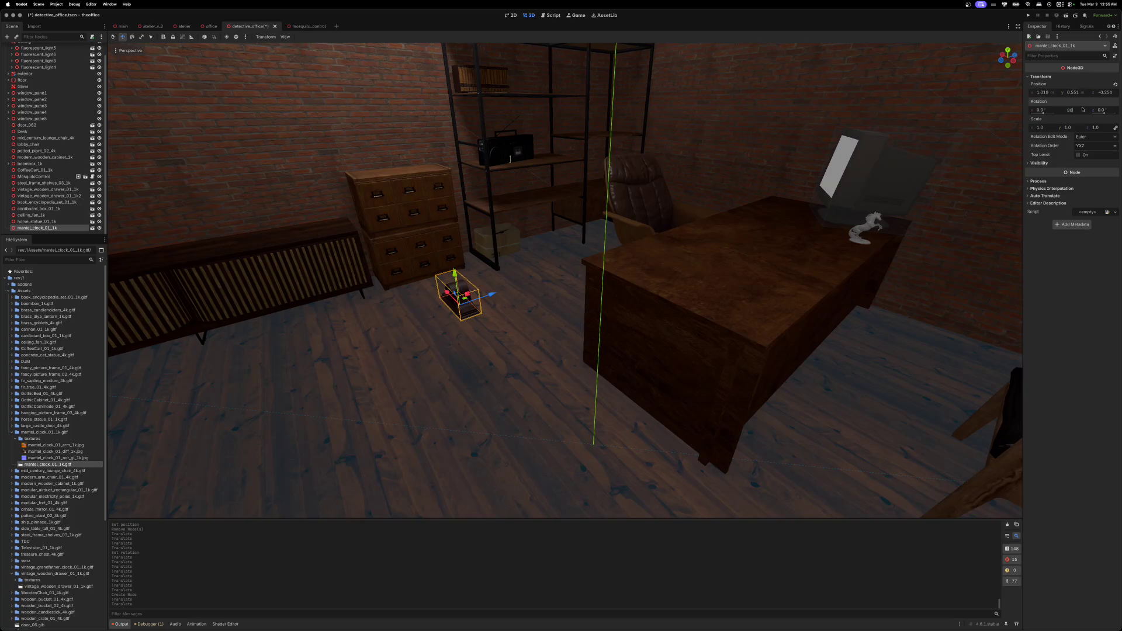
{"action": "key", "text": "Return"}
- Place the mantel clock on the desk beside the horse statue and save the scene
{"action": "mouse_move", "coordinate": [727, 185]}
{"action": "left_mouse_down"}
{"action": "mouse_move", "coordinate": [643, 187]}
{"action": "mouse_move", "coordinate": [643, 262]}
{"action": "mouse_move", "coordinate": [672, 304]}
{"action": "mouse_move", "coordinate": [672, 257]}
{"action": "mouse_move", "coordinate": [643, 234]}
{"action": "mouse_move", "coordinate": [642, 175]}
{"action": "left_mouse_up"}
{"action": "scroll", "coordinate": [565, 281], "scroll_direction": "up", "scroll_amount": 3}
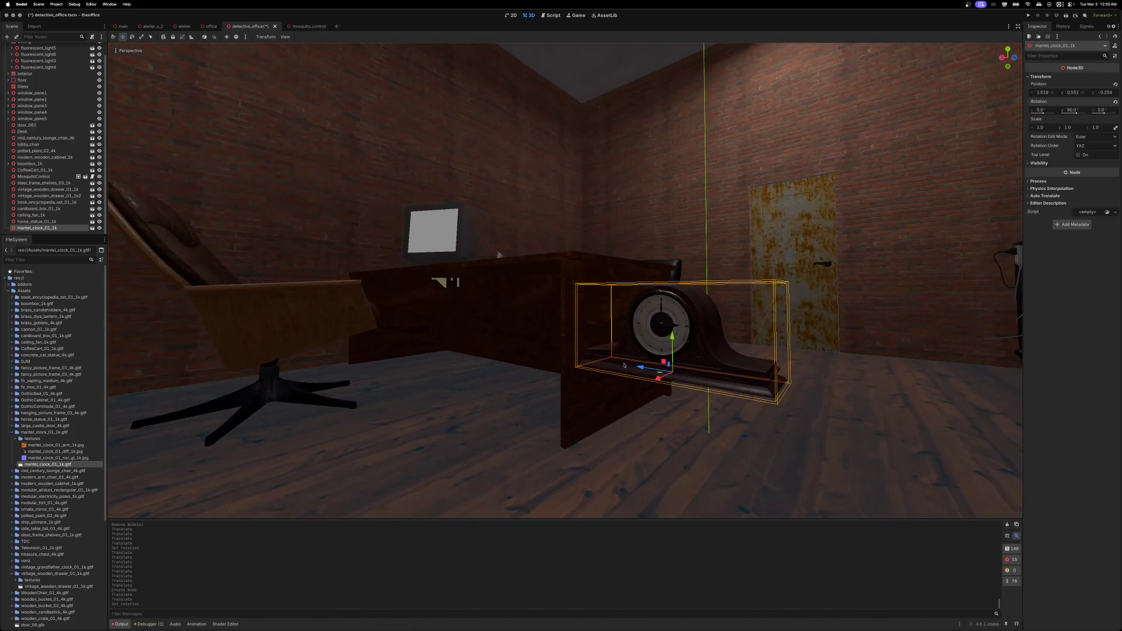
{"action": "mouse_move", "coordinate": [672, 336]}
{"action": "left_mouse_down"}
{"action": "mouse_move", "coordinate": [672, 124]}
{"action": "mouse_move", "coordinate": [673, 180]}
{"action": "left_mouse_up"}
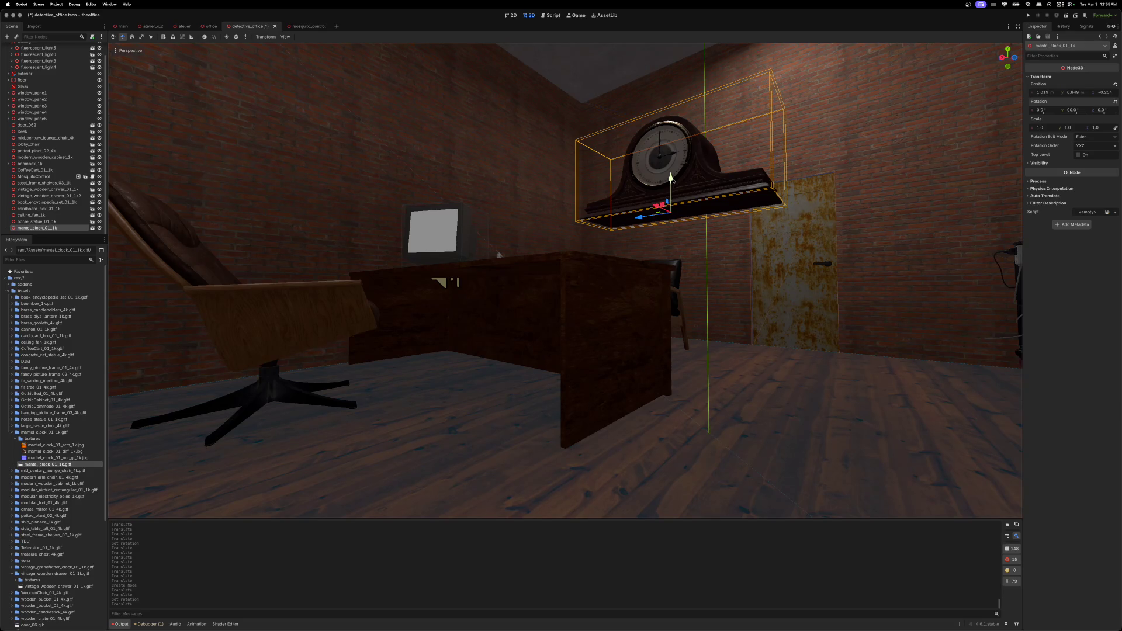
{"action": "scroll", "coordinate": [672, 180], "scroll_direction": "up", "scroll_amount": 10}
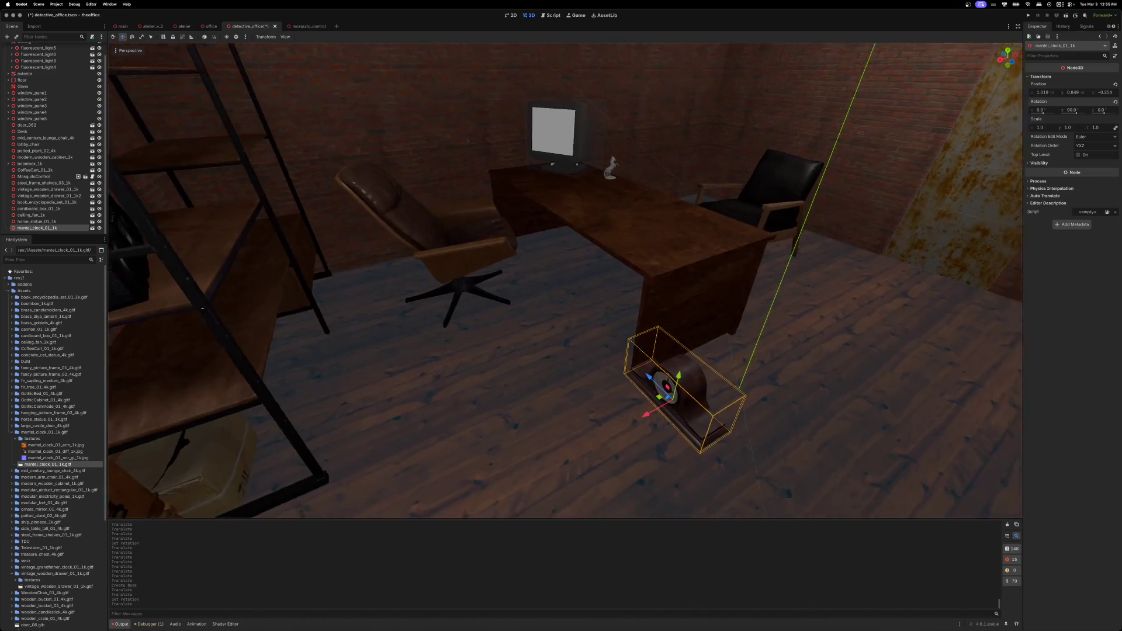
{"action": "scroll", "coordinate": [566, 280], "scroll_direction": "up", "scroll_amount": 3}
{"action": "mouse_move", "coordinate": [590, 354]}
{"action": "left_mouse_down"}
{"action": "mouse_move", "coordinate": [577, 222]}
{"action": "mouse_move", "coordinate": [541, 160]}
{"action": "left_mouse_up"}
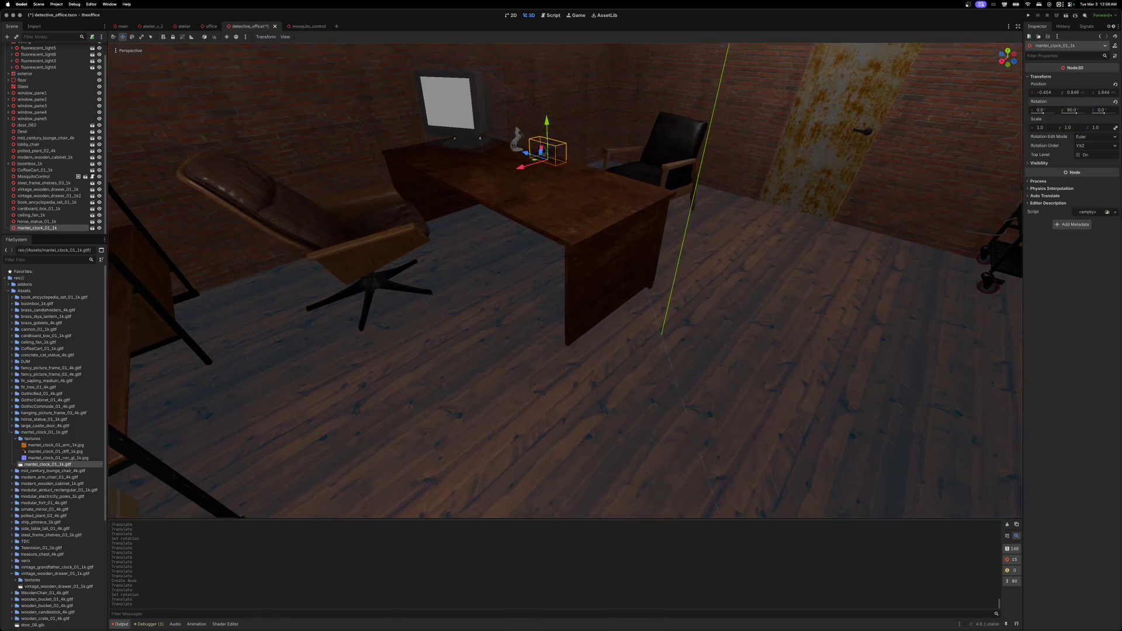
{"action": "scroll", "coordinate": [541, 160], "scroll_direction": "up", "scroll_amount": 5}
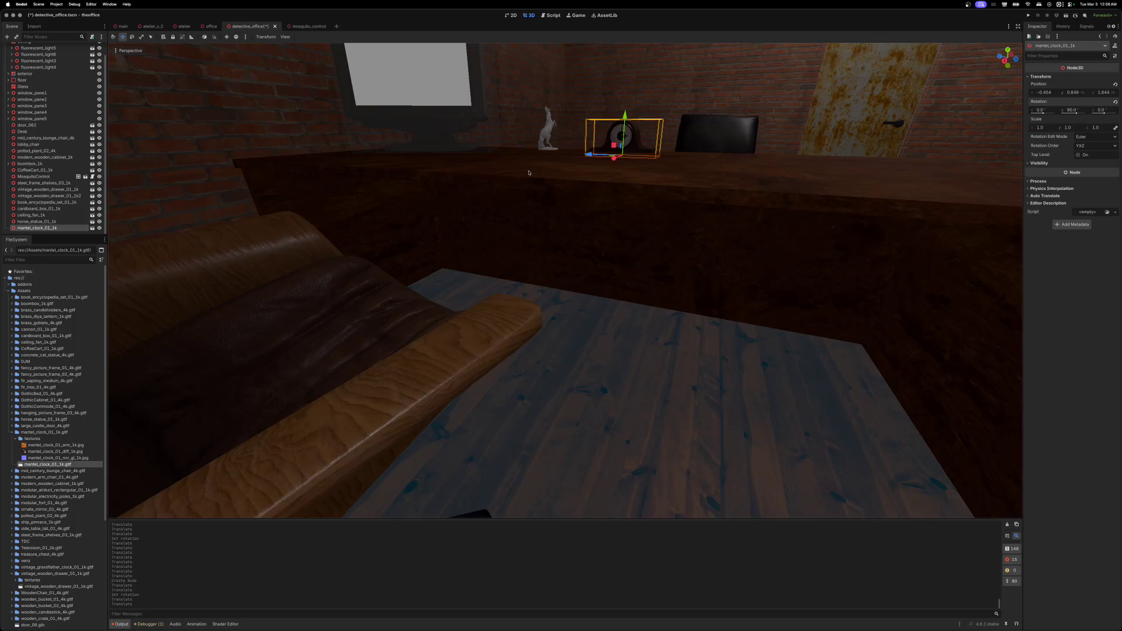
{"action": "key", "text": "cmd+s"}
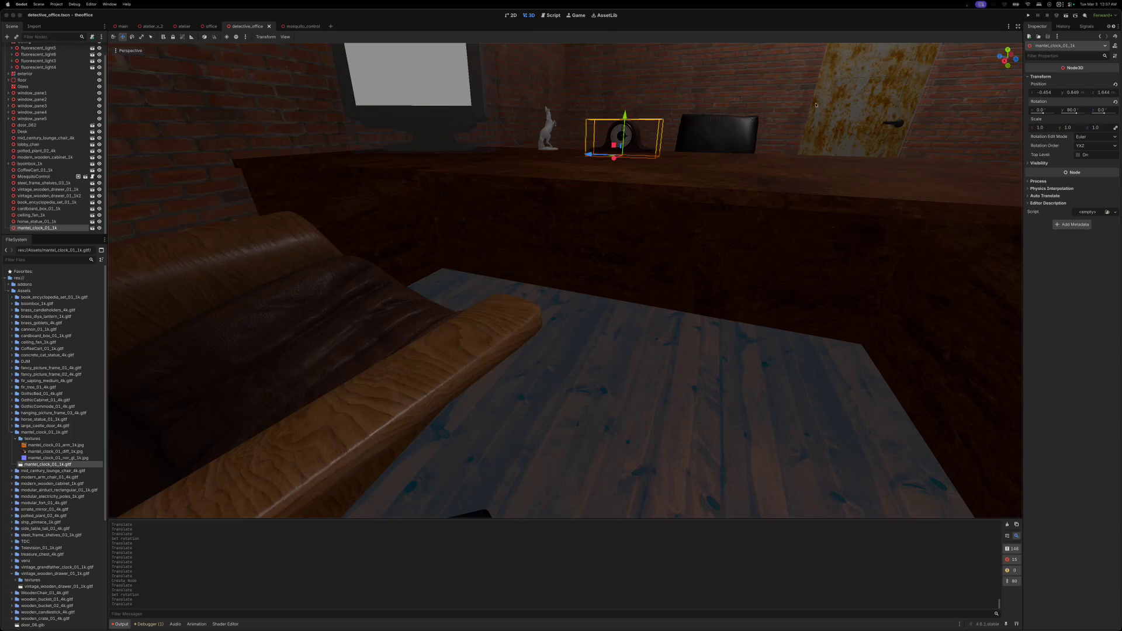
- Raise the mantel clock slightly to Position Y 0.874 and save the scene
{"action": "key", "text": "f"}
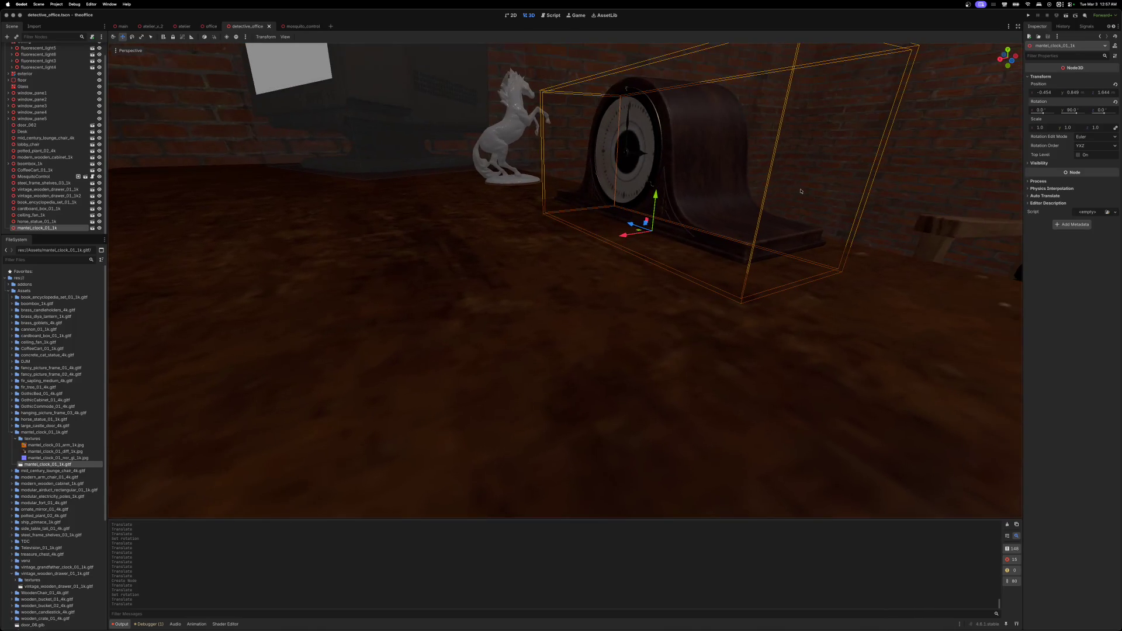
{"action": "mouse_move", "coordinate": [656, 194]}
{"action": "left_mouse_down"}
{"action": "mouse_move", "coordinate": [666, 167]}
{"action": "mouse_move", "coordinate": [663, 180]}
{"action": "left_mouse_up"}
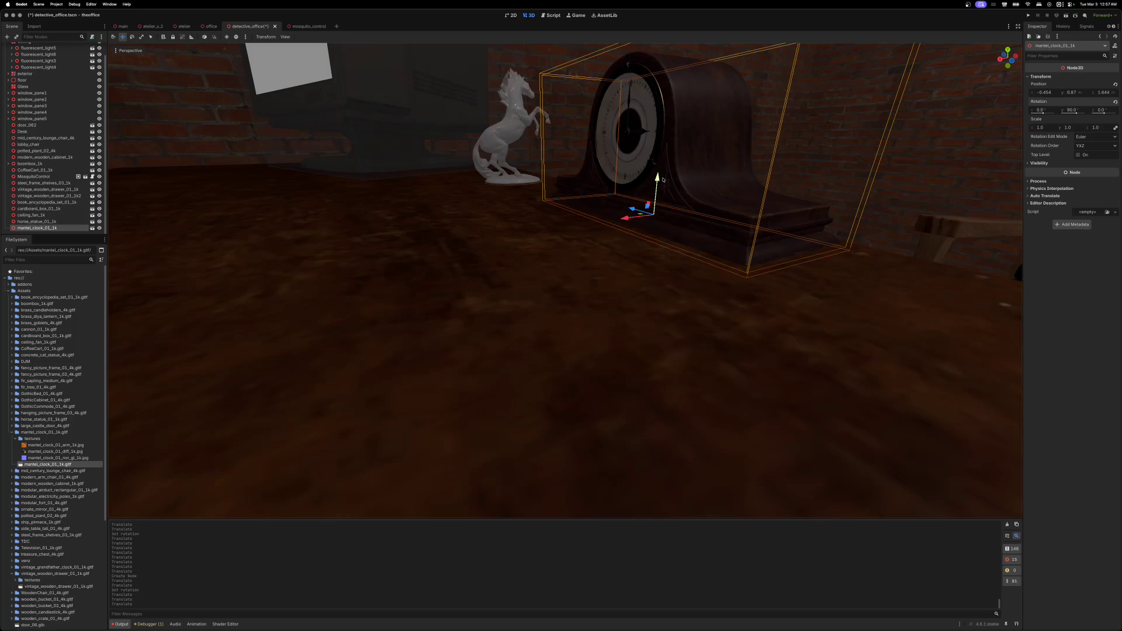
{"action": "key", "text": "cmd+s"}
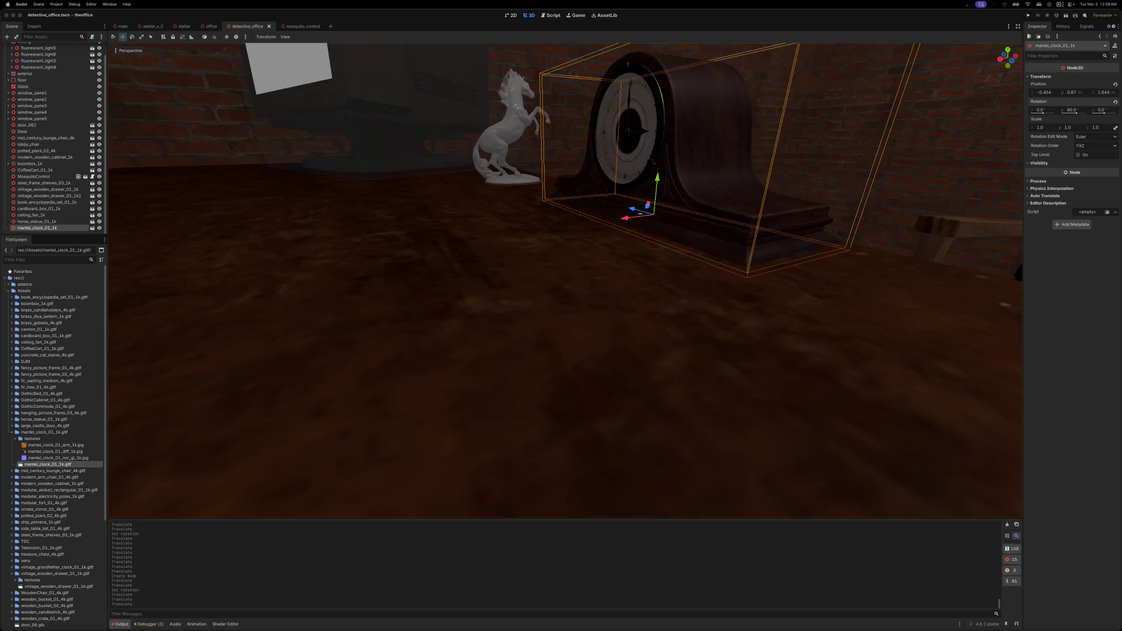
- Move the view around to inspect the shelving, boombox and drawer cabinet
{"action": "scroll", "coordinate": [566, 280], "scroll_direction": "down", "scroll_amount": 10}
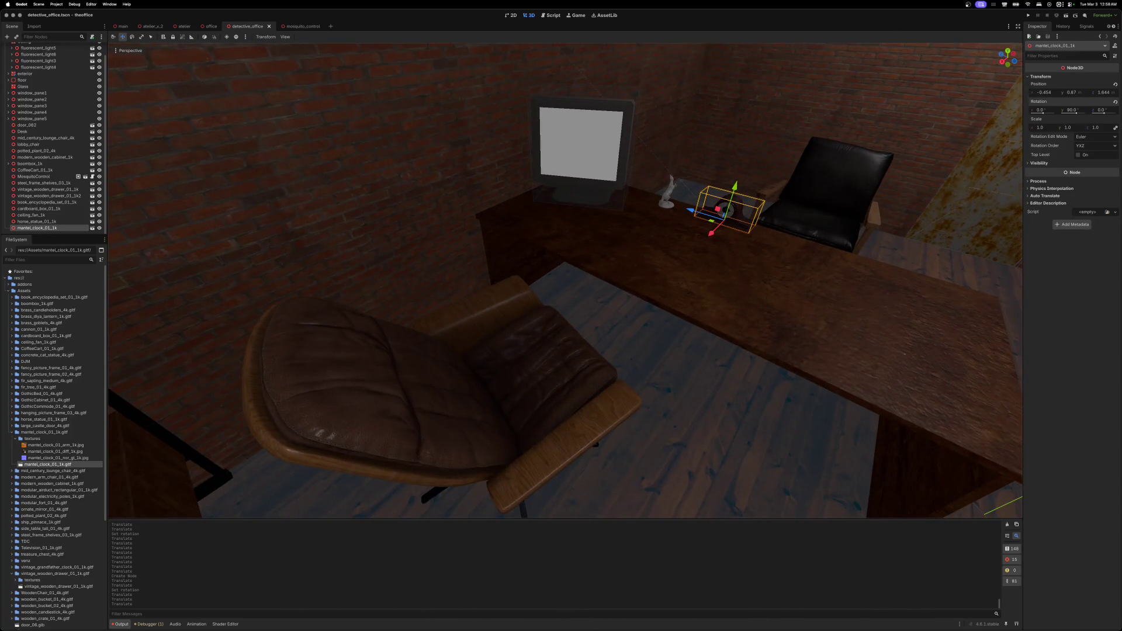
{"action": "scroll", "coordinate": [565, 280], "scroll_direction": "up", "scroll_amount": 10}
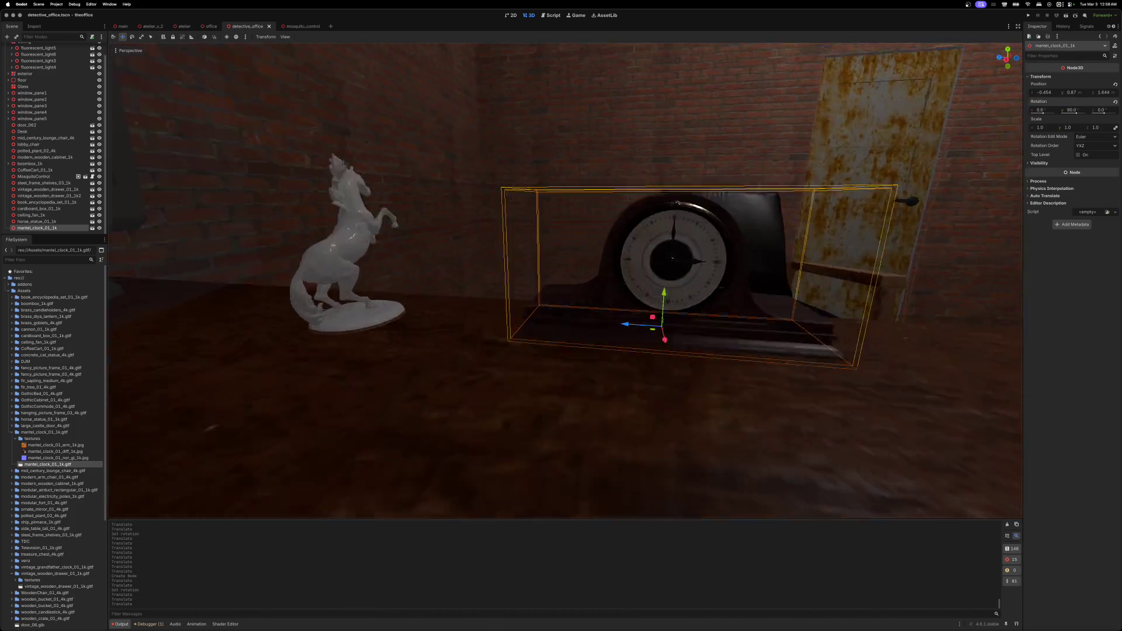
{"action": "scroll", "coordinate": [565, 280], "scroll_direction": "up", "scroll_amount": 5}
{"action": "scroll", "coordinate": [565, 280], "scroll_direction": "down", "scroll_amount": 5}
{"action": "scroll", "coordinate": [565, 280], "scroll_direction": "up", "scroll_amount": 5}
{"action": "scroll", "coordinate": [565, 281], "scroll_direction": "down", "scroll_amount": 4}
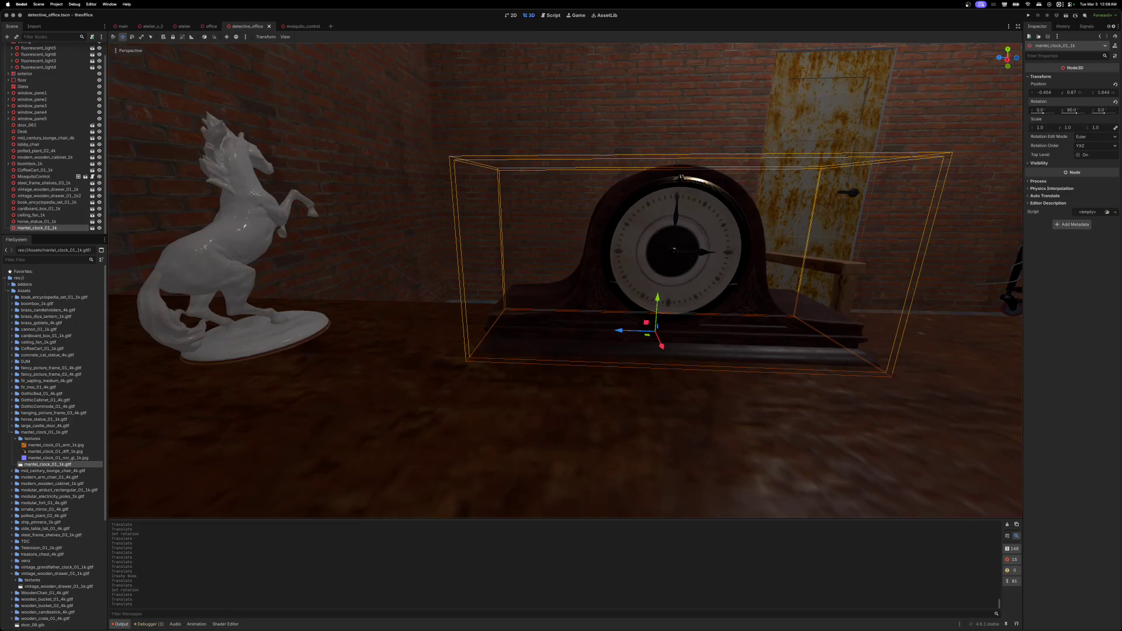
{"action": "left_click_drag", "start_coordinate": [565, 281], "coordinate": [444, 269]}
{"action": "key", "text": "w"}
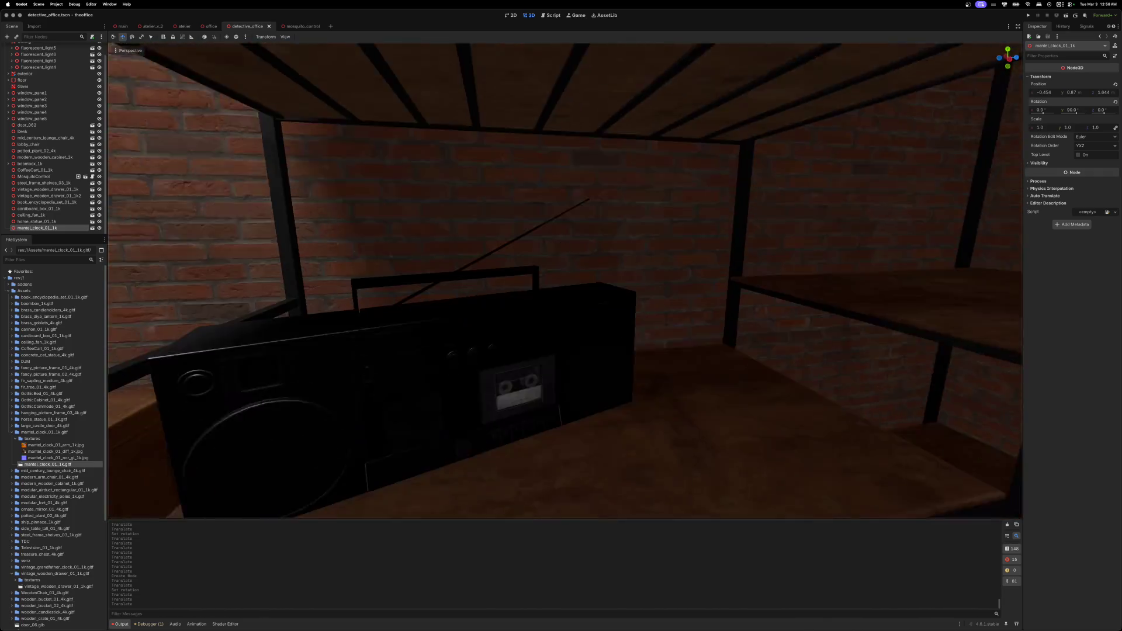
{"action": "key", "text": "s"}
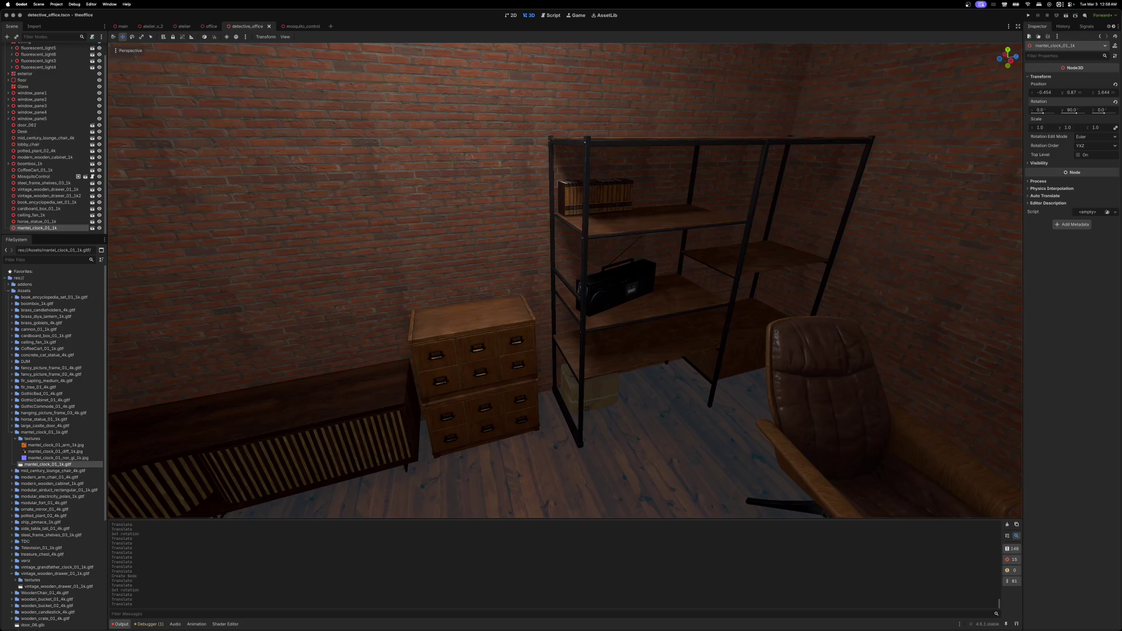
{"action": "key", "text": "d"}
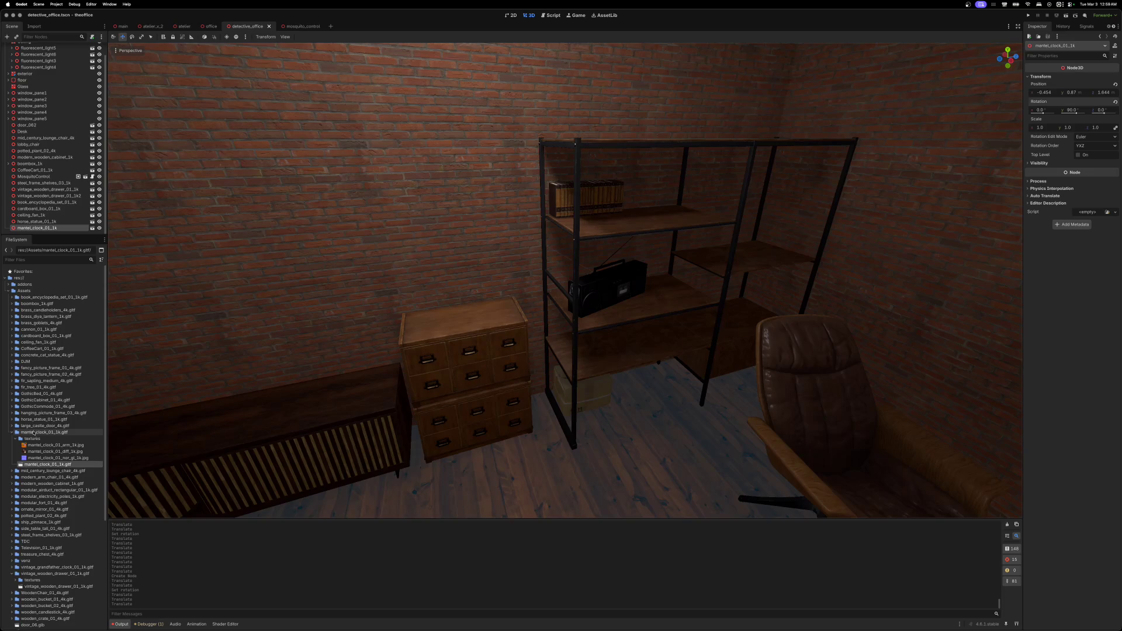
- Add the ship_pinnace_1k model into the scene and frame it
{"action": "left_click", "coordinate": [13, 433]}
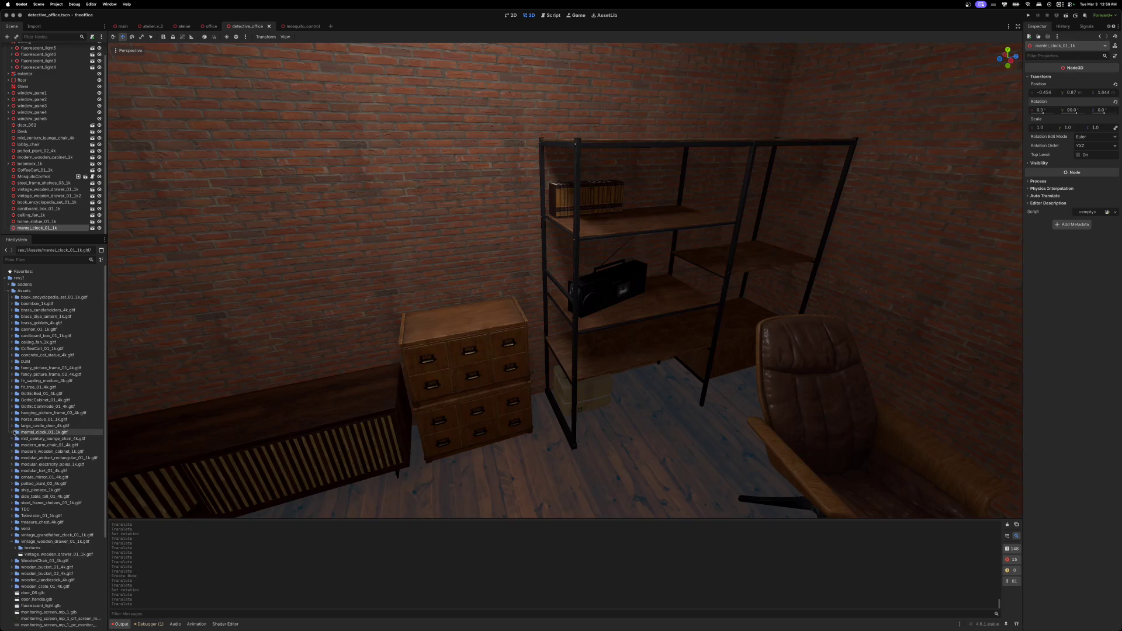
{"action": "left_click", "coordinate": [12, 491]}
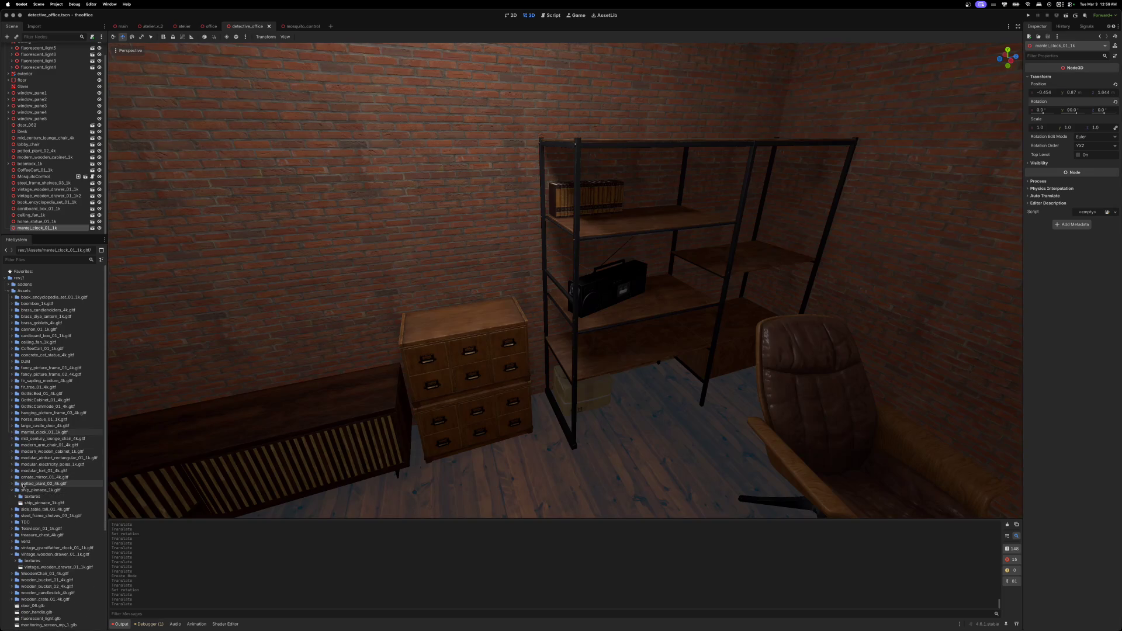
{"action": "mouse_move", "coordinate": [32, 508]}
{"action": "left_mouse_down"}
{"action": "mouse_move", "coordinate": [436, 483]}
{"action": "mouse_move", "coordinate": [471, 411]}
{"action": "left_mouse_up"}
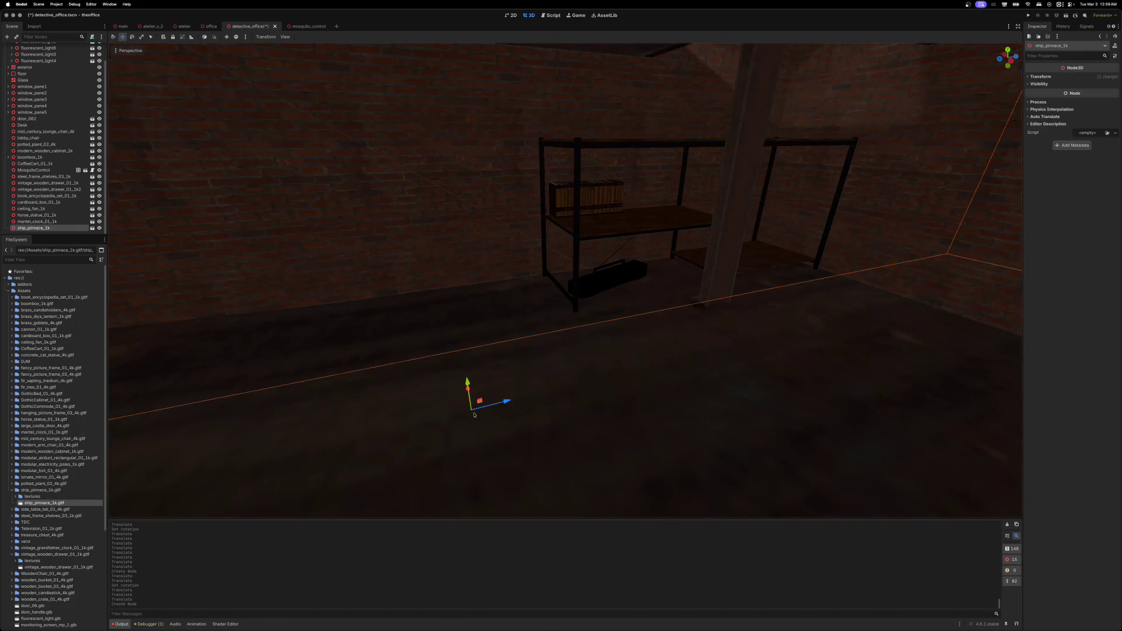
{"action": "key", "text": "f"}
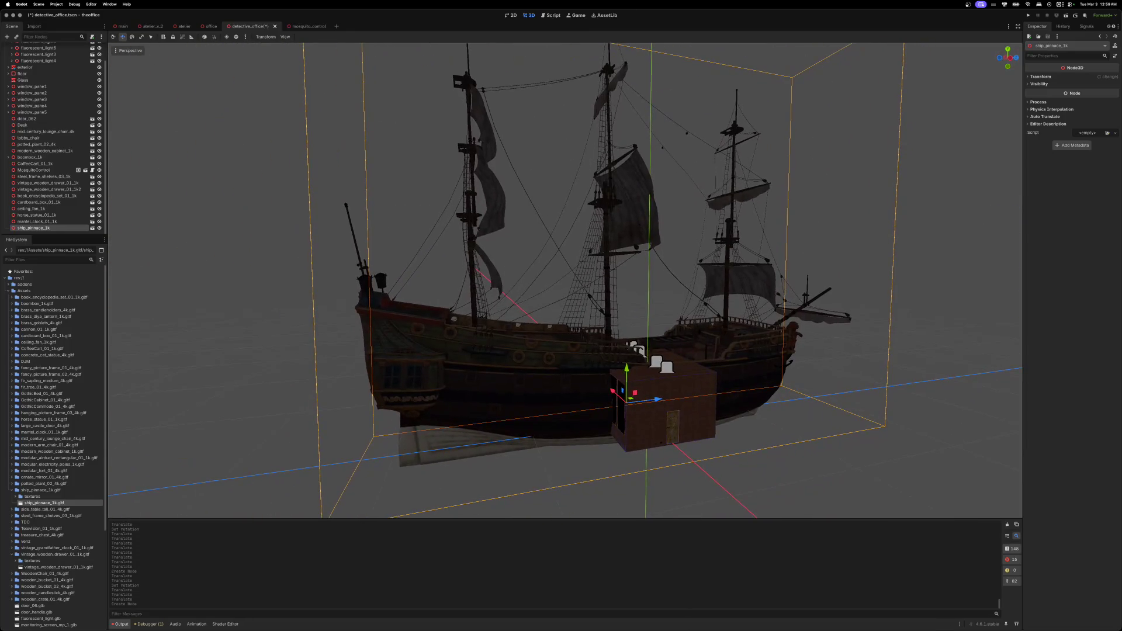
- Shrink the ship's Inspector scale down to 0.03
{"action": "left_click", "coordinate": [1026, 77]}
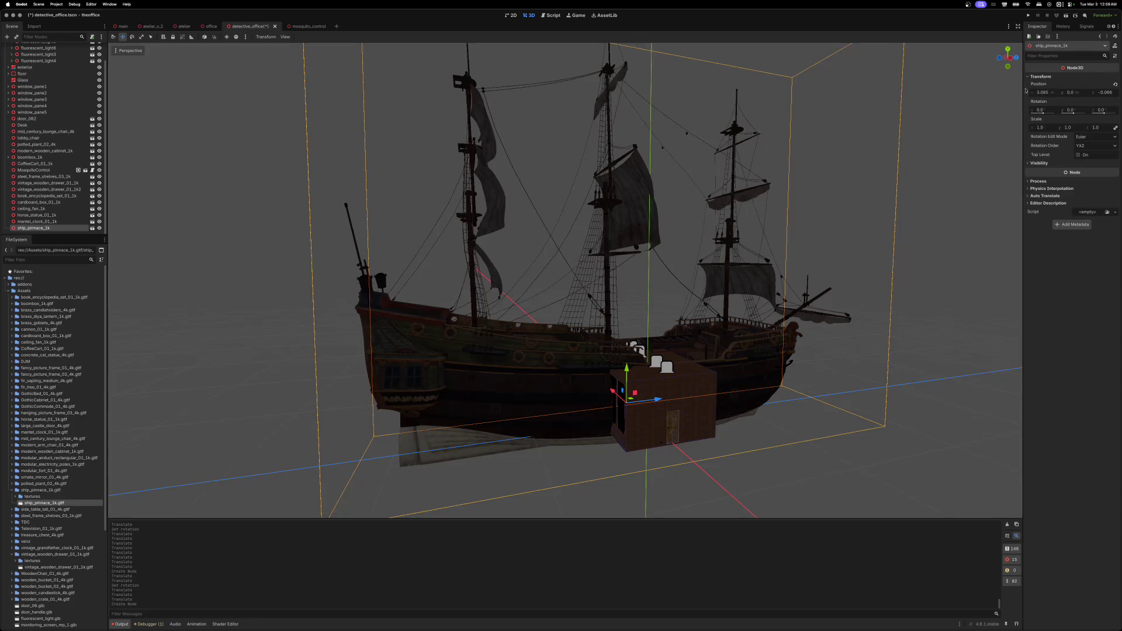
{"action": "left_click_drag", "start_coordinate": [1071, 129], "coordinate": [1028, 129]}
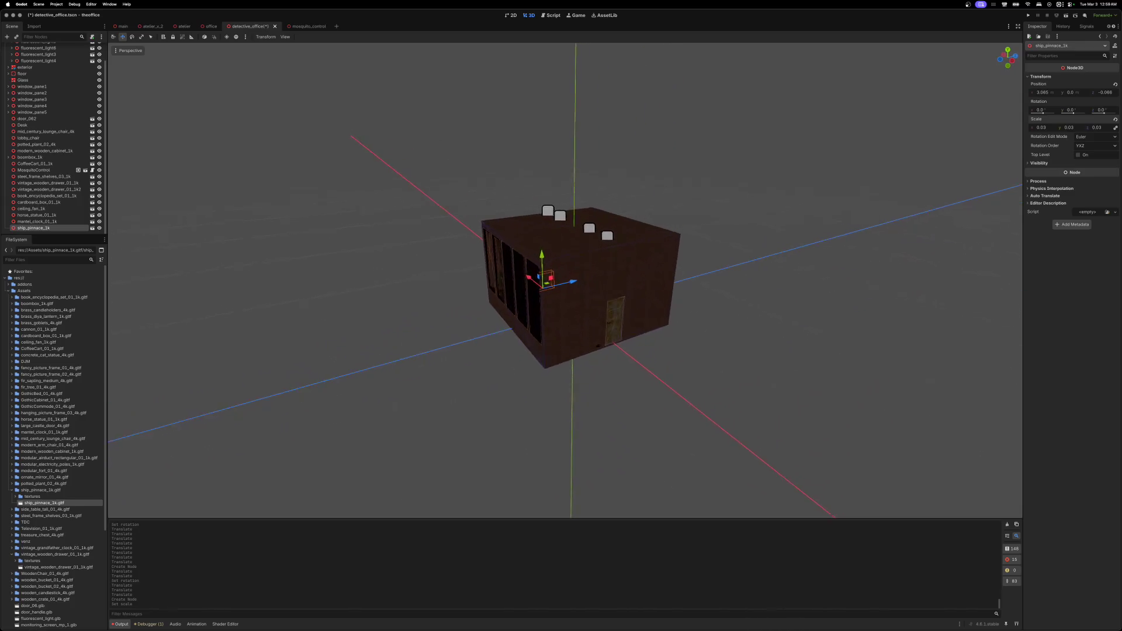
{"action": "scroll", "coordinate": [565, 280], "scroll_direction": "up", "scroll_amount": 5}
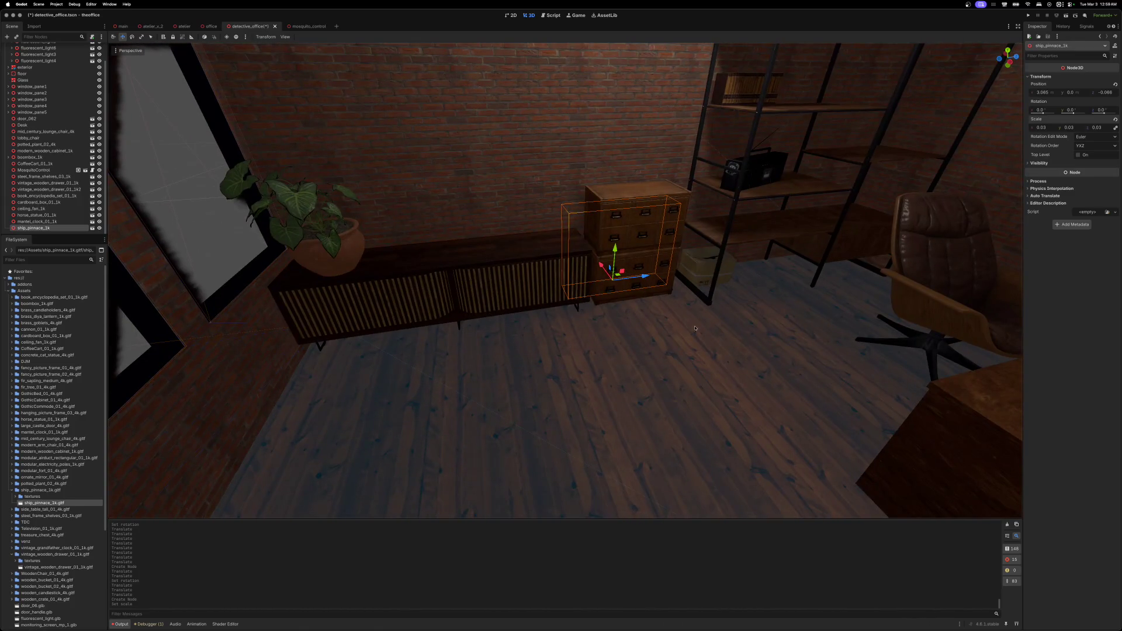
{"action": "left_click_drag", "start_coordinate": [631, 323], "coordinate": [629, 324]}
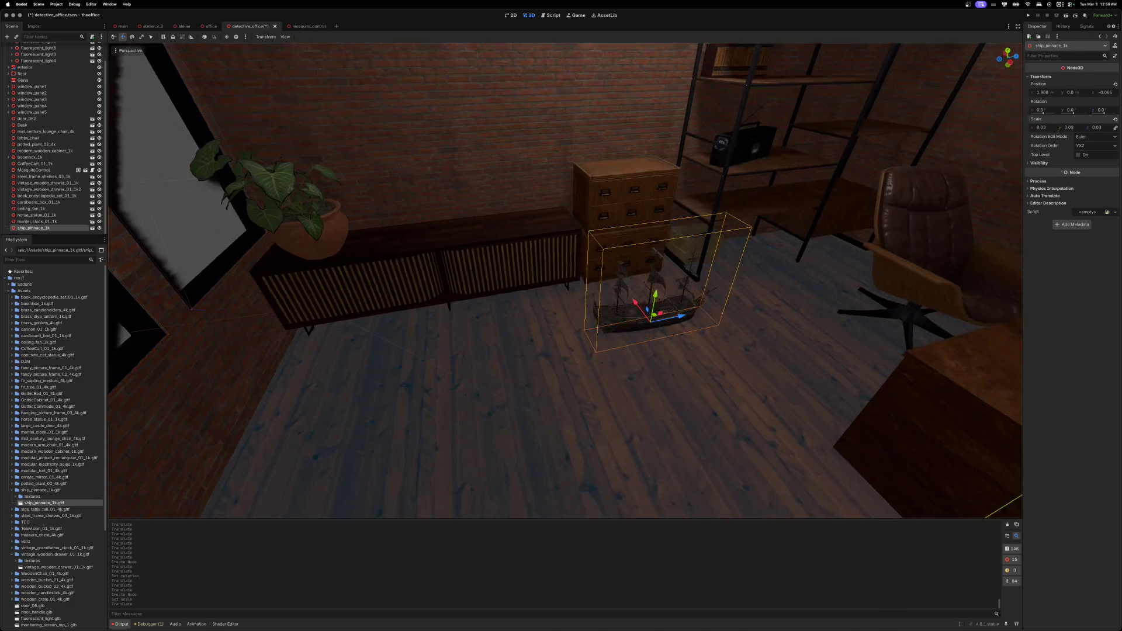
{"action": "scroll", "coordinate": [629, 324], "scroll_direction": "up", "scroll_amount": 10}
{"action": "scroll", "coordinate": [565, 281], "scroll_direction": "down", "scroll_amount": 10}
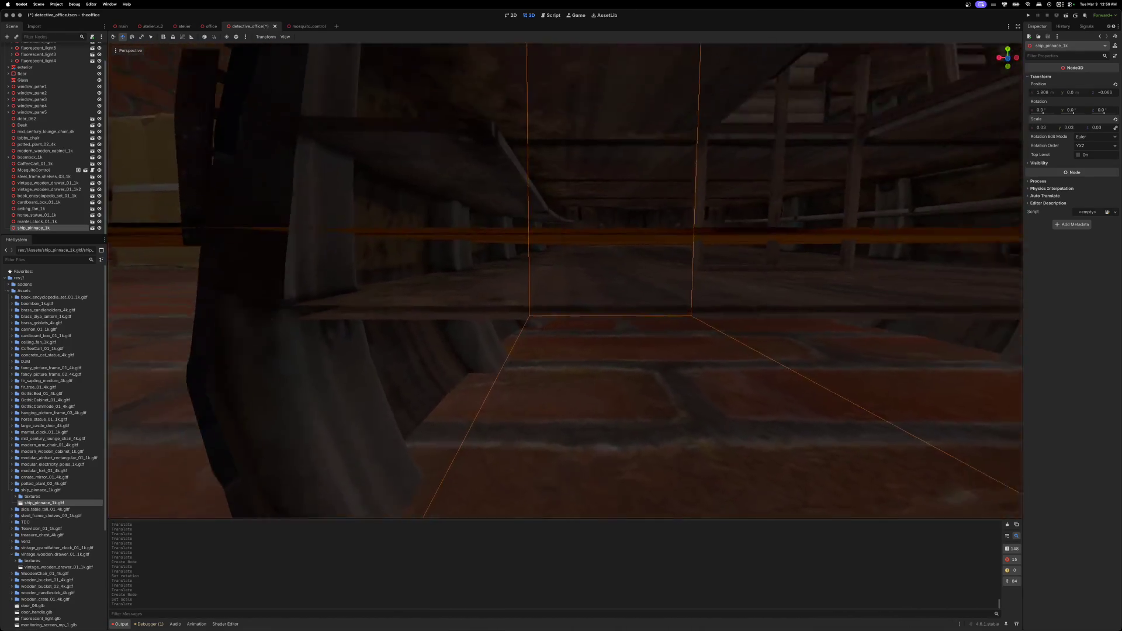
{"action": "key", "text": "f"}
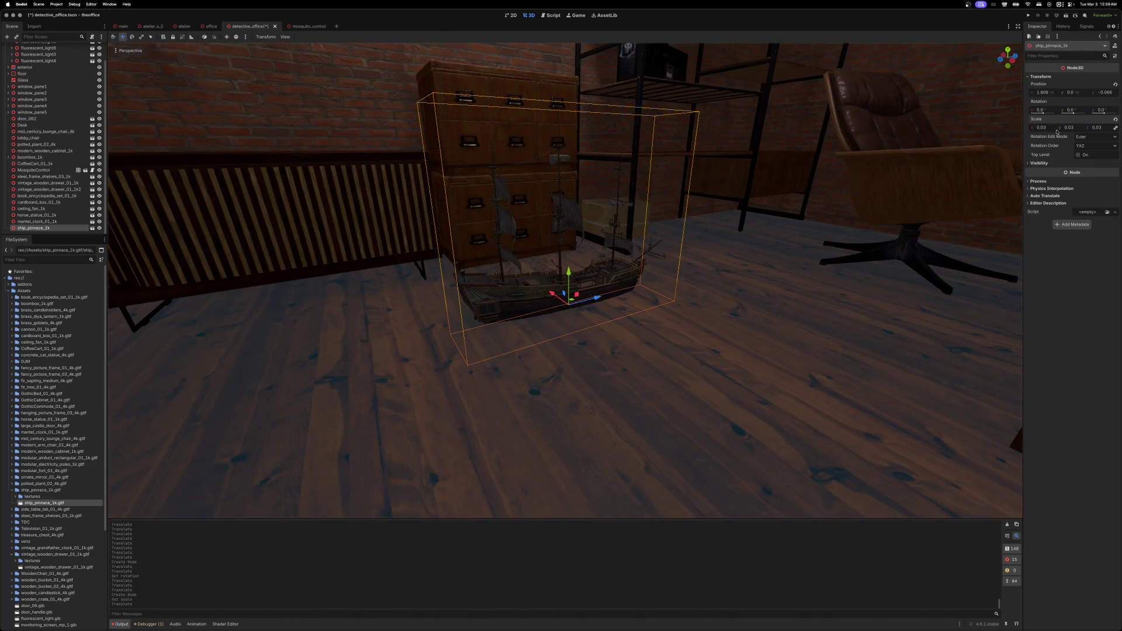
{"action": "left_click_drag", "start_coordinate": [1073, 130], "coordinate": [1107, 130]}
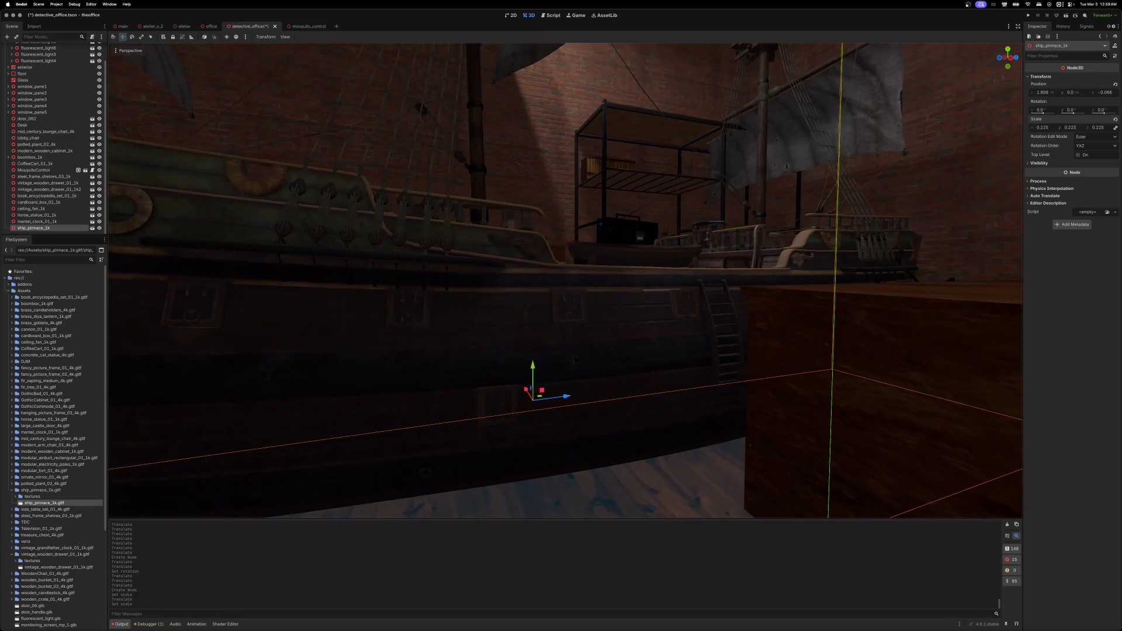
{"action": "left_click_drag", "start_coordinate": [1071, 129], "coordinate": [1026, 130]}
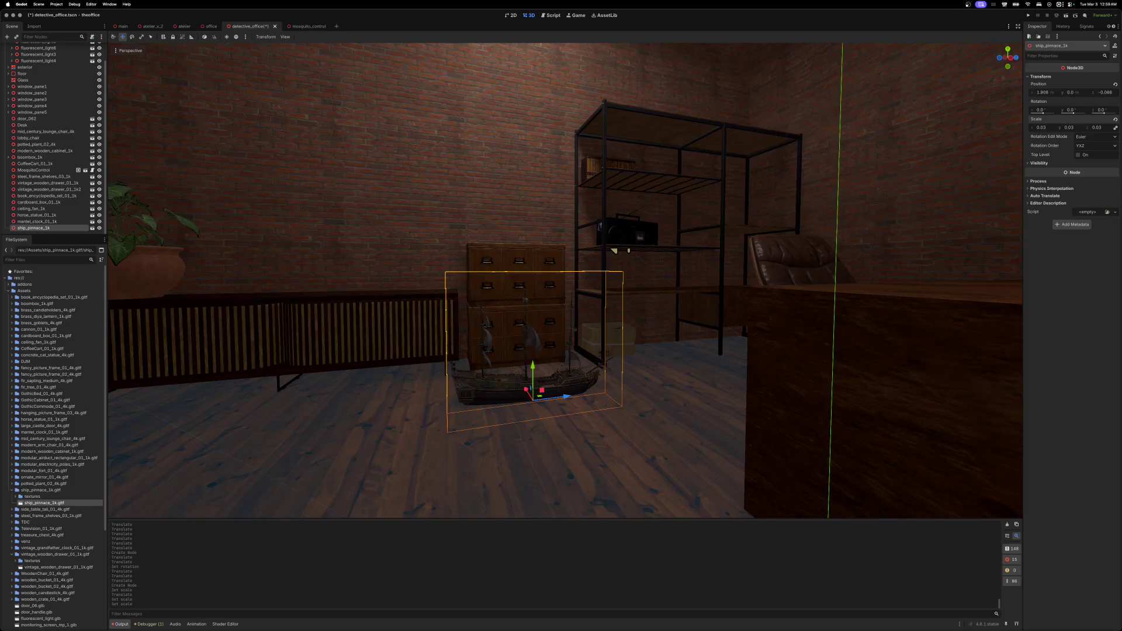
- Move the ship onto an empty shelf of the metal shelving and adjust its scale value
{"action": "left_click_drag", "start_coordinate": [533, 365], "coordinate": [541, 320]}
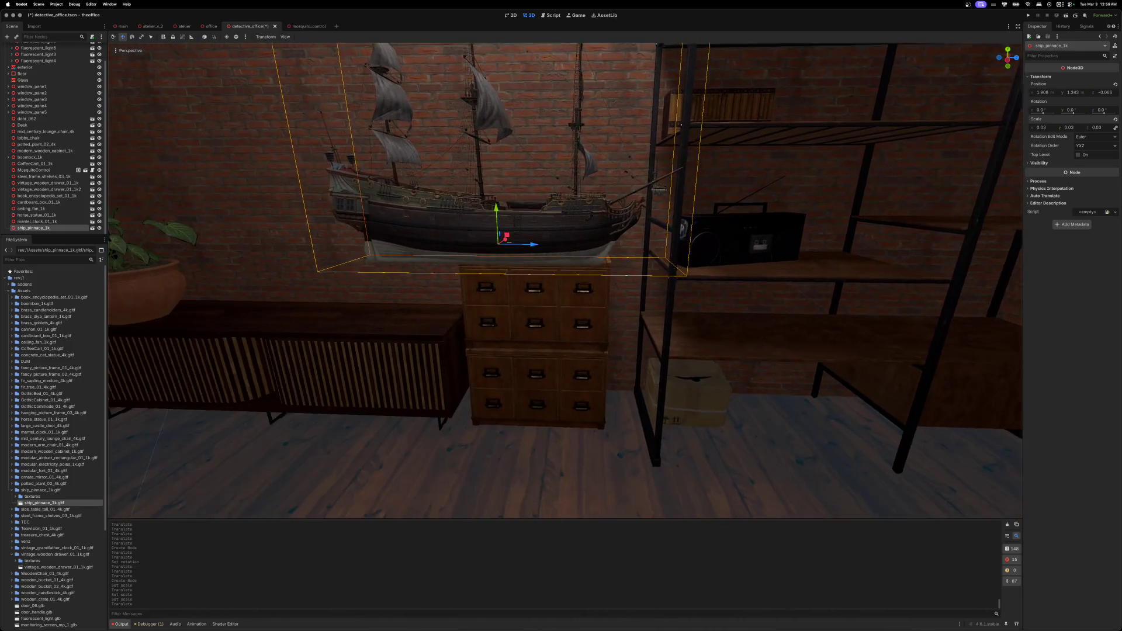
{"action": "left_click_drag", "start_coordinate": [444, 250], "coordinate": [748, 246]}
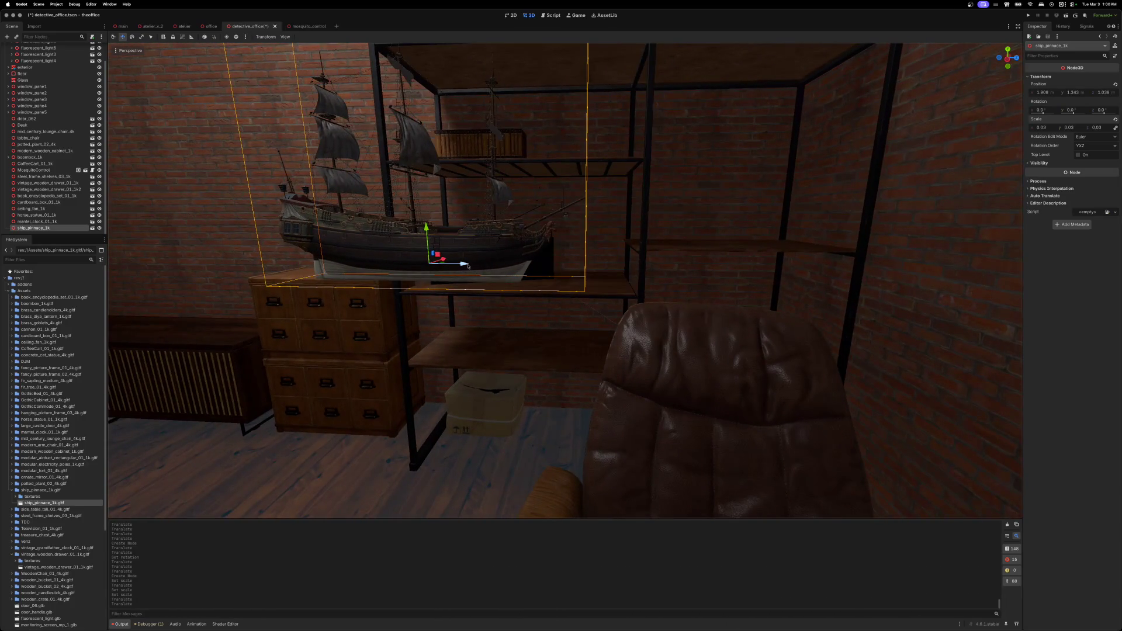
{"action": "left_click_drag", "start_coordinate": [468, 266], "coordinate": [502, 257]}
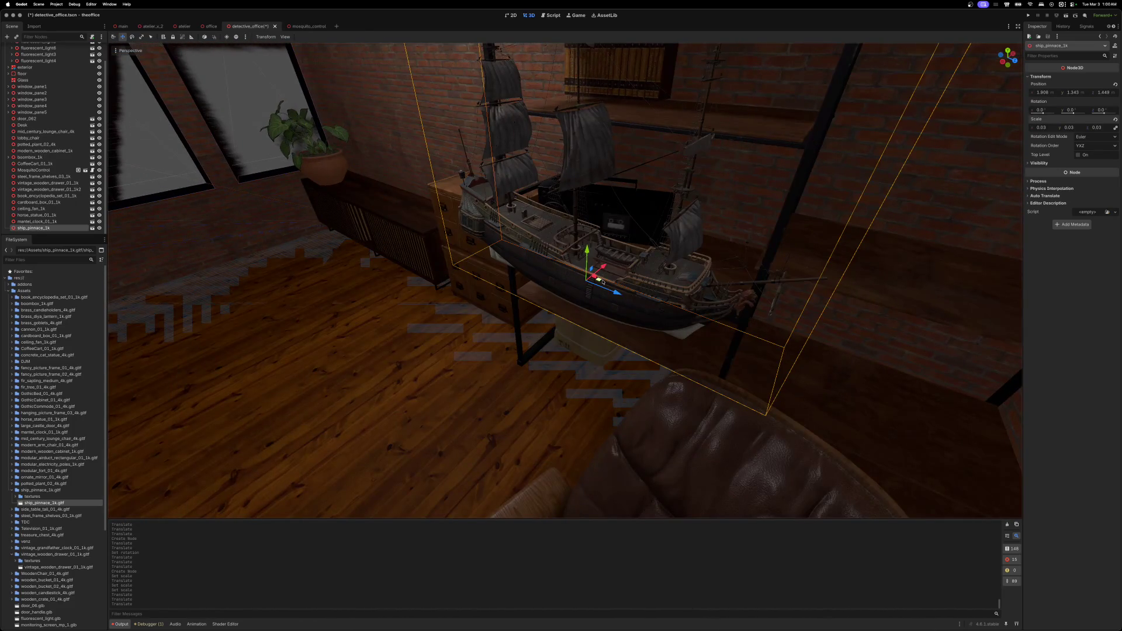
{"action": "mouse_move", "coordinate": [603, 283]}
{"action": "left_mouse_down"}
{"action": "mouse_move", "coordinate": [614, 239]}
{"action": "mouse_move", "coordinate": [786, 199]}
{"action": "mouse_move", "coordinate": [854, 226]}
{"action": "mouse_move", "coordinate": [589, 183]}
{"action": "left_mouse_up"}
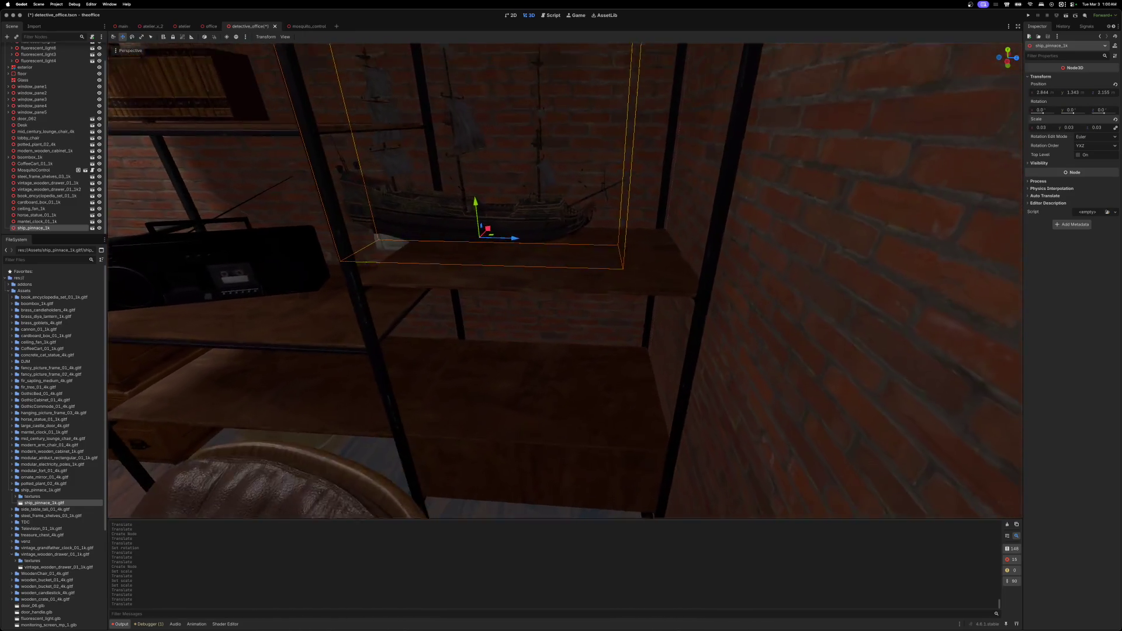
{"action": "left_click_drag", "start_coordinate": [576, 314], "coordinate": [658, 316]}
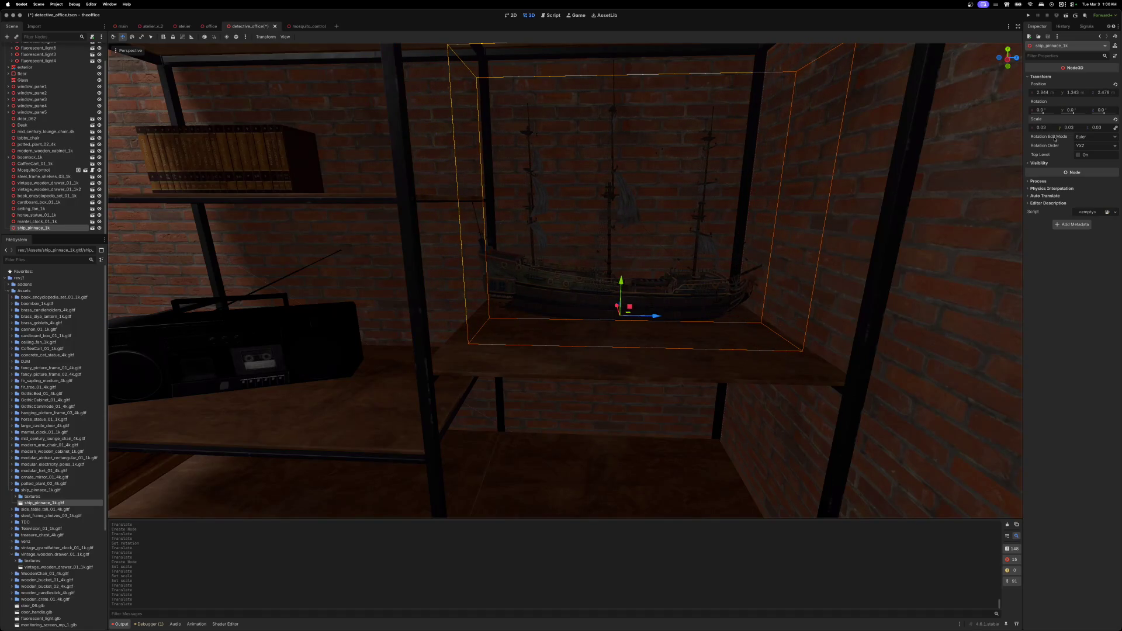
{"action": "key", "text": "BackSpace"}
{"action": "type", "text": "15"}
{"action": "key", "text": "Return"}
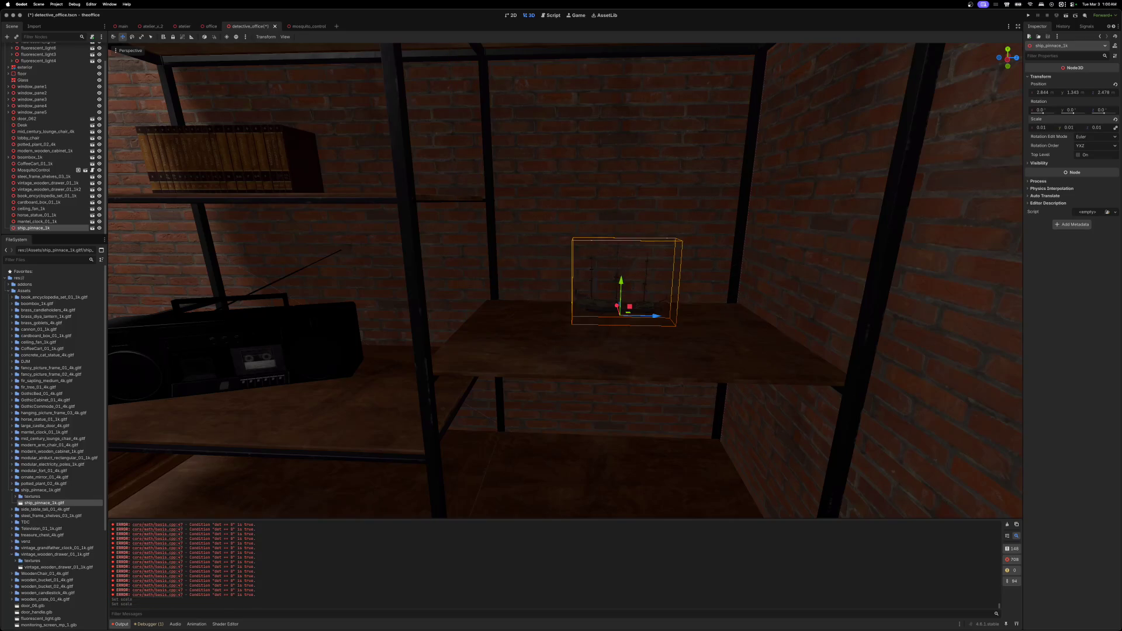
- Scale the ship up to 0.025, then slide and raise it onto the upper right shelf
{"action": "left_click_drag", "start_coordinate": [1043, 128], "coordinate": [1066, 127]}
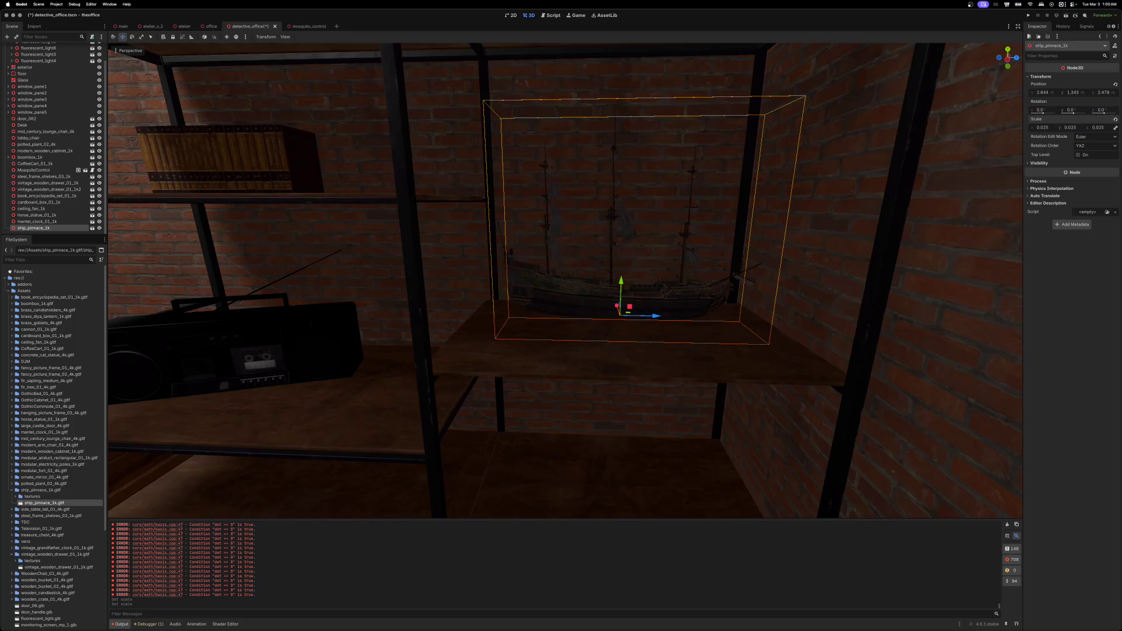
{"action": "scroll", "coordinate": [780, 285], "scroll_direction": "up", "scroll_amount": 6}
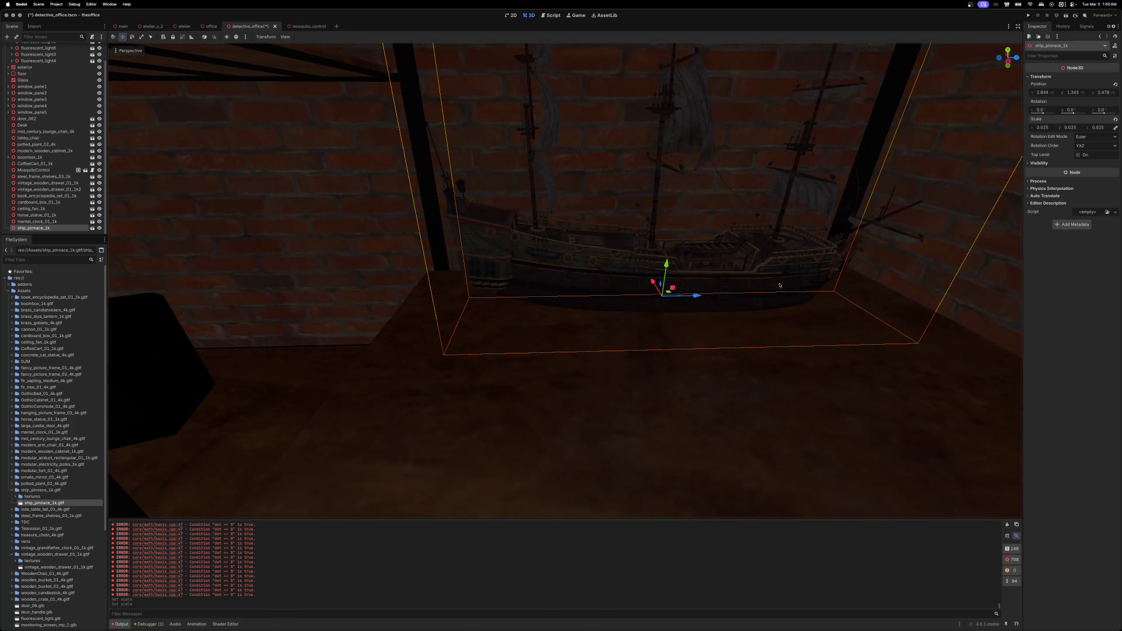
{"action": "scroll", "coordinate": [735, 300], "scroll_direction": "left", "scroll_amount": 5}
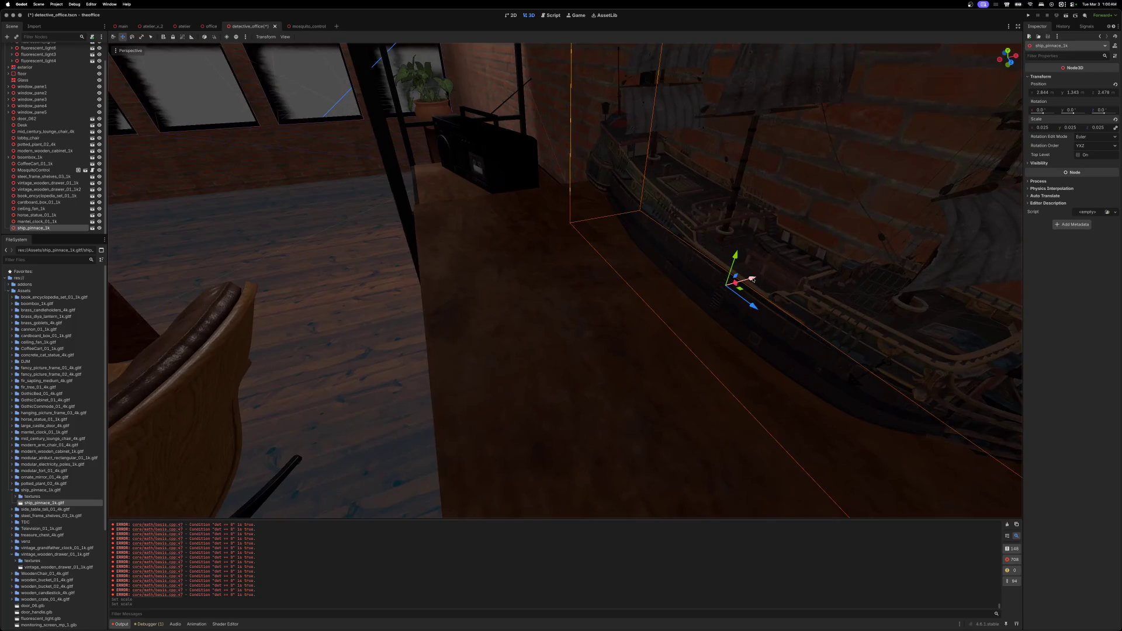
{"action": "left_click_drag", "start_coordinate": [752, 279], "coordinate": [710, 288]}
{"action": "scroll", "coordinate": [709, 288], "scroll_direction": "left", "scroll_amount": 5}
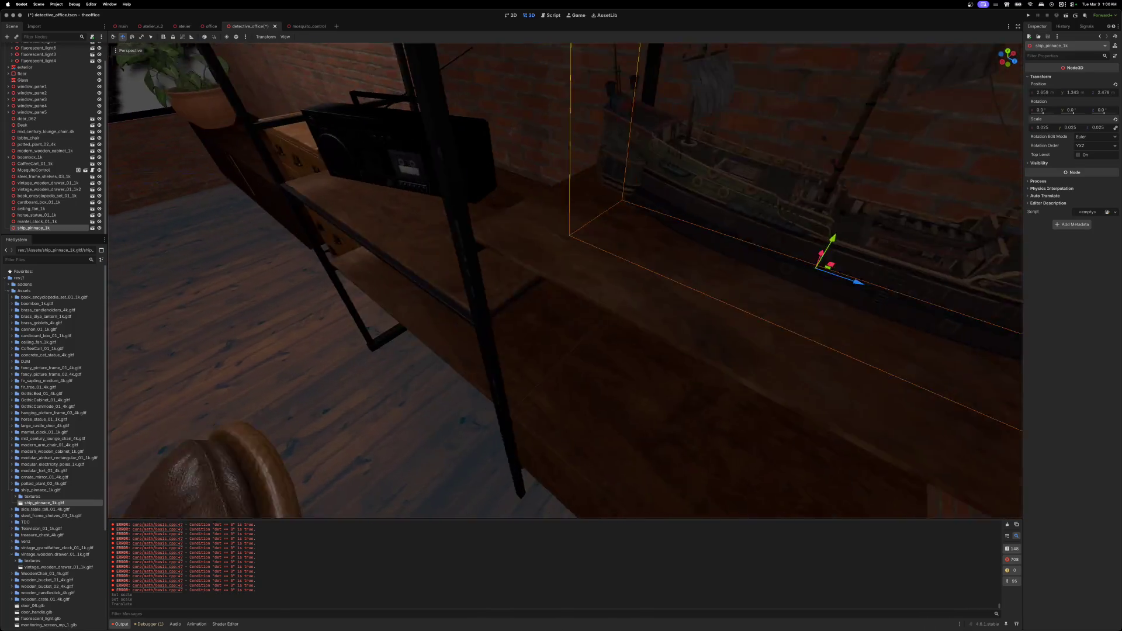
{"action": "scroll", "coordinate": [671, 307], "scroll_direction": "left", "scroll_amount": 10}
{"action": "scroll", "coordinate": [672, 307], "scroll_direction": "up", "scroll_amount": 3}
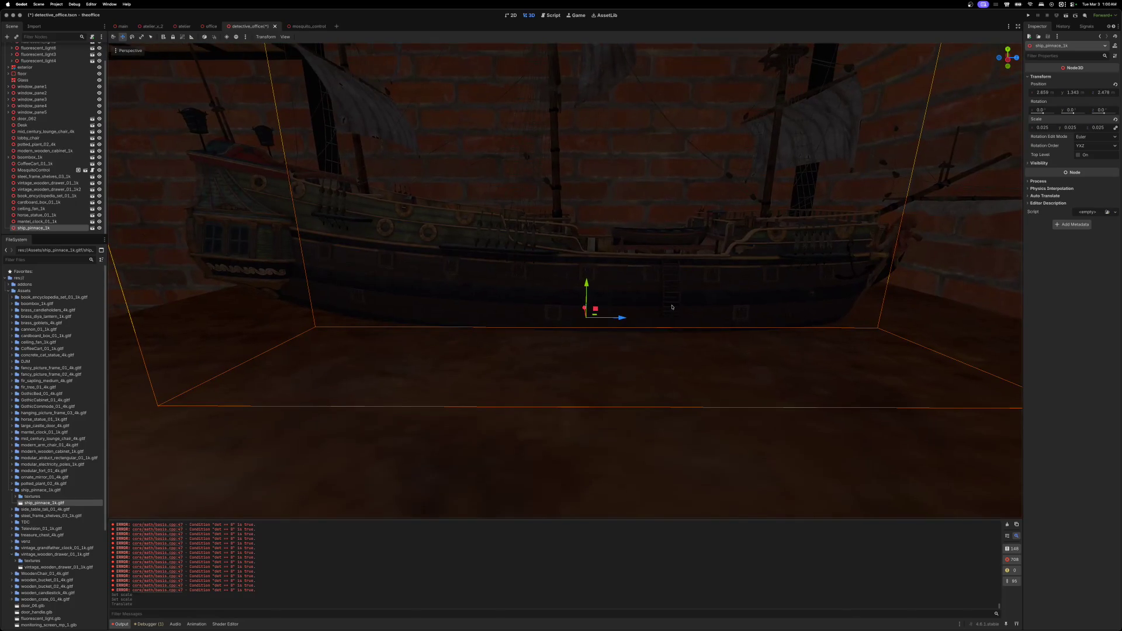
{"action": "mouse_move", "coordinate": [587, 283]}
{"action": "left_mouse_down"}
{"action": "mouse_move", "coordinate": [589, 208]}
{"action": "mouse_move", "coordinate": [588, 217]}
{"action": "left_mouse_up"}
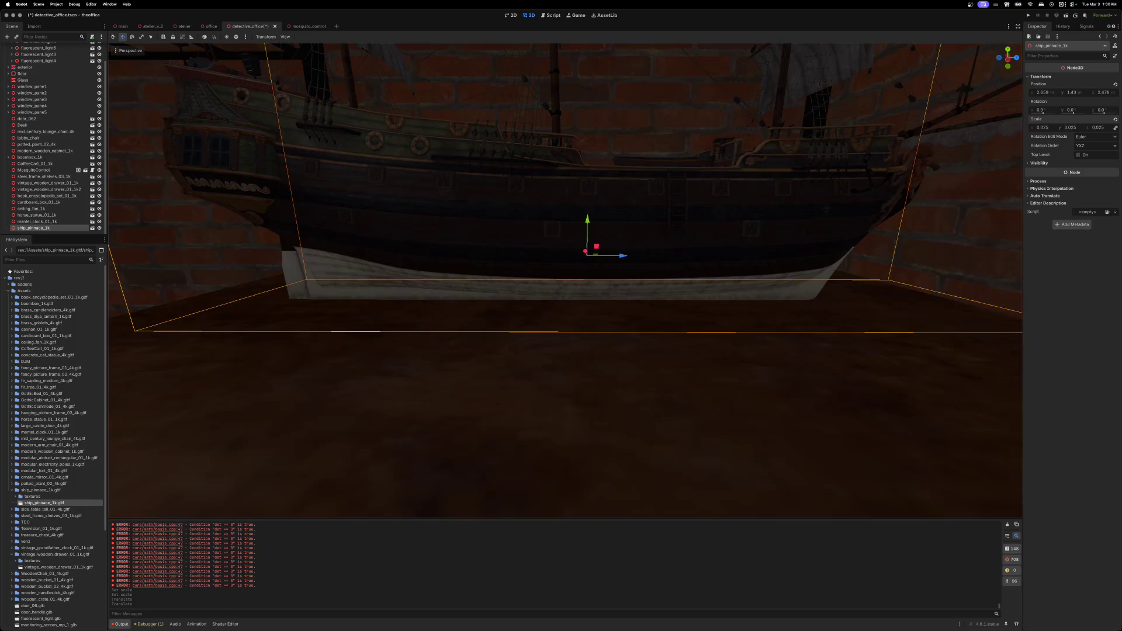
- Turn the ship about -20° on Y, nudge it into place, and expand the cannon folder
{"action": "scroll", "coordinate": [609, 257], "scroll_direction": "down", "scroll_amount": 10}
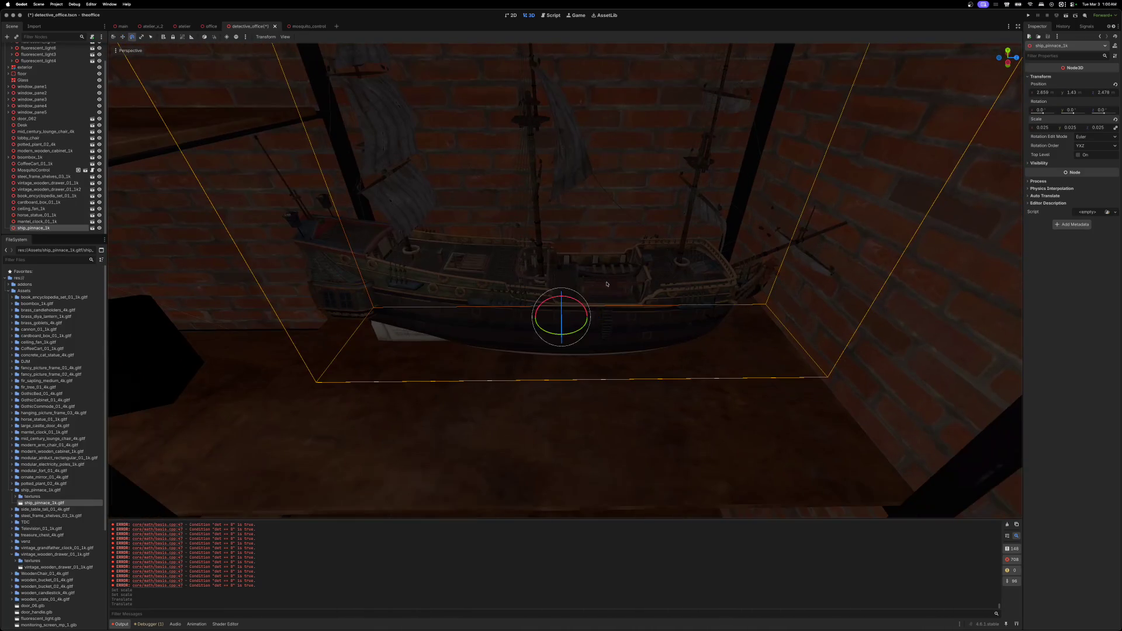
{"action": "left_click_drag", "start_coordinate": [583, 329], "coordinate": [574, 333]}
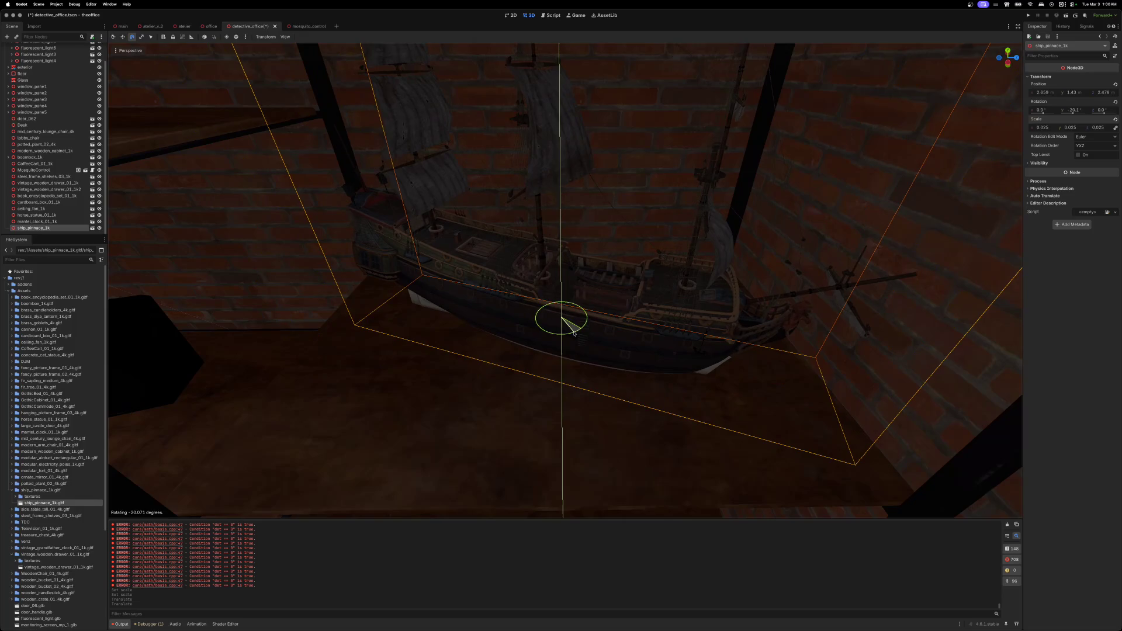
{"action": "scroll", "coordinate": [576, 330], "scroll_direction": "down", "scroll_amount": 10}
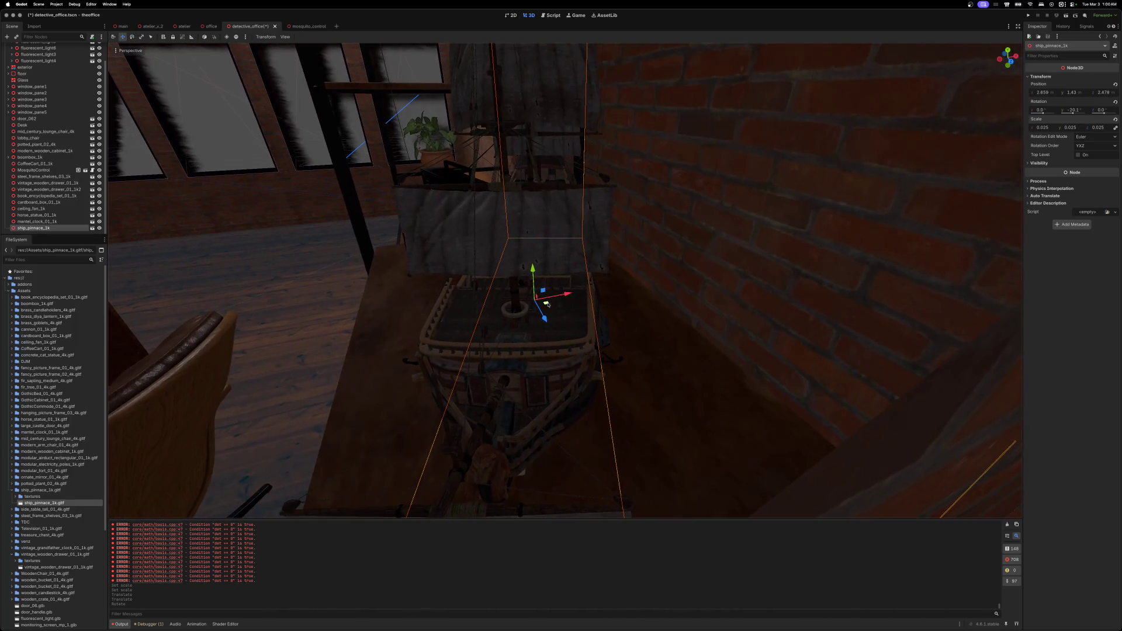
{"action": "left_click_drag", "start_coordinate": [548, 304], "coordinate": [545, 305]}
{"action": "scroll", "coordinate": [548, 304], "scroll_direction": "down", "scroll_amount": 10}
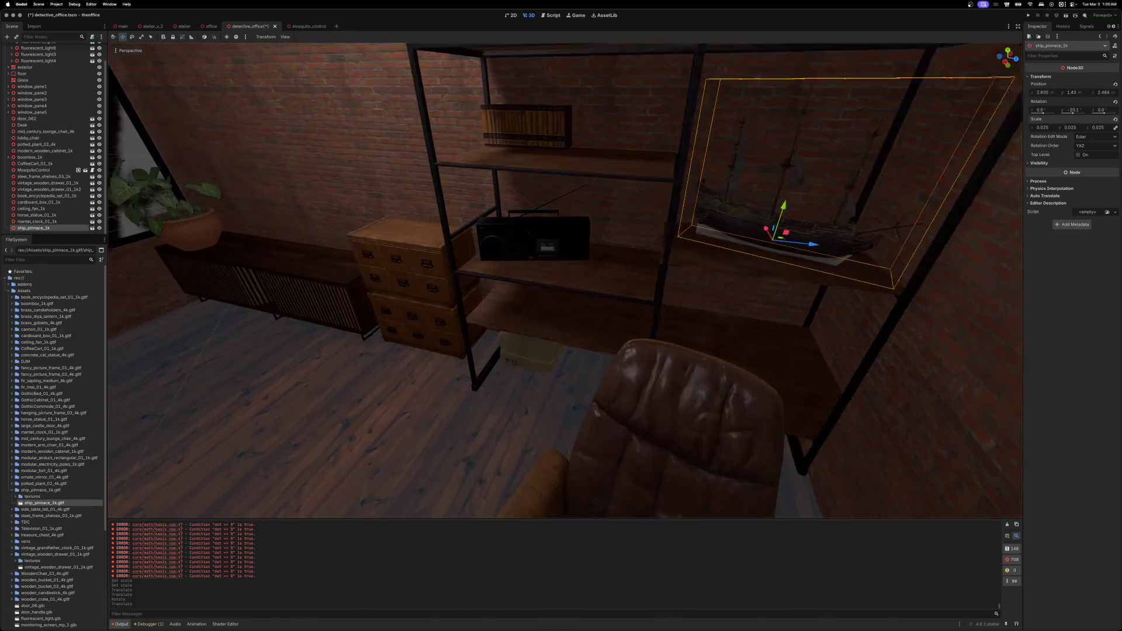
{"action": "scroll", "coordinate": [565, 281], "scroll_direction": "down", "scroll_amount": 5}
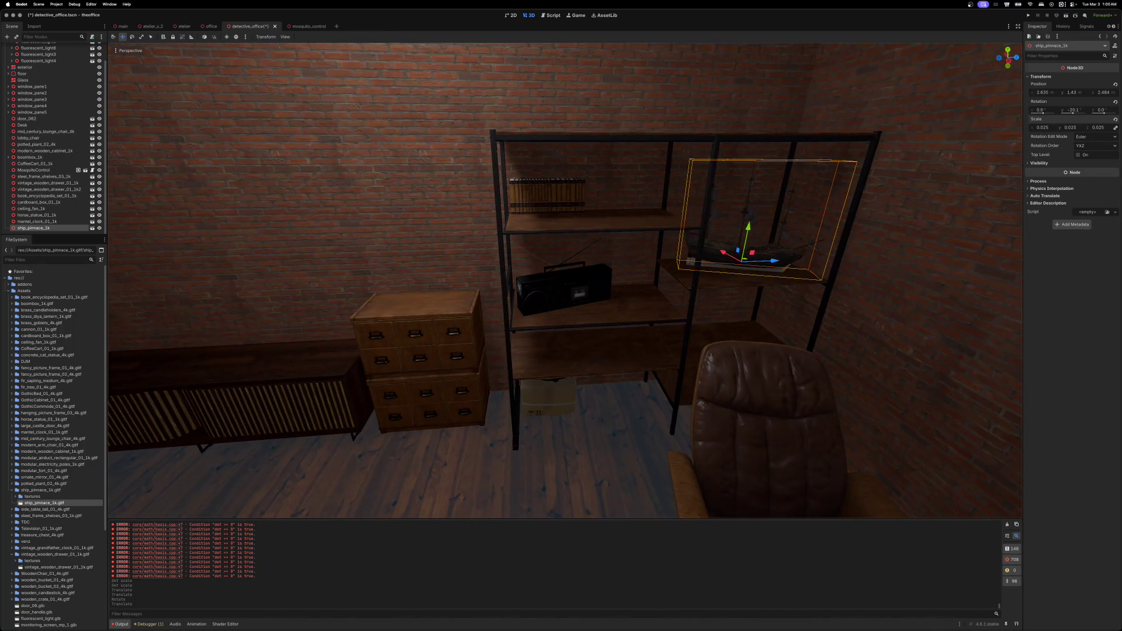
{"action": "scroll", "coordinate": [565, 281], "scroll_direction": "up", "scroll_amount": 10}
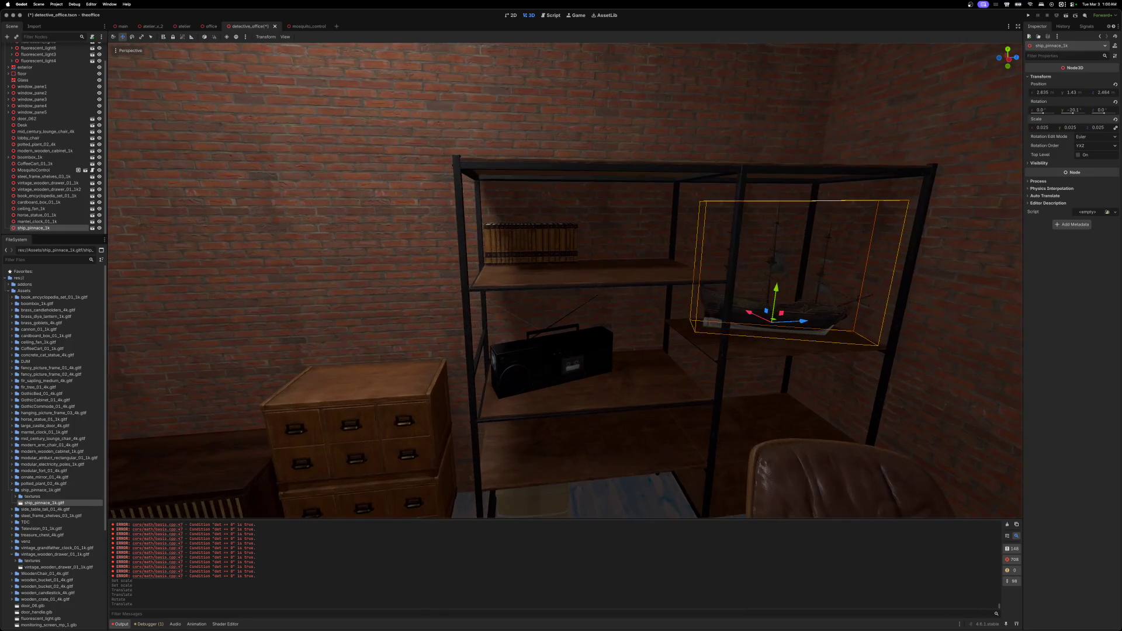
{"action": "scroll", "coordinate": [512, 334], "scroll_direction": "up", "scroll_amount": 5}
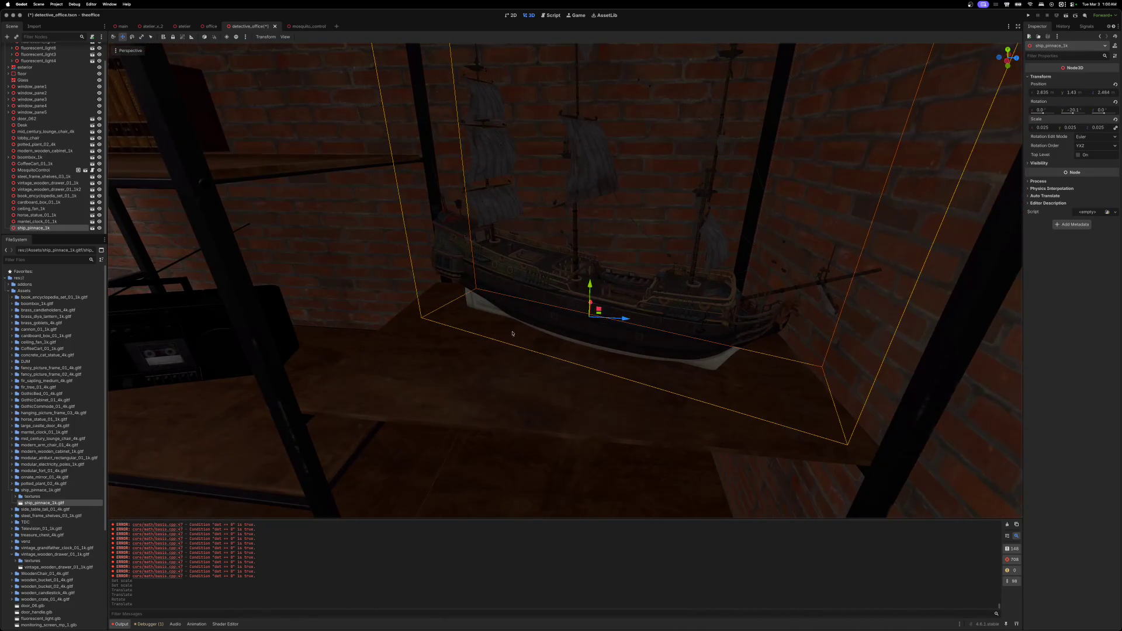
{"action": "mouse_move", "coordinate": [632, 319]}
{"action": "left_mouse_down"}
{"action": "mouse_move", "coordinate": [603, 313]}
{"action": "mouse_move", "coordinate": [631, 323]}
{"action": "left_mouse_up"}
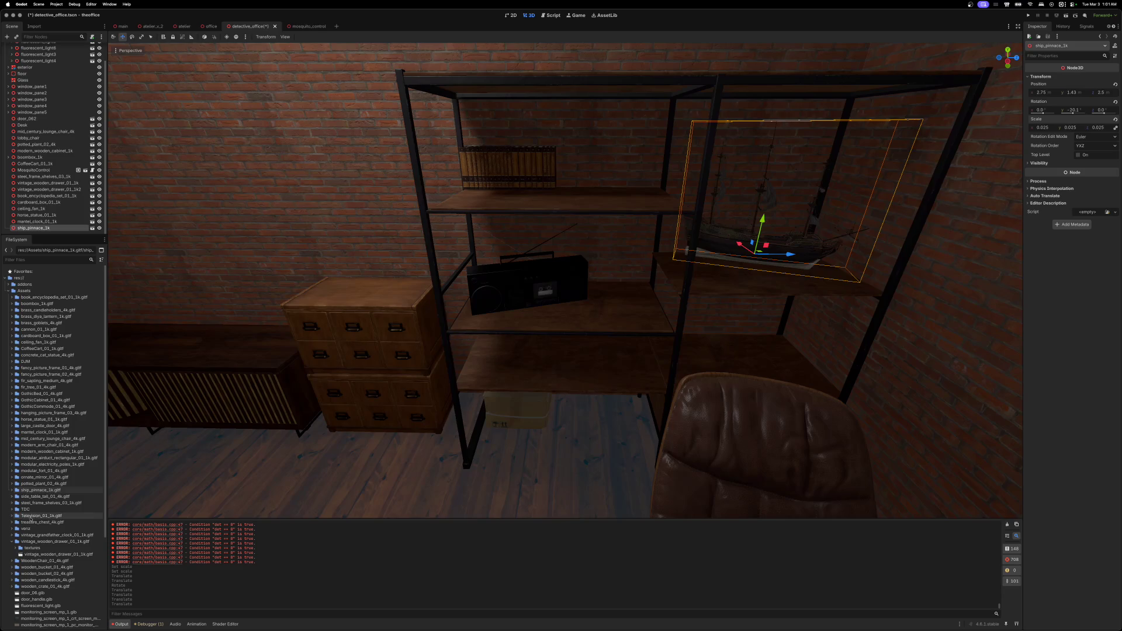
{"action": "left_click", "coordinate": [12, 542]}
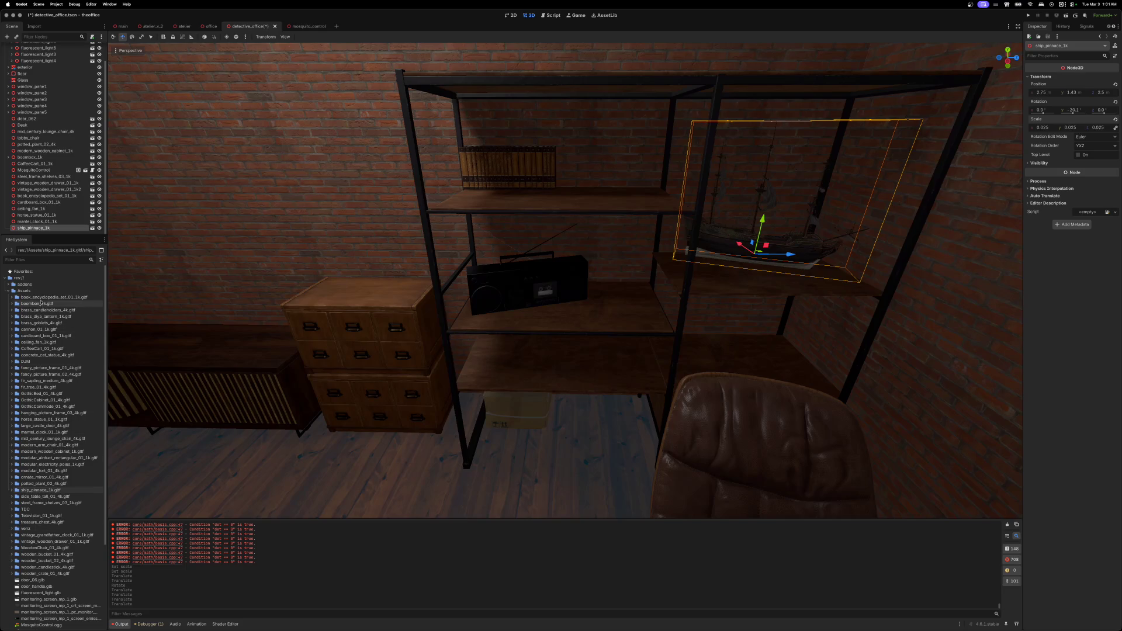
{"action": "left_click", "coordinate": [12, 330]}
- Drop cannon_01_1k into the scene, shrink it, and lift it up to the ship's shelf
{"action": "mouse_move", "coordinate": [22, 344]}
{"action": "left_mouse_down"}
{"action": "mouse_move", "coordinate": [271, 441]}
{"action": "mouse_move", "coordinate": [266, 458]}
{"action": "mouse_move", "coordinate": [251, 455]}
{"action": "left_mouse_up"}
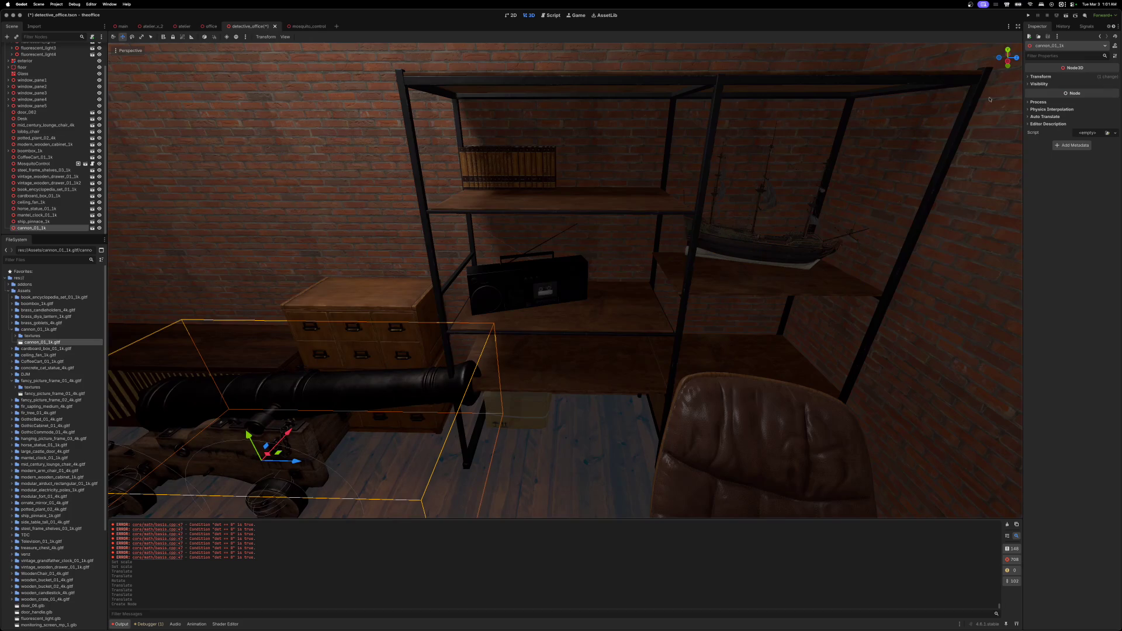
{"action": "left_click", "coordinate": [1027, 77]}
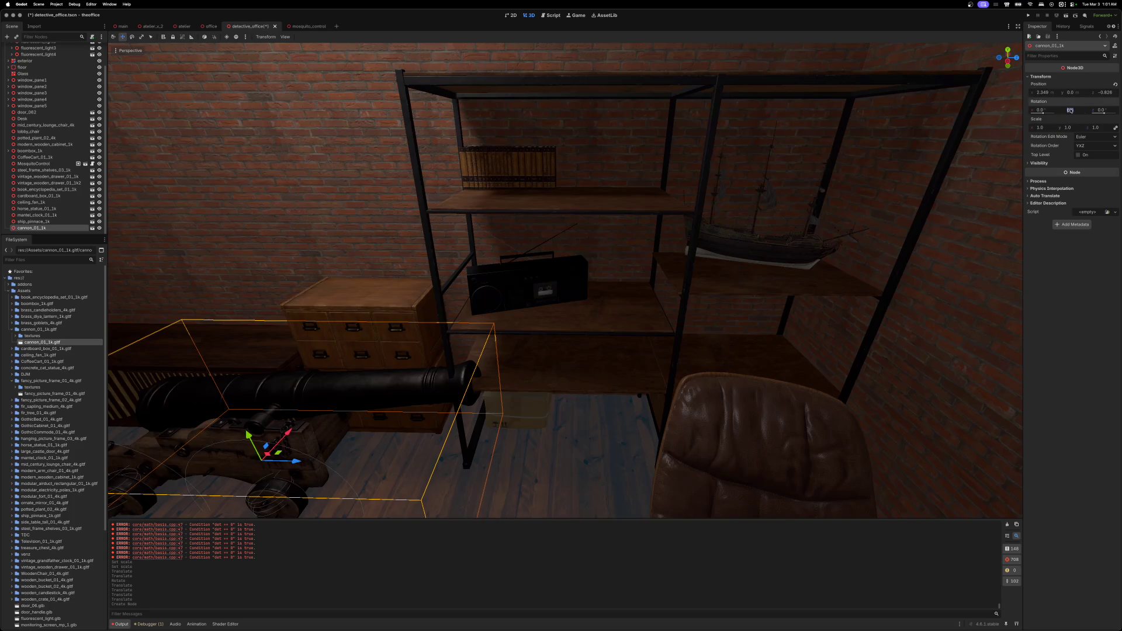
{"action": "left_click_drag", "start_coordinate": [1073, 129], "coordinate": [1045, 128]}
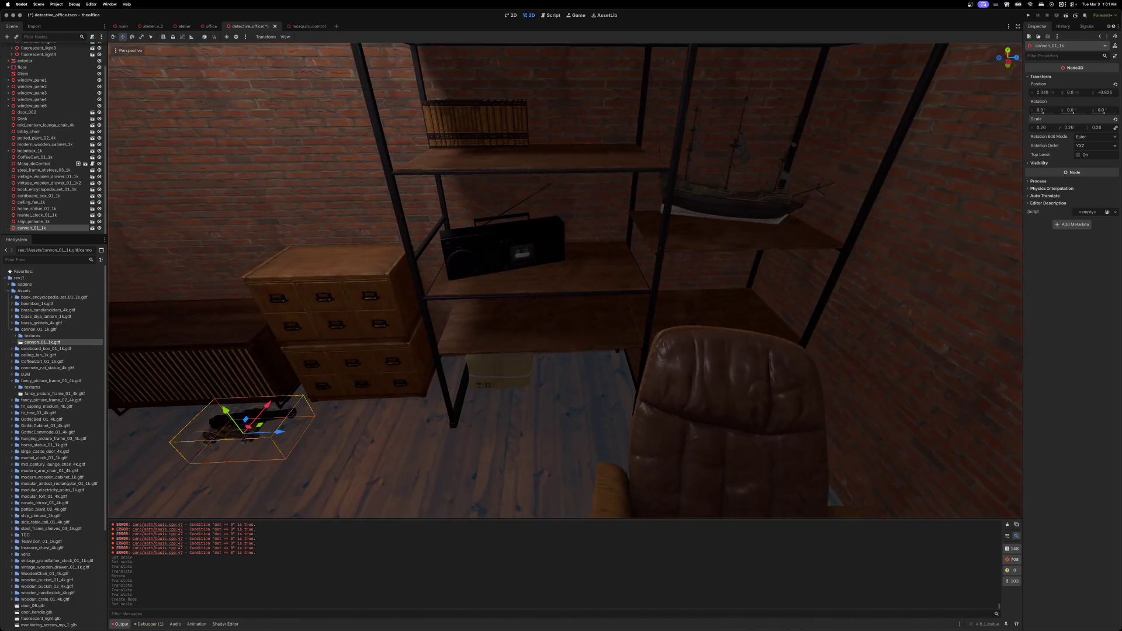
{"action": "left_click_drag", "start_coordinate": [603, 291], "coordinate": [609, 291]}
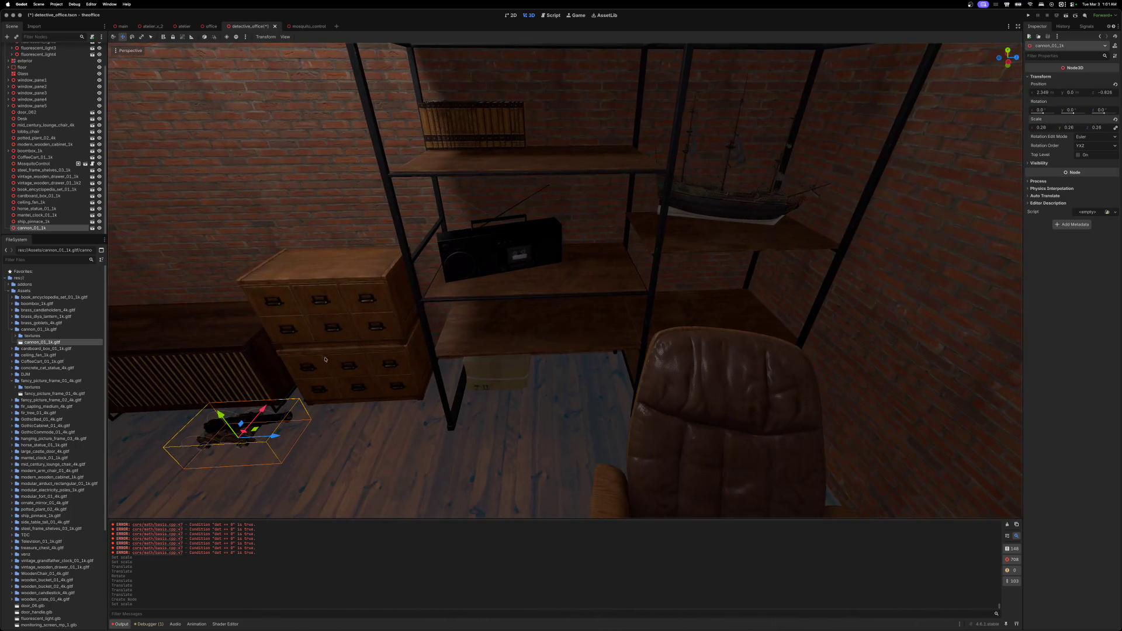
{"action": "left_click_drag", "start_coordinate": [224, 415], "coordinate": [199, 261]}
{"action": "mouse_move", "coordinate": [170, 302]}
{"action": "left_mouse_down"}
{"action": "mouse_move", "coordinate": [651, 279]}
{"action": "mouse_move", "coordinate": [730, 280]}
{"action": "mouse_move", "coordinate": [734, 291]}
{"action": "left_mouse_up"}
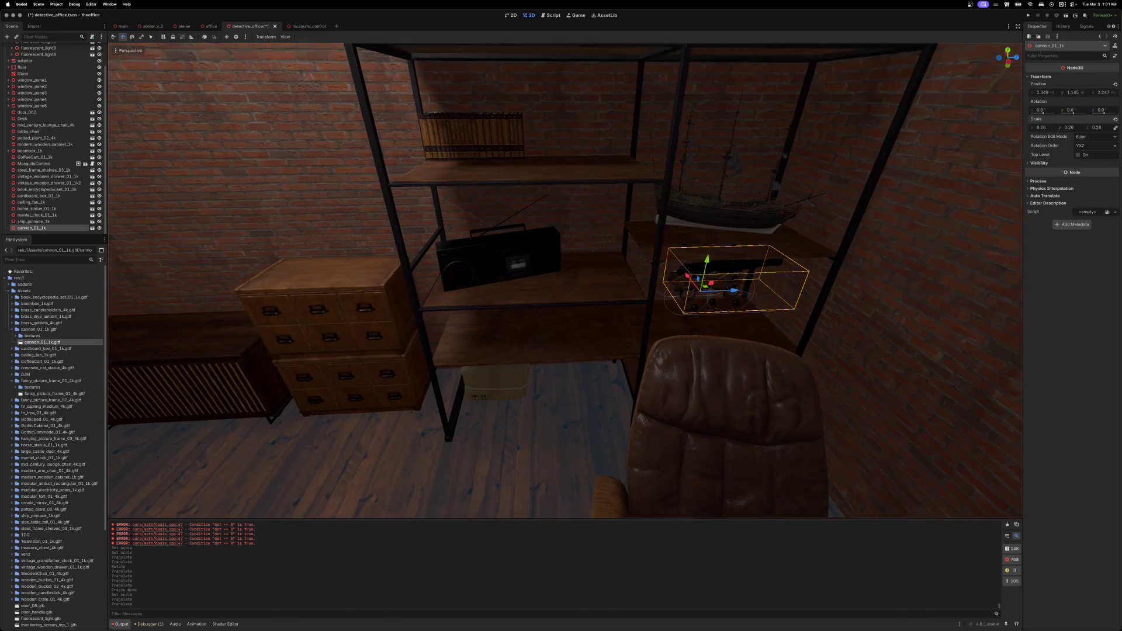
{"action": "scroll", "coordinate": [565, 280], "scroll_direction": "up", "scroll_amount": 5}
{"action": "mouse_move", "coordinate": [608, 342]}
{"action": "left_mouse_down"}
{"action": "mouse_move", "coordinate": [618, 237]}
{"action": "mouse_move", "coordinate": [612, 271]}
{"action": "left_mouse_up"}
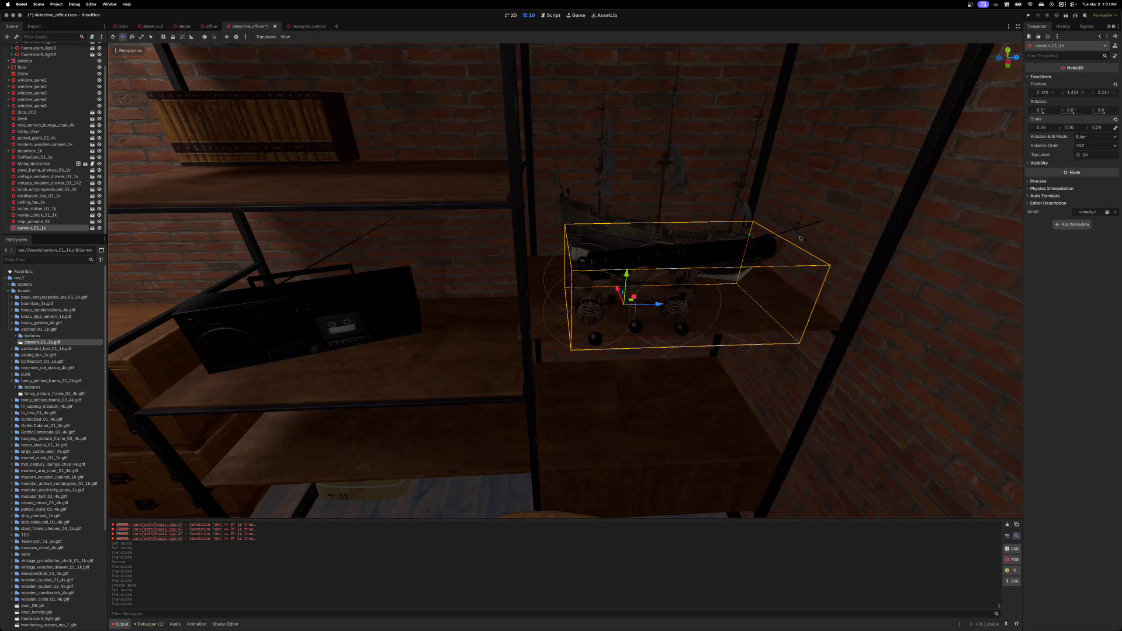
- Shrink the cannon to 0.1, settle it on the shelf beside the ship, and save
{"action": "left_click_drag", "start_coordinate": [1070, 128], "coordinate": [1040, 128]}
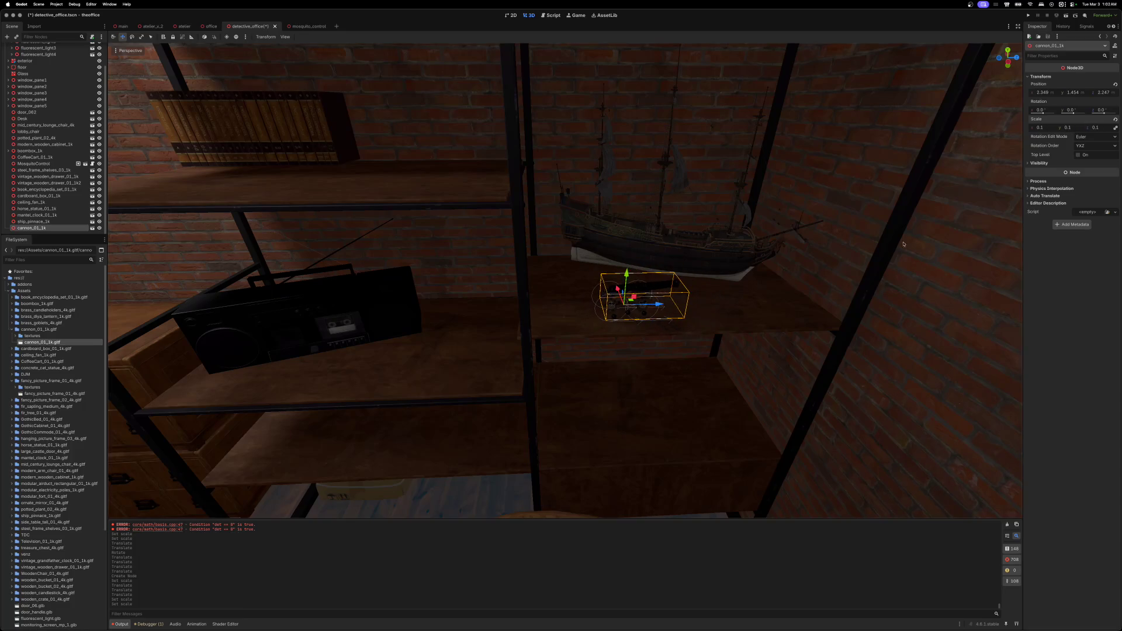
{"action": "scroll", "coordinate": [903, 243], "scroll_direction": "down", "scroll_amount": 10}
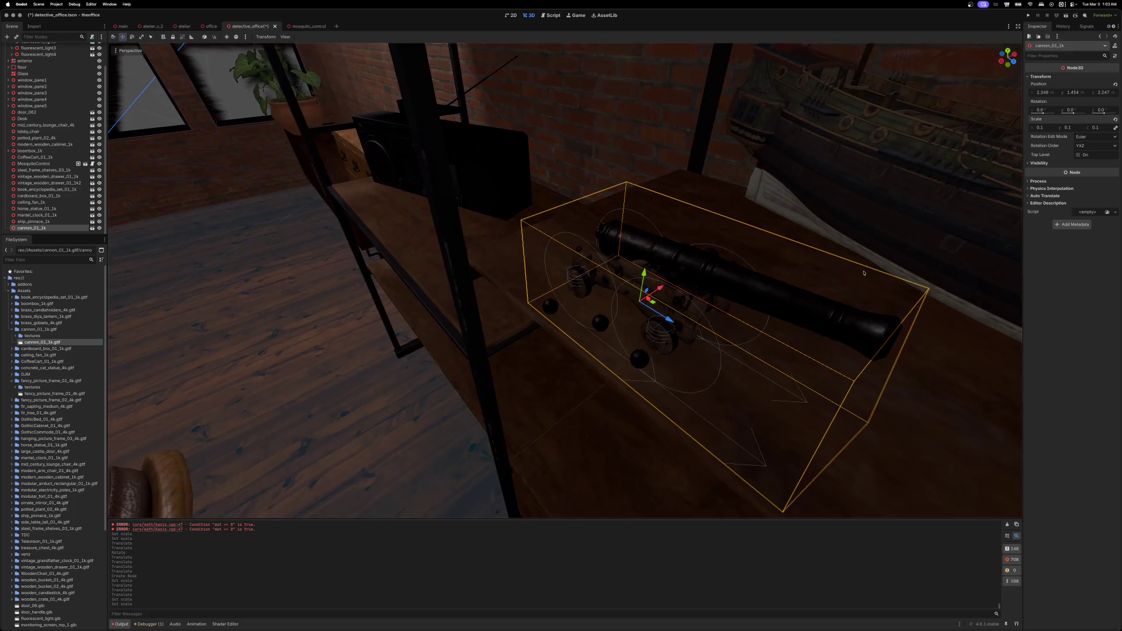
{"action": "mouse_move", "coordinate": [677, 293]}
{"action": "left_mouse_down"}
{"action": "mouse_move", "coordinate": [716, 276]}
{"action": "mouse_move", "coordinate": [702, 283]}
{"action": "left_mouse_up"}
{"action": "scroll", "coordinate": [702, 282], "scroll_direction": "up", "scroll_amount": 2}
{"action": "key", "text": "f"}
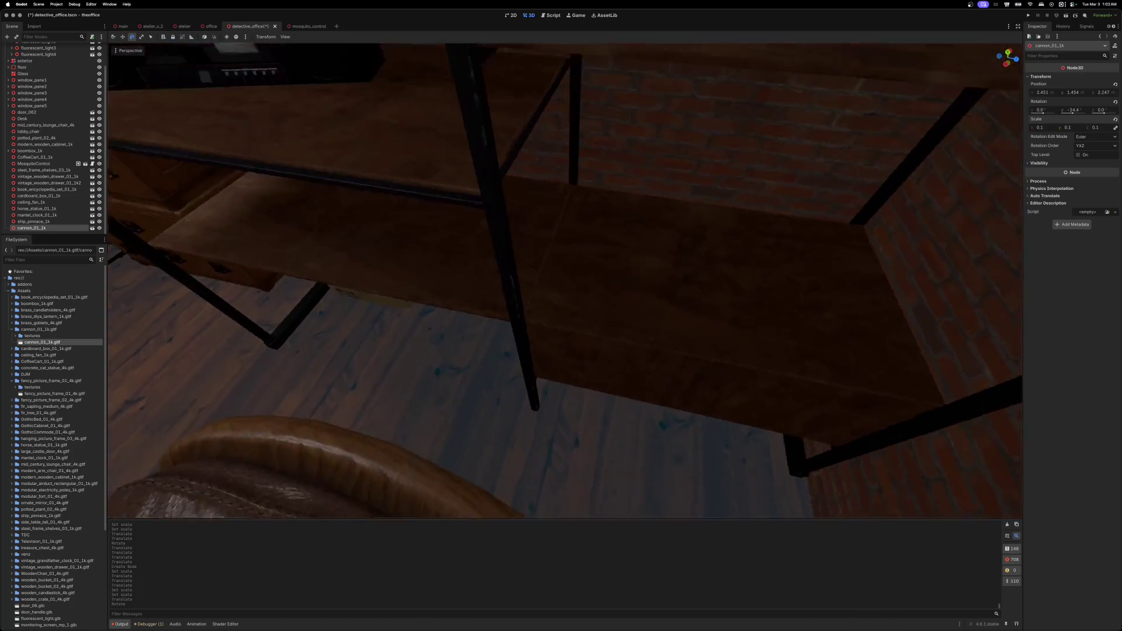
{"action": "key", "text": "w"}
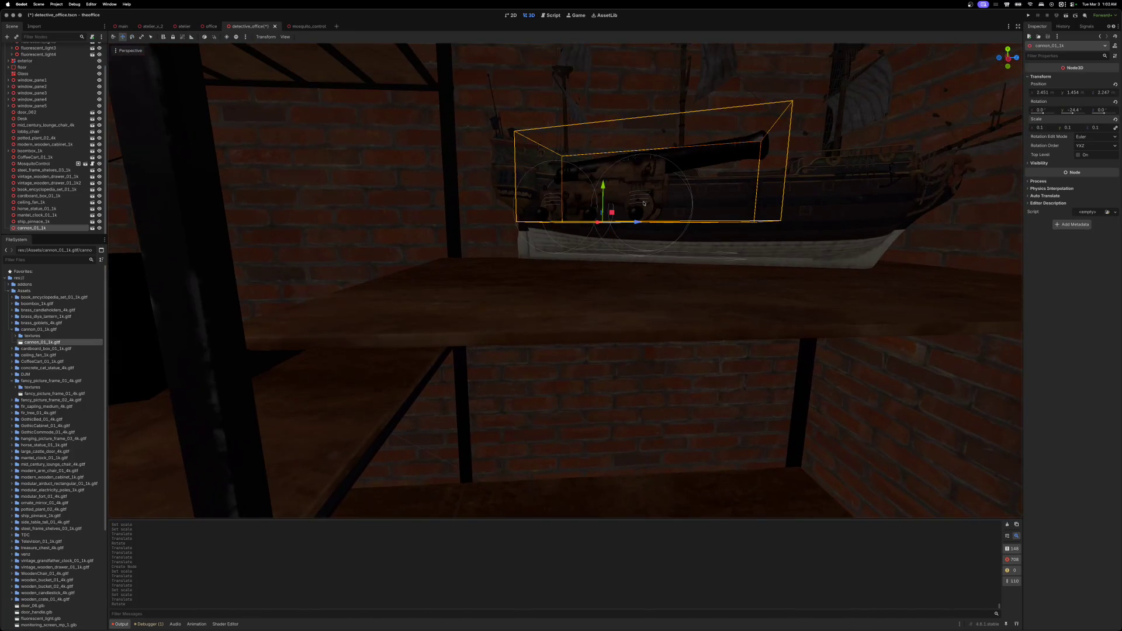
{"action": "left_click_drag", "start_coordinate": [604, 185], "coordinate": [597, 260]}
{"action": "scroll", "coordinate": [613, 261], "scroll_direction": "up", "scroll_amount": 3}
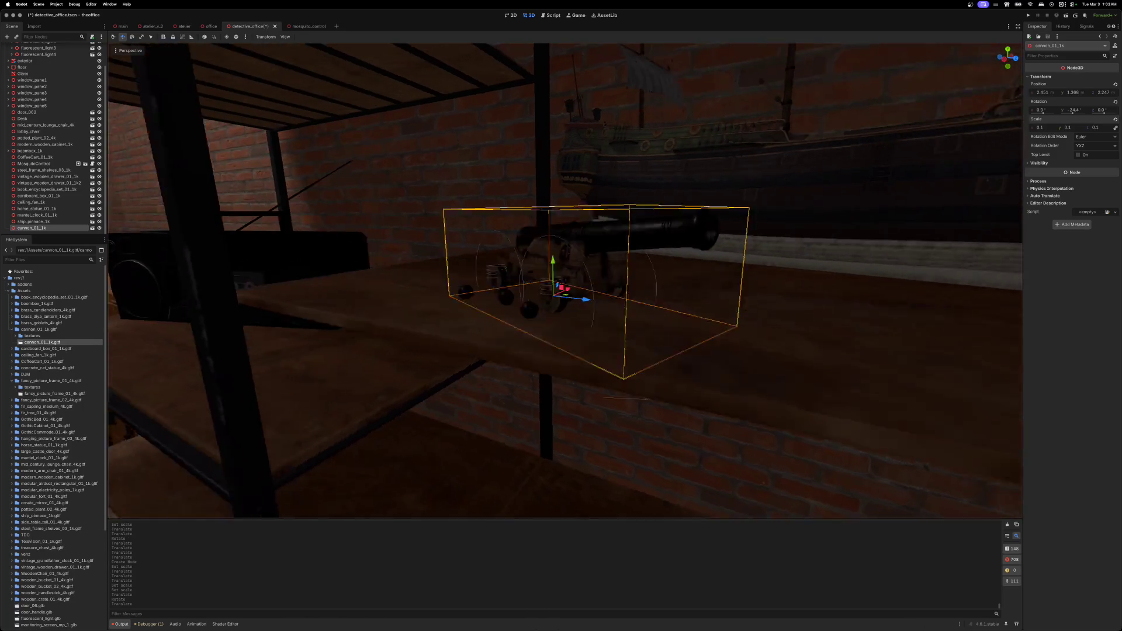
{"action": "mouse_move", "coordinate": [511, 282]}
{"action": "left_mouse_down"}
{"action": "mouse_move", "coordinate": [536, 261]}
{"action": "mouse_move", "coordinate": [521, 278]}
{"action": "mouse_move", "coordinate": [479, 269]}
{"action": "left_mouse_up"}
{"action": "scroll", "coordinate": [479, 270], "scroll_direction": "up", "scroll_amount": 1}
{"action": "scroll", "coordinate": [565, 281], "scroll_direction": "down", "scroll_amount": 5}
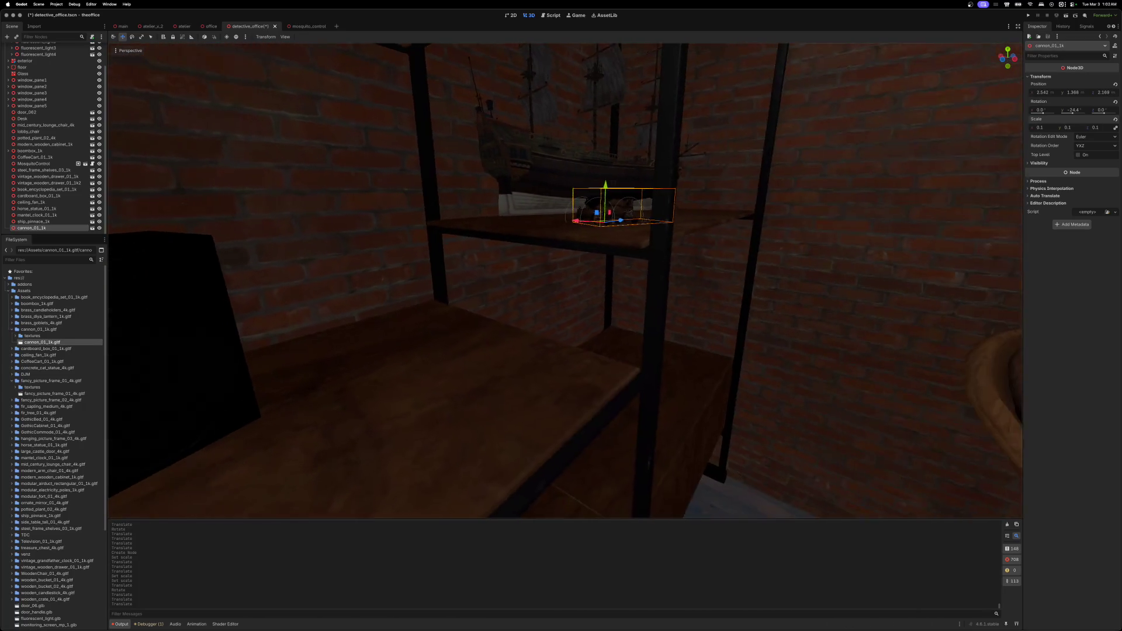
{"action": "scroll", "coordinate": [504, 267], "scroll_direction": "down", "scroll_amount": 5}
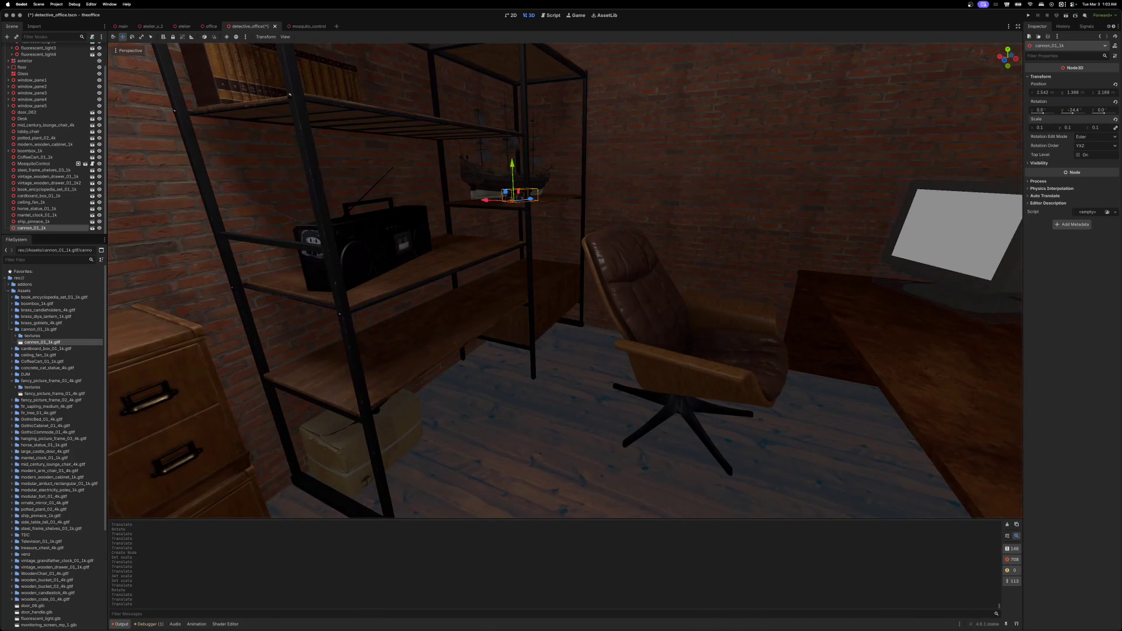
{"action": "key", "text": "cmd+s"}
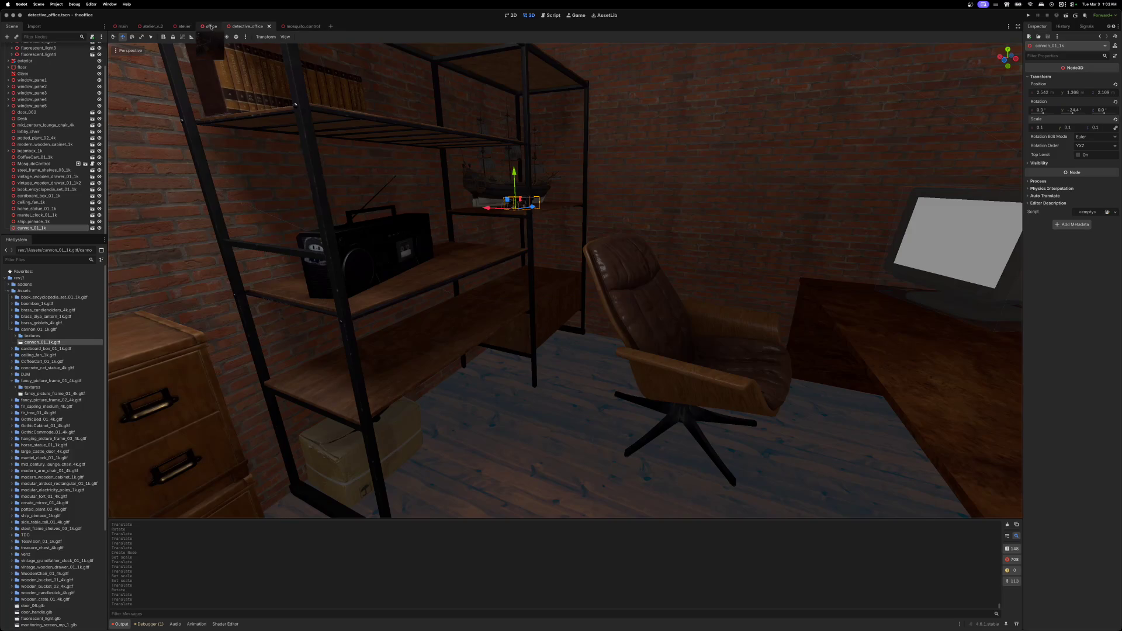
- In the office scene, fly around to inspect the shelves, desk and ceiling lights
{"action": "left_click", "coordinate": [209, 26]}
{"action": "key", "text": "w"}
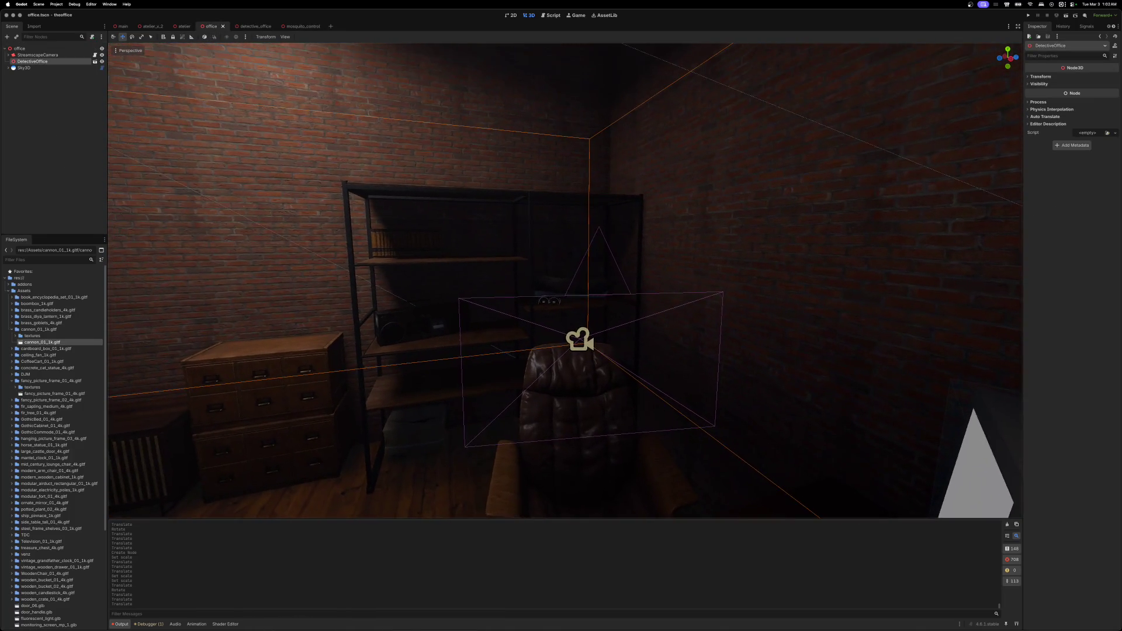
{"action": "key", "text": "s"}
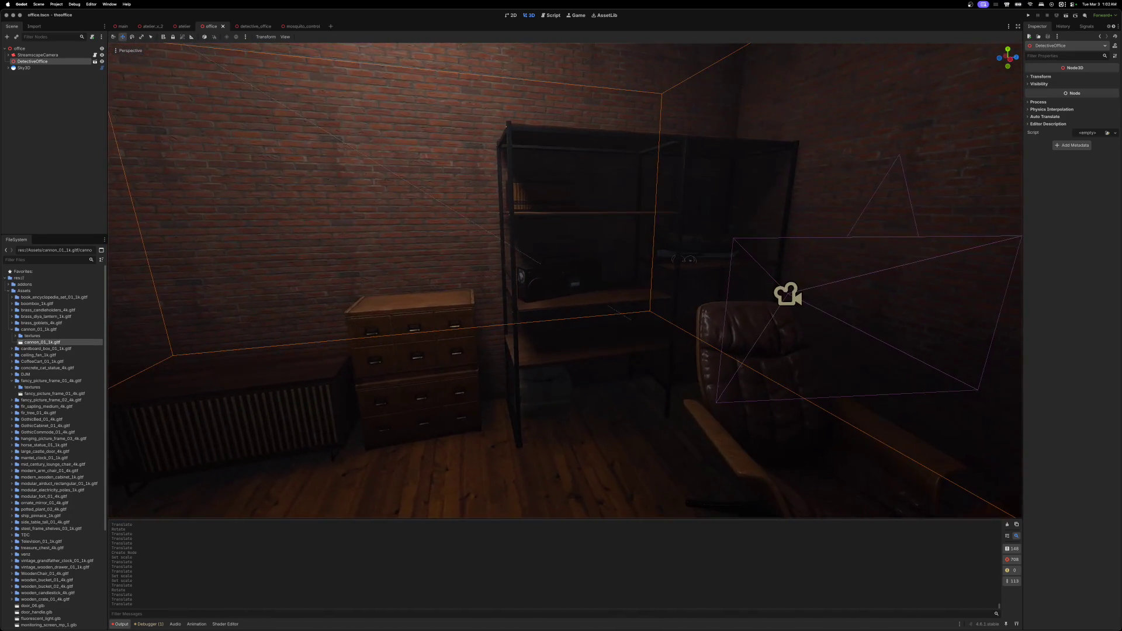
{"action": "key", "text": "w"}
{"action": "key", "text": "d"}
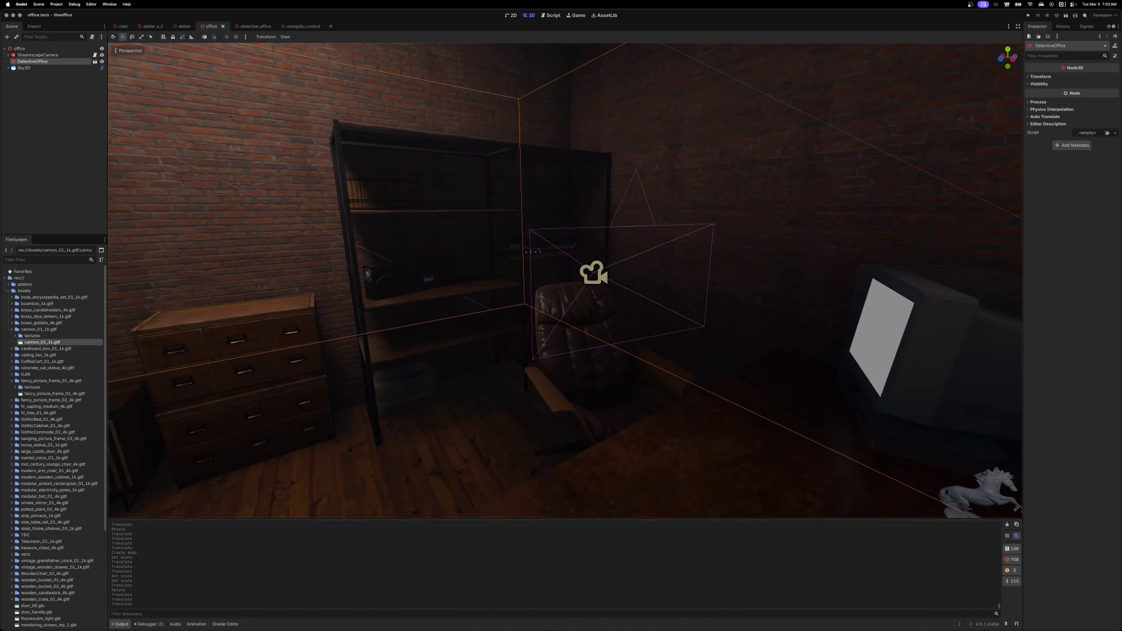
{"action": "key", "text": "s"}
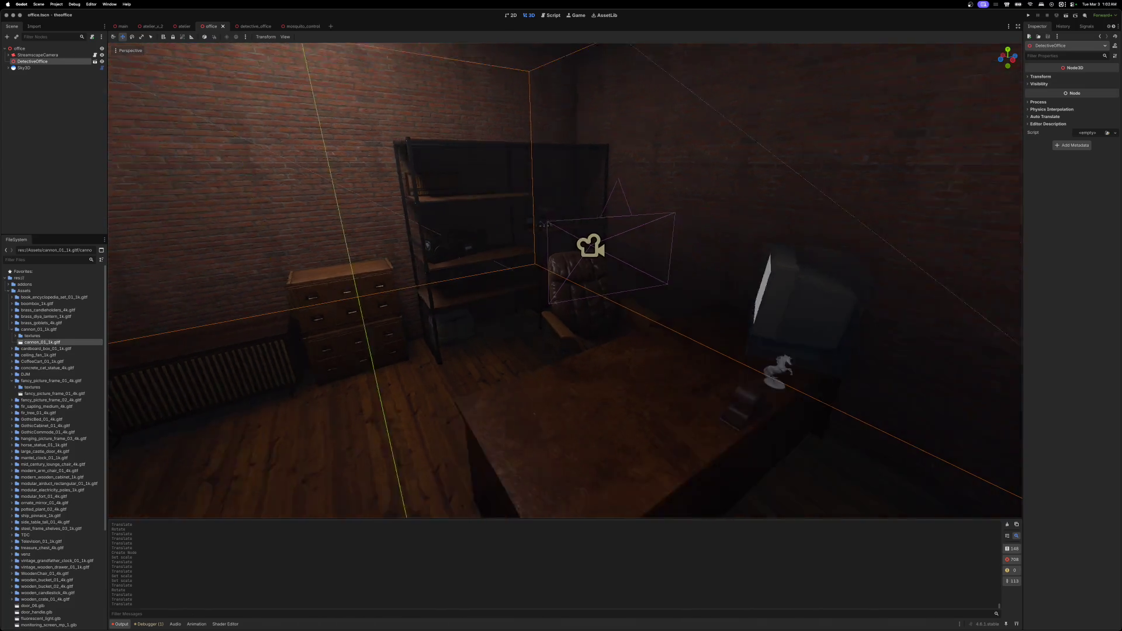
{"action": "key", "text": "a"}
{"action": "key", "text": "w"}
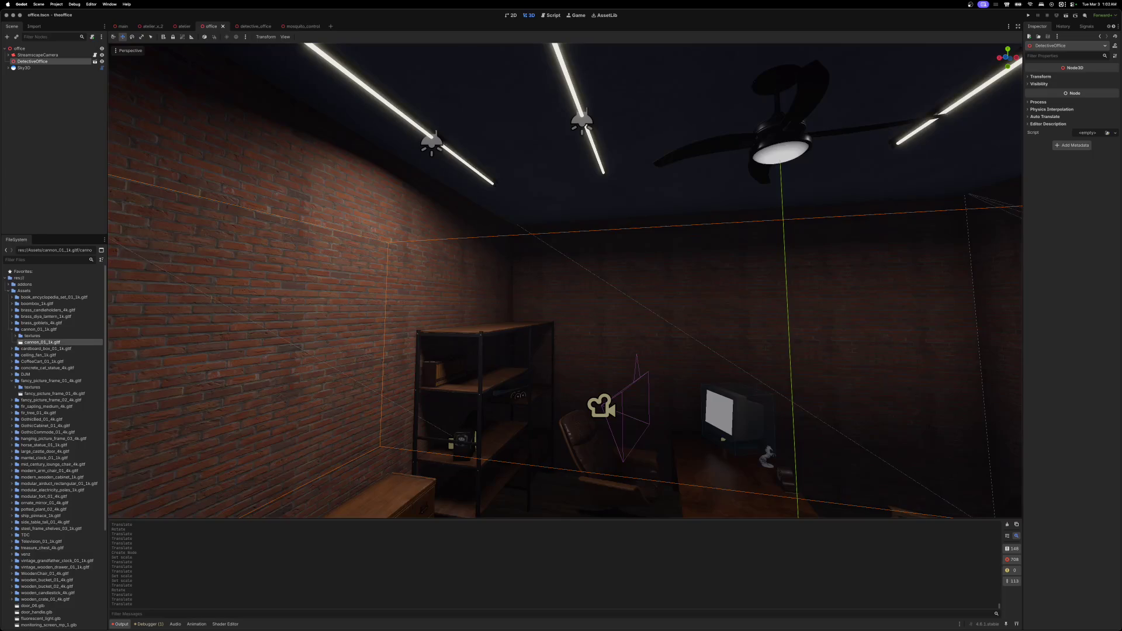
{"action": "key", "text": "w"}
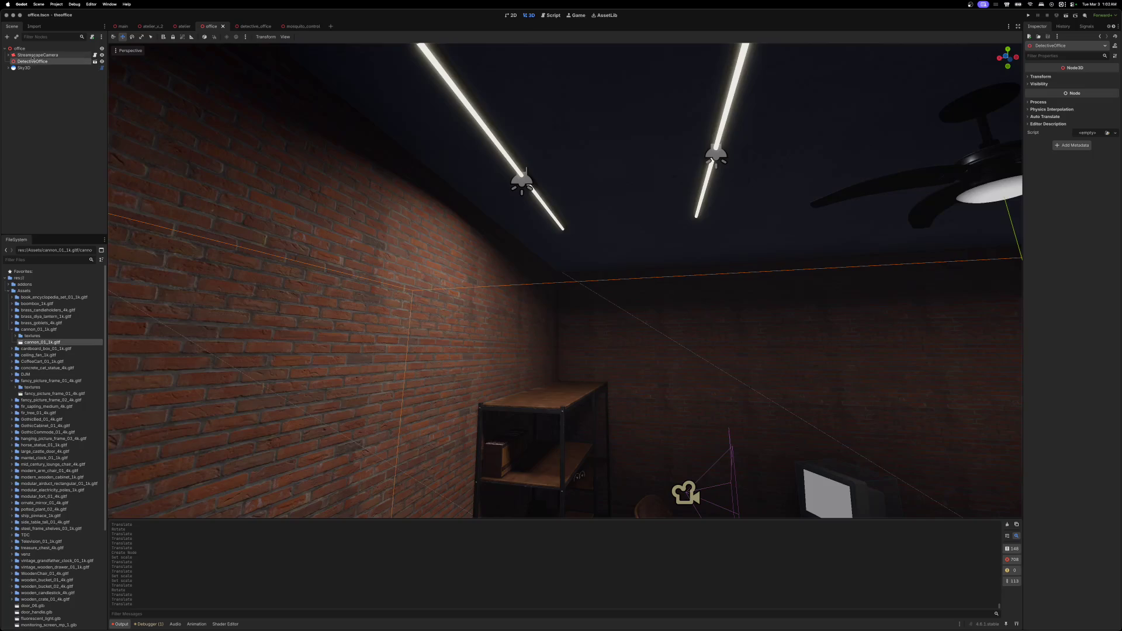
- Back in detective_office, view the whole office and expand the first ceiling light
{"action": "left_click", "coordinate": [254, 27]}
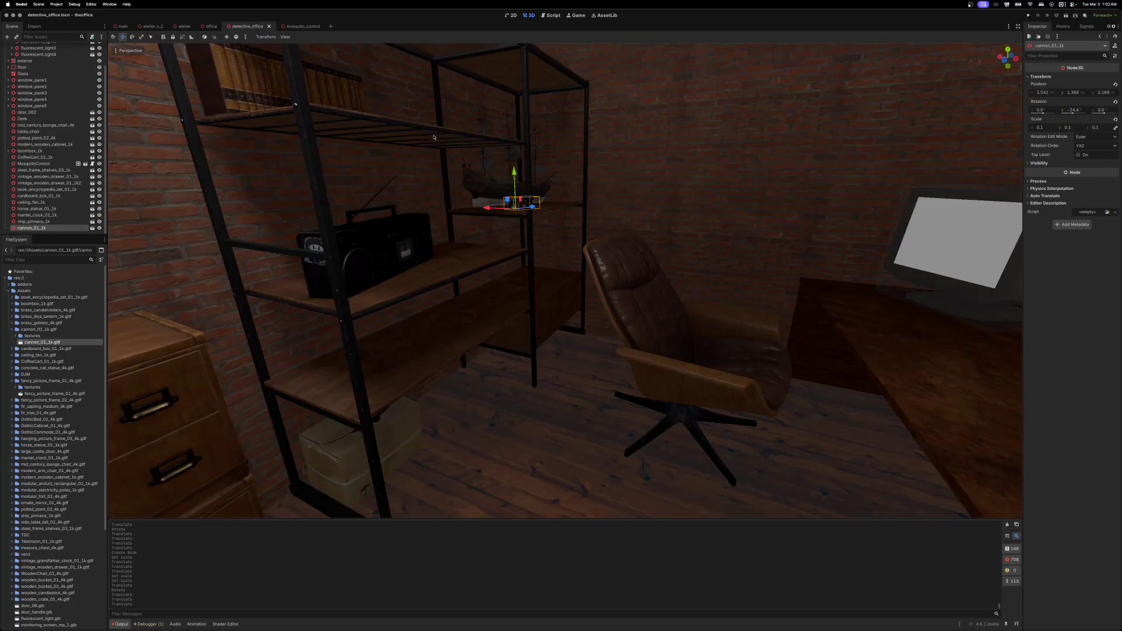
{"action": "key", "text": "s"}
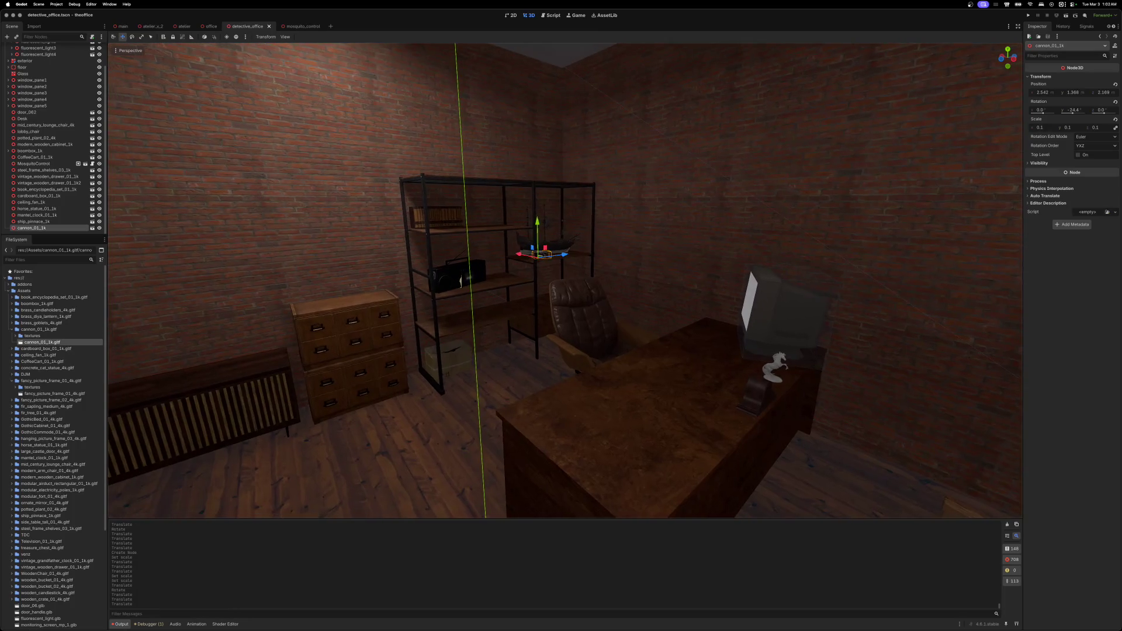
{"action": "scroll", "coordinate": [31, 71], "scroll_direction": "up", "scroll_amount": 3}
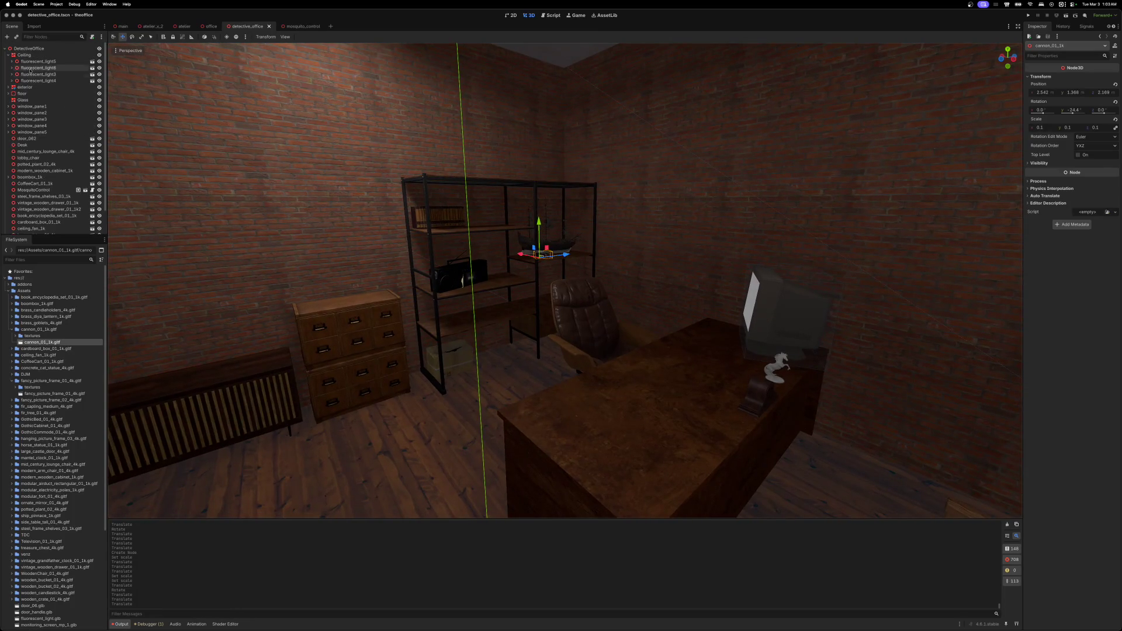
{"action": "left_click", "coordinate": [12, 62]}
- Expand the four fluorescent lights and select SpotLight3D2 through SpotLight3D5 together
{"action": "left_click", "coordinate": [12, 74]}
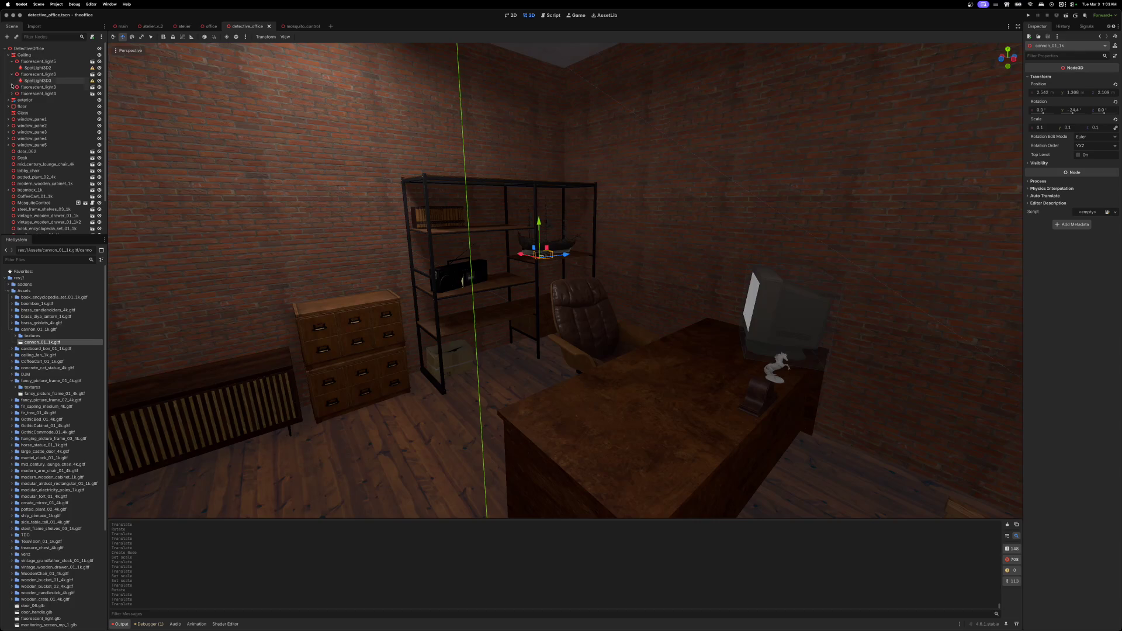
{"action": "left_click", "coordinate": [12, 87]}
{"action": "left_click", "coordinate": [12, 100]}
{"action": "left_click", "coordinate": [36, 68]}
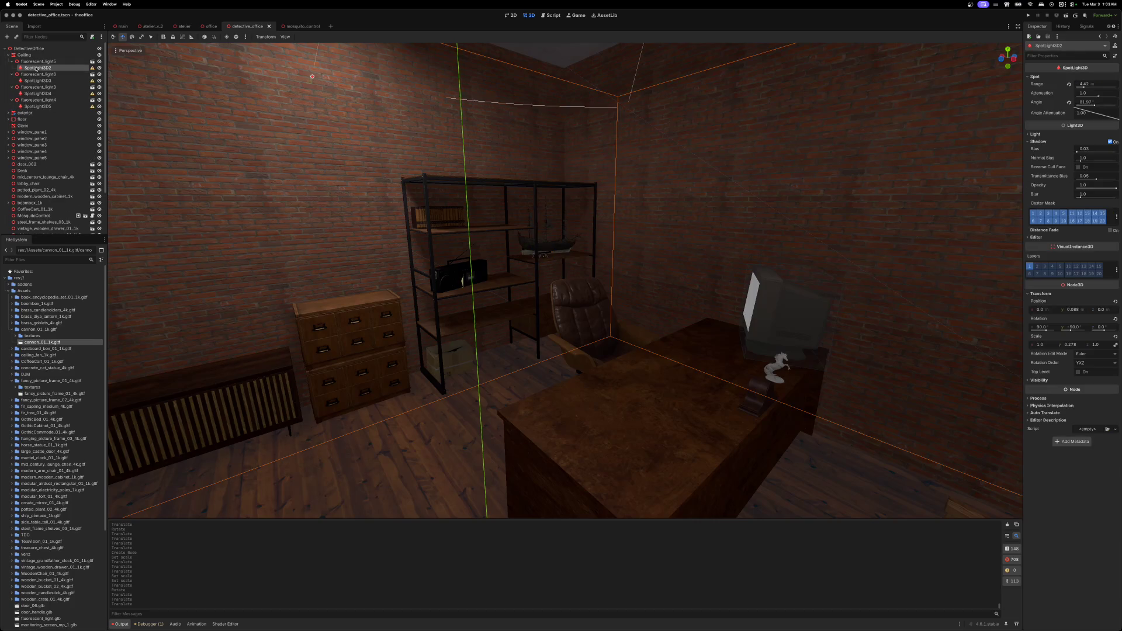
{"action": "left_click", "coordinate": [36, 81], "text": "super"}
{"action": "left_click", "coordinate": [36, 93], "text": "super"}
{"action": "left_click", "coordinate": [38, 106], "text": "super"}
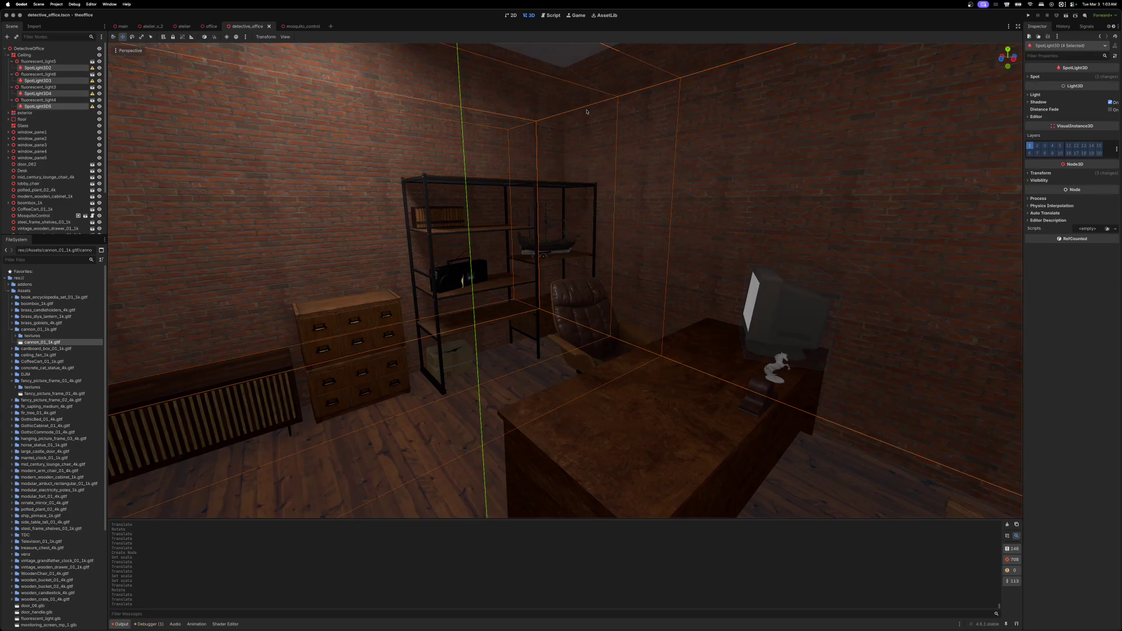
- Reset the four spotlights' scale to 1, widen their spot angle, and save
{"action": "left_click", "coordinate": [1027, 173]}
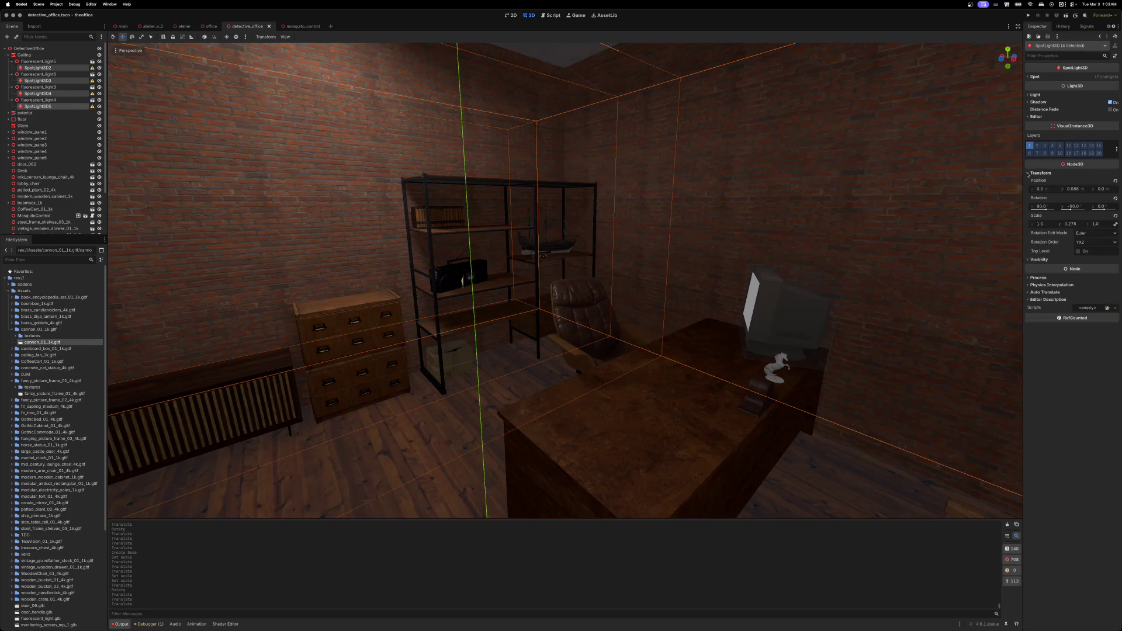
{"action": "left_click", "coordinate": [1115, 216]}
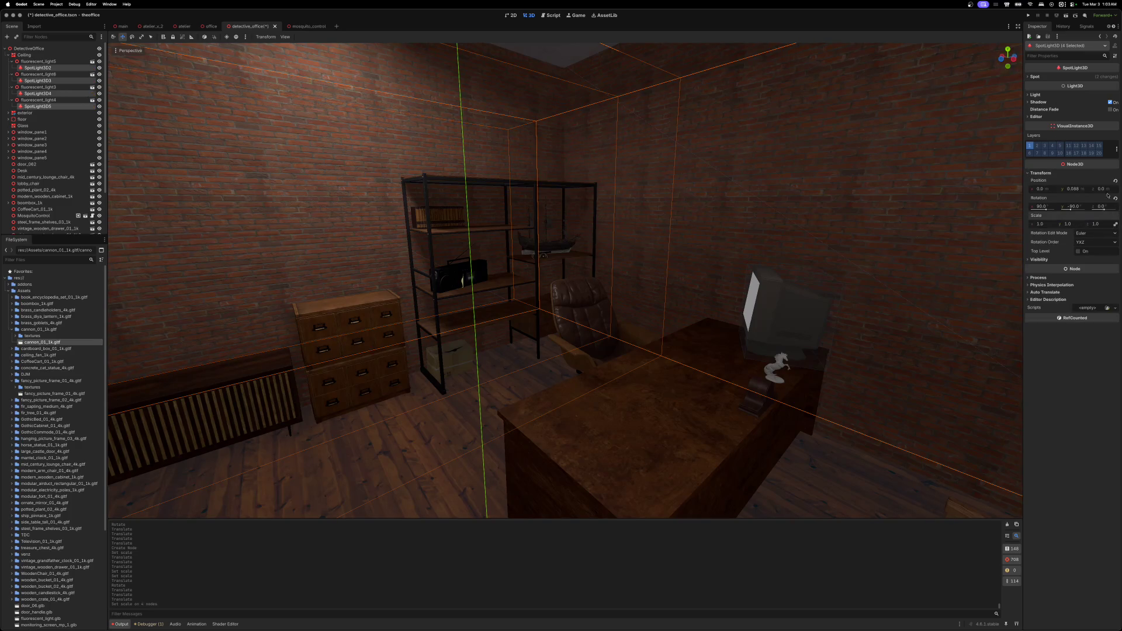
{"action": "left_click", "coordinate": [1030, 77]}
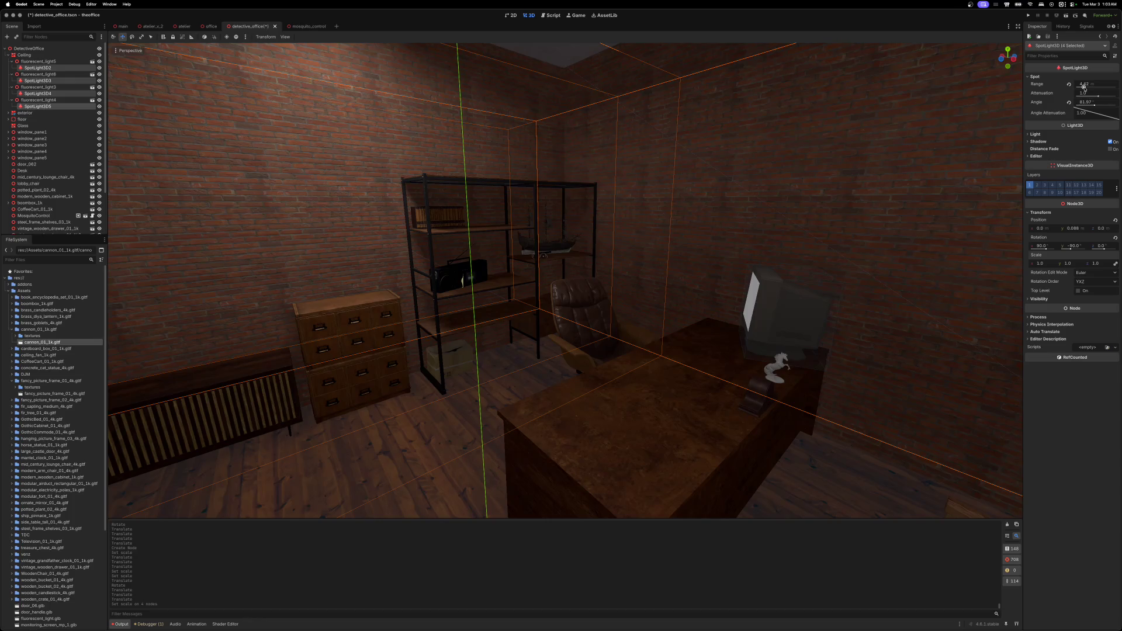
{"action": "mouse_move", "coordinate": [917, 163]}
{"action": "left_mouse_down"}
{"action": "mouse_move", "coordinate": [911, 117]}
{"action": "mouse_move", "coordinate": [917, 163]}
{"action": "left_mouse_up"}
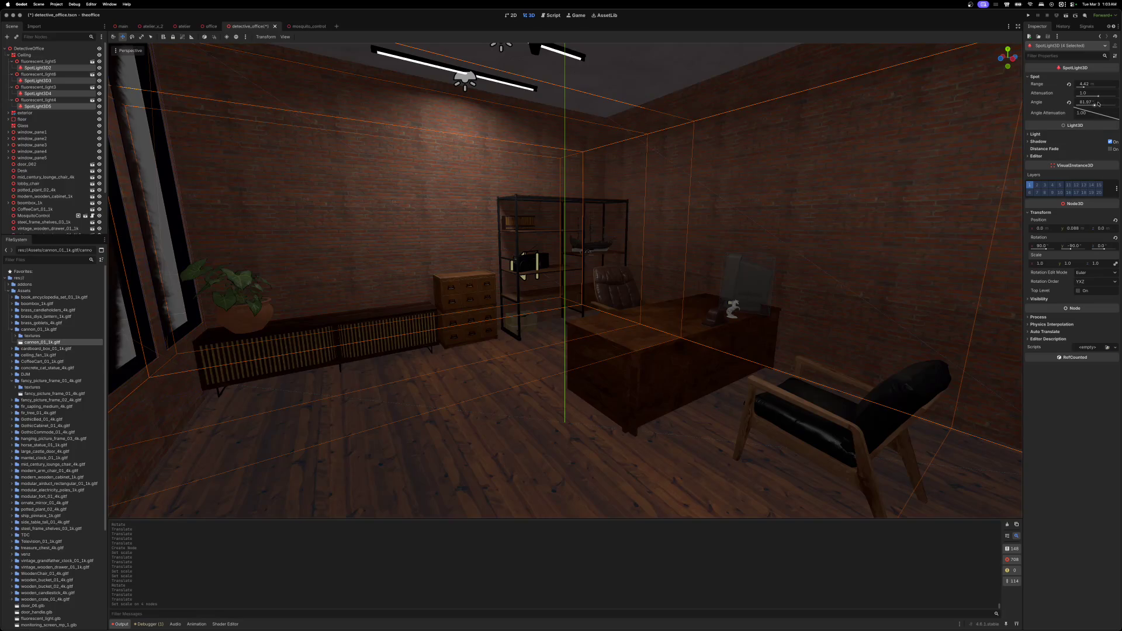
{"action": "left_click_drag", "start_coordinate": [1094, 105], "coordinate": [1096, 105]}
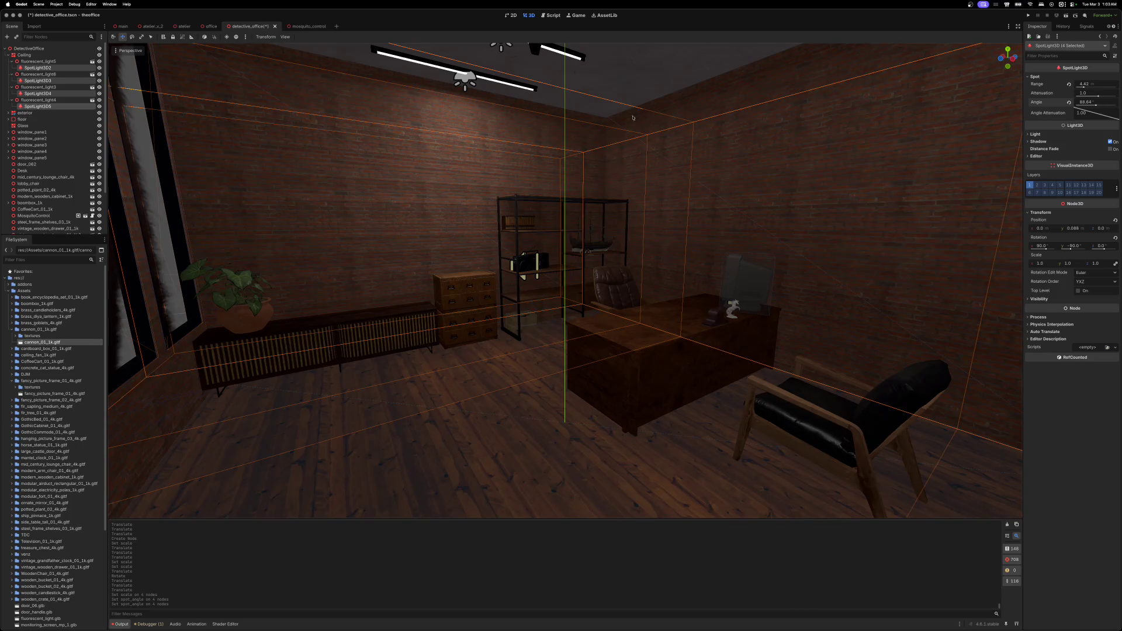
{"action": "key", "text": "super+s"}
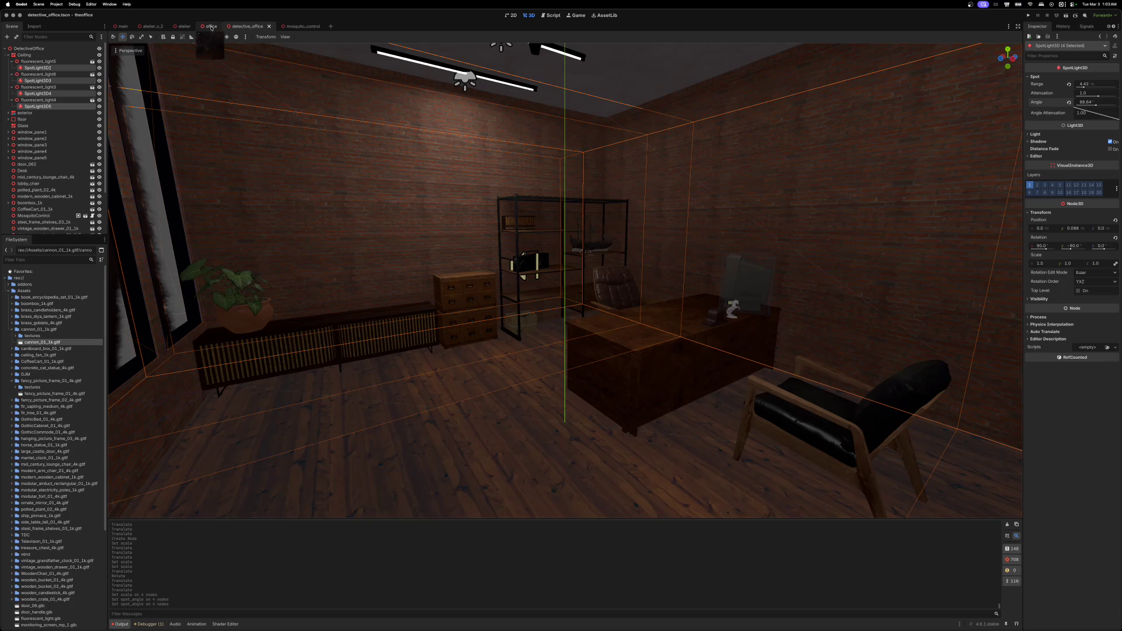
- After checking the office, widen the angle to about 89°, set range 5.317, and save
{"action": "left_click", "coordinate": [208, 27]}
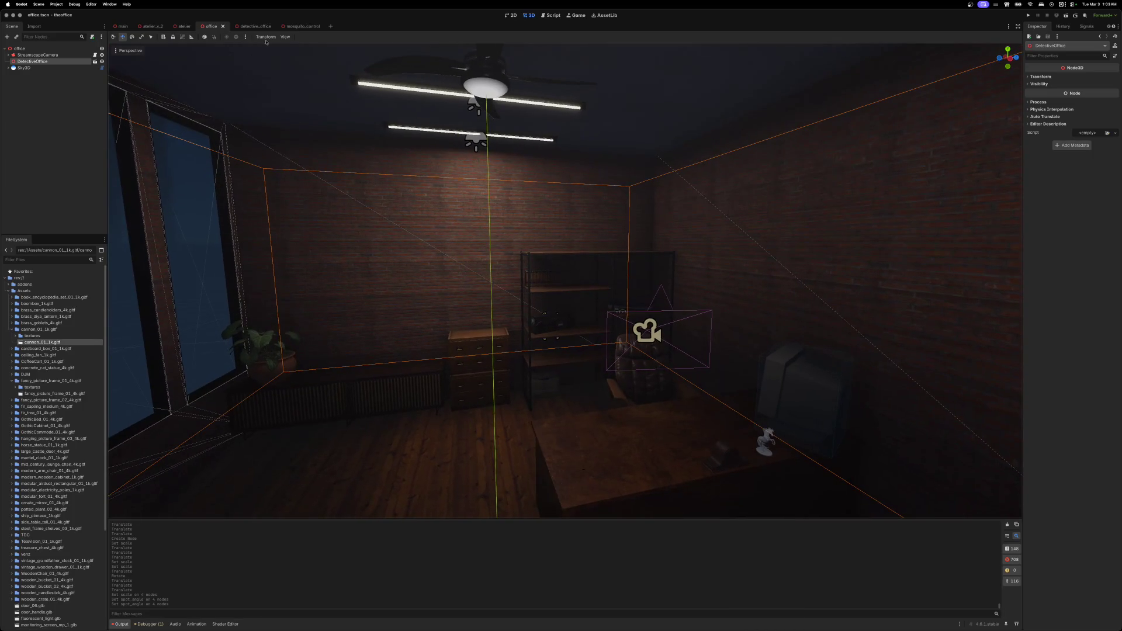
{"action": "left_click", "coordinate": [254, 27]}
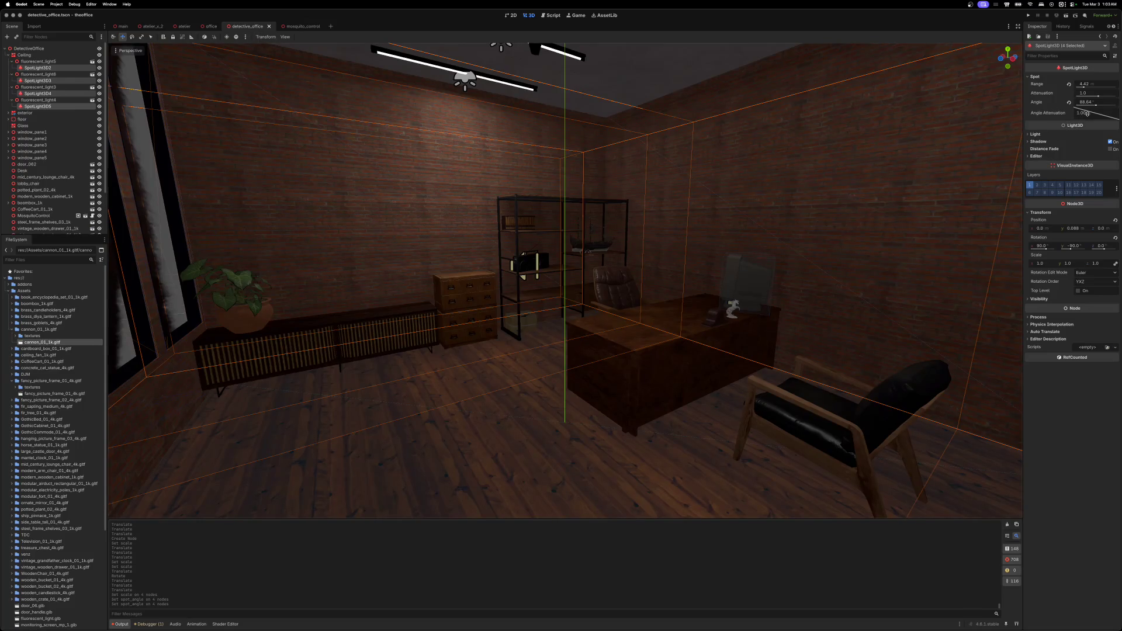
{"action": "left_click_drag", "start_coordinate": [1096, 107], "coordinate": [1098, 106]}
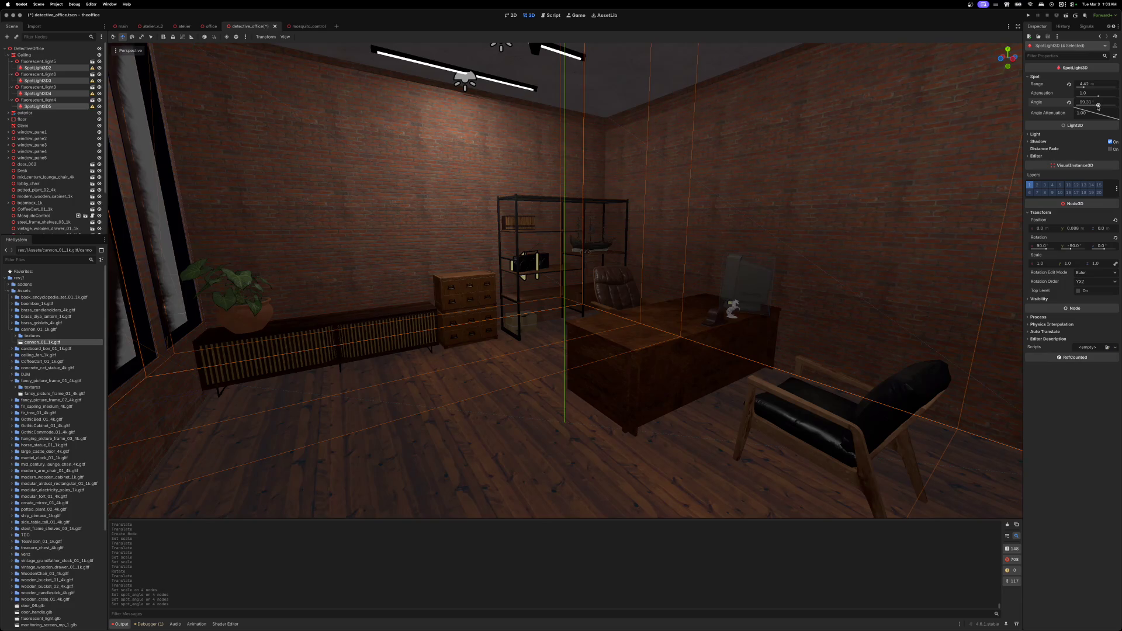
{"action": "left_click_drag", "start_coordinate": [1084, 87], "coordinate": [1085, 89]}
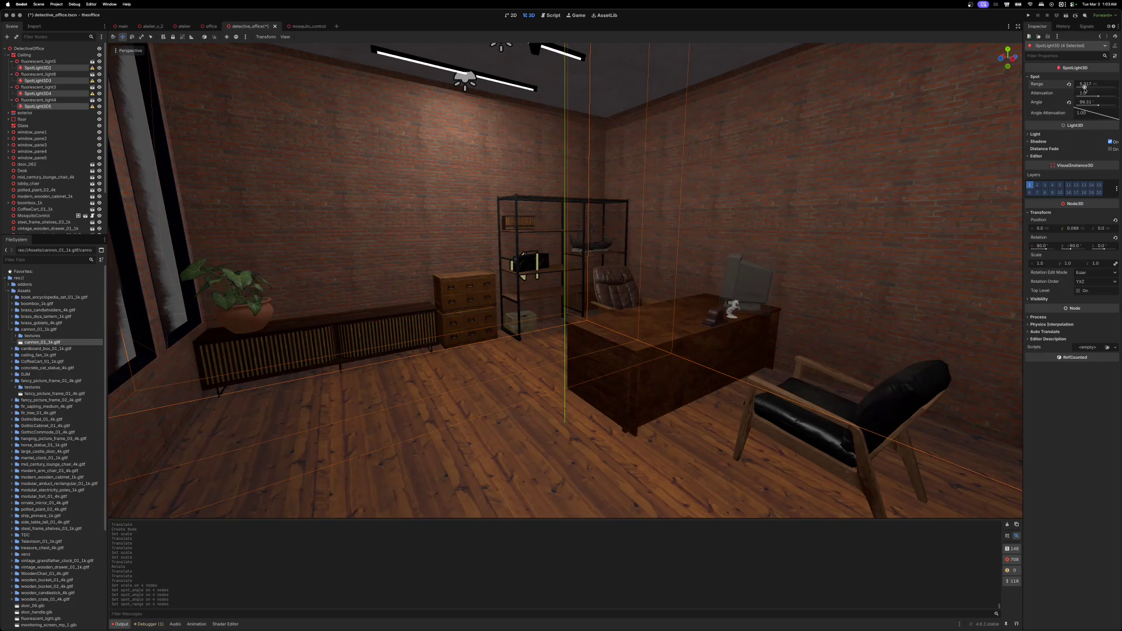
{"action": "key", "text": "cmd+s"}
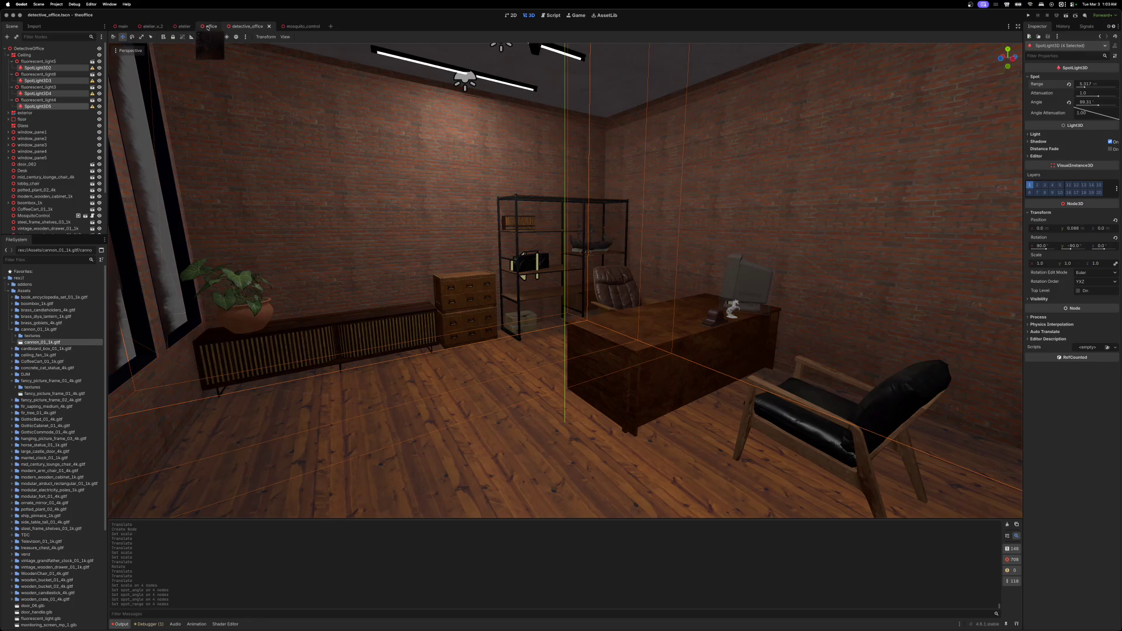
{"action": "left_click", "coordinate": [209, 26]}
- Fly through the office to inspect the lit door, desk, monitor and horse statue
{"action": "key", "text": "w"}
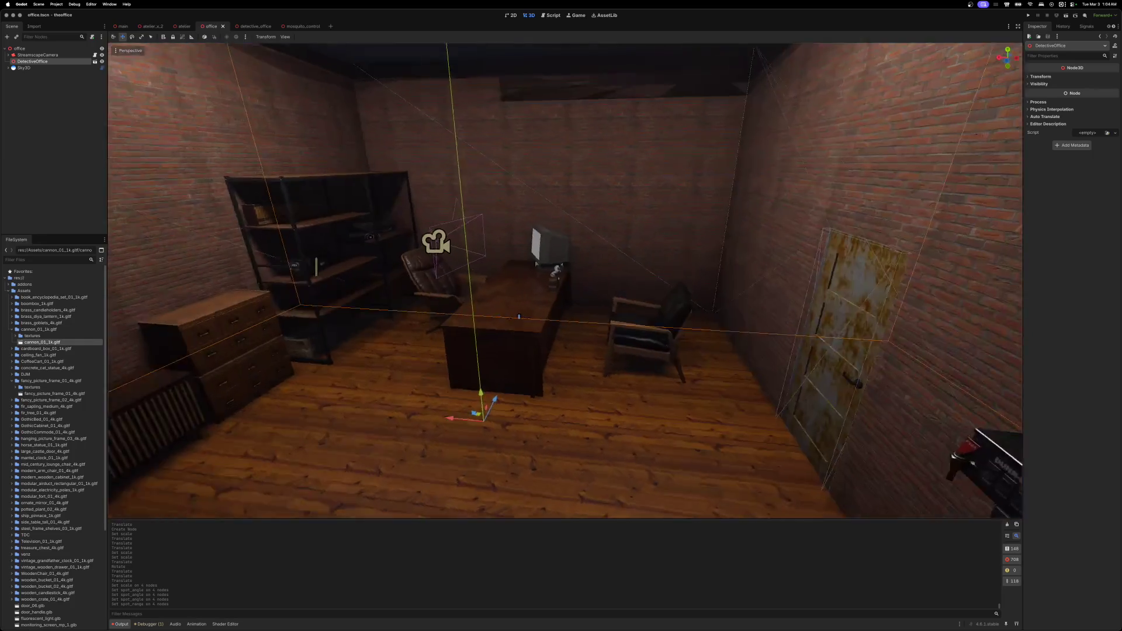
{"action": "key", "text": "d"}
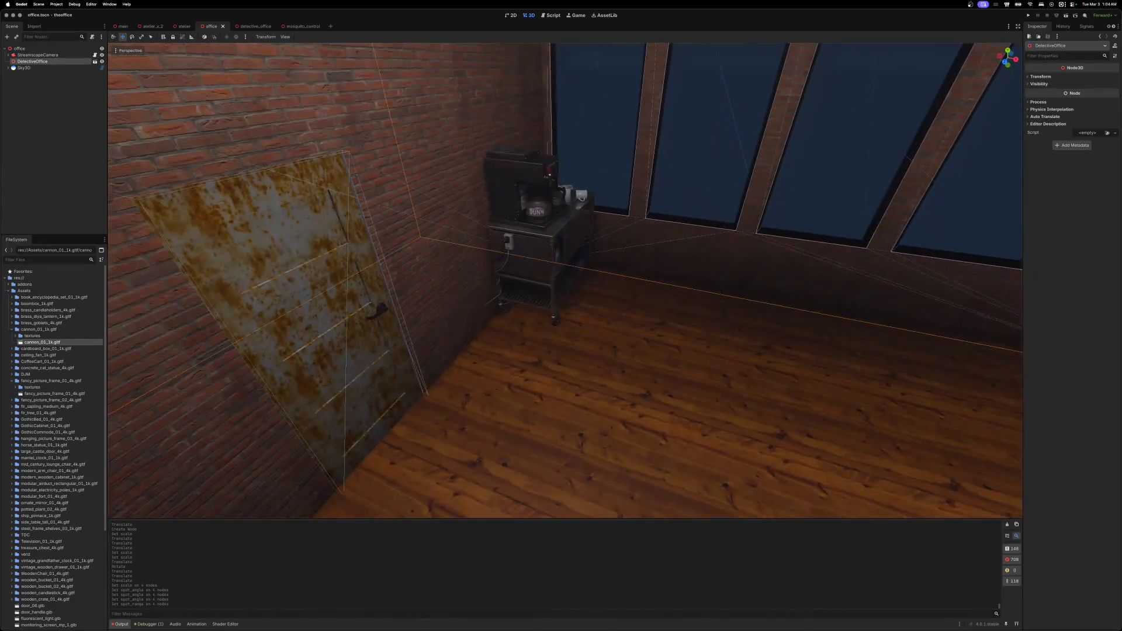
{"action": "key", "text": "s"}
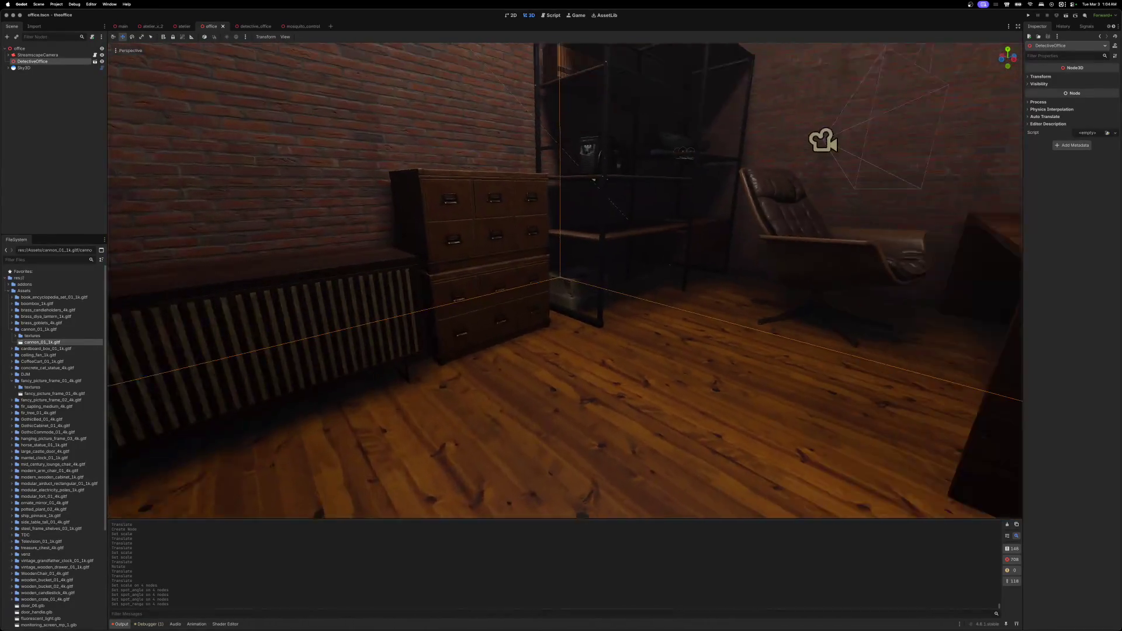
{"action": "key", "text": "w"}
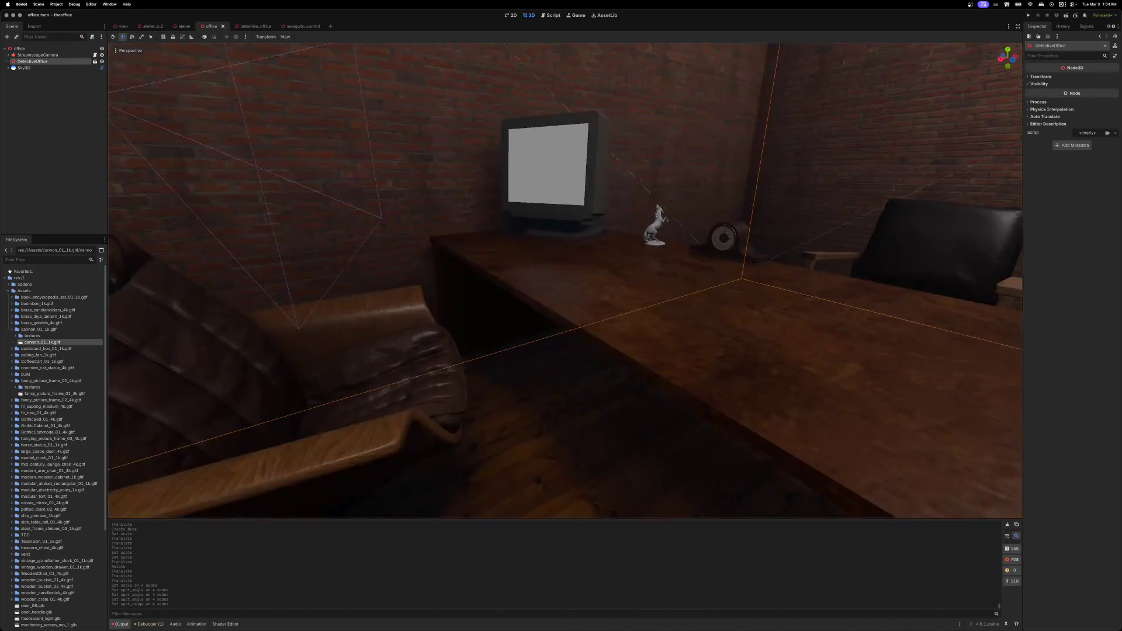
{"action": "key", "text": "w"}
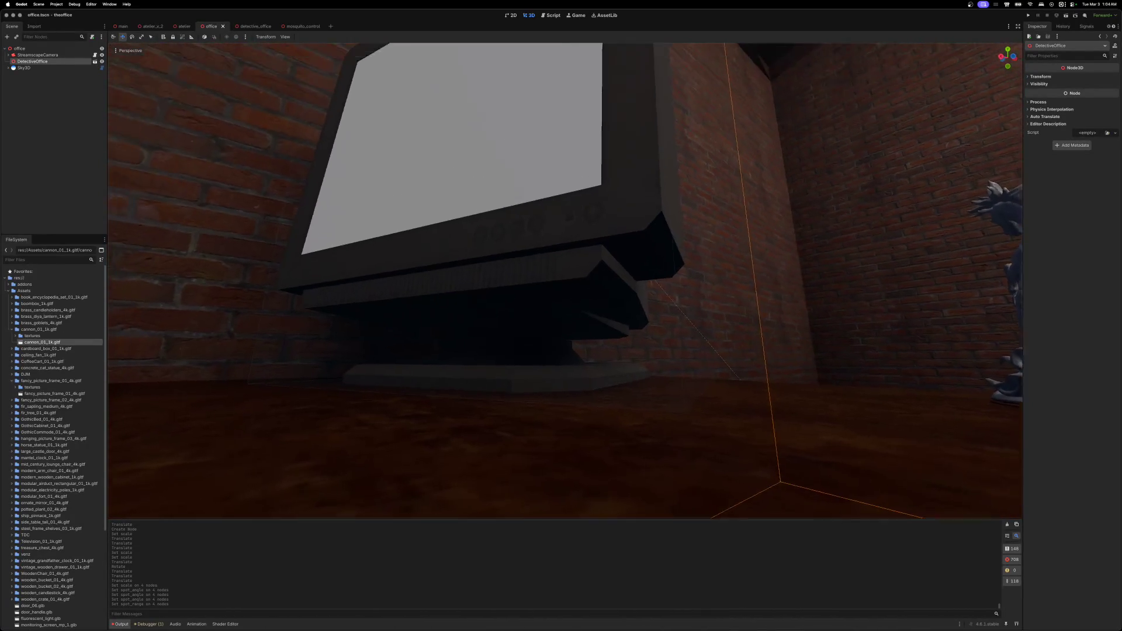
{"action": "key", "text": "s"}
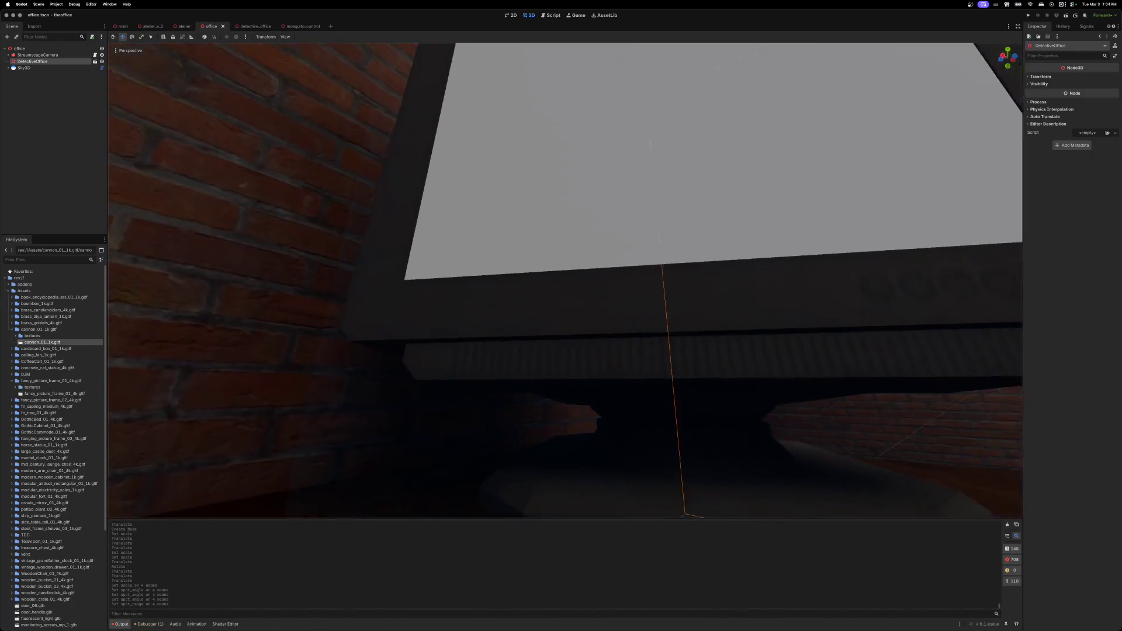
{"action": "key", "text": "d"}
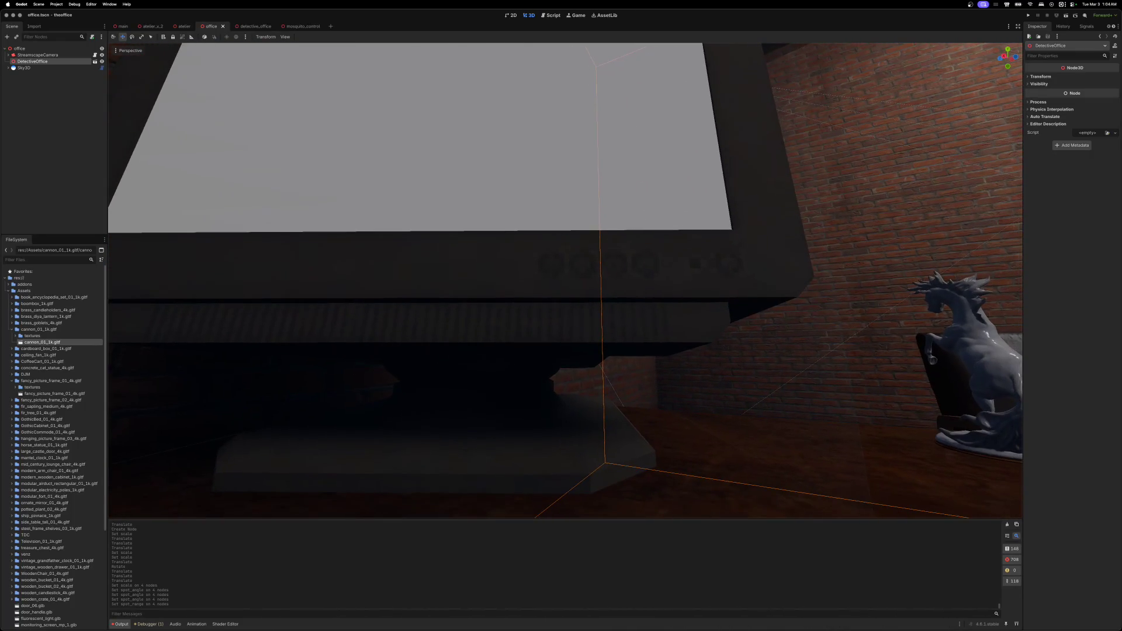
{"action": "key", "text": "w"}
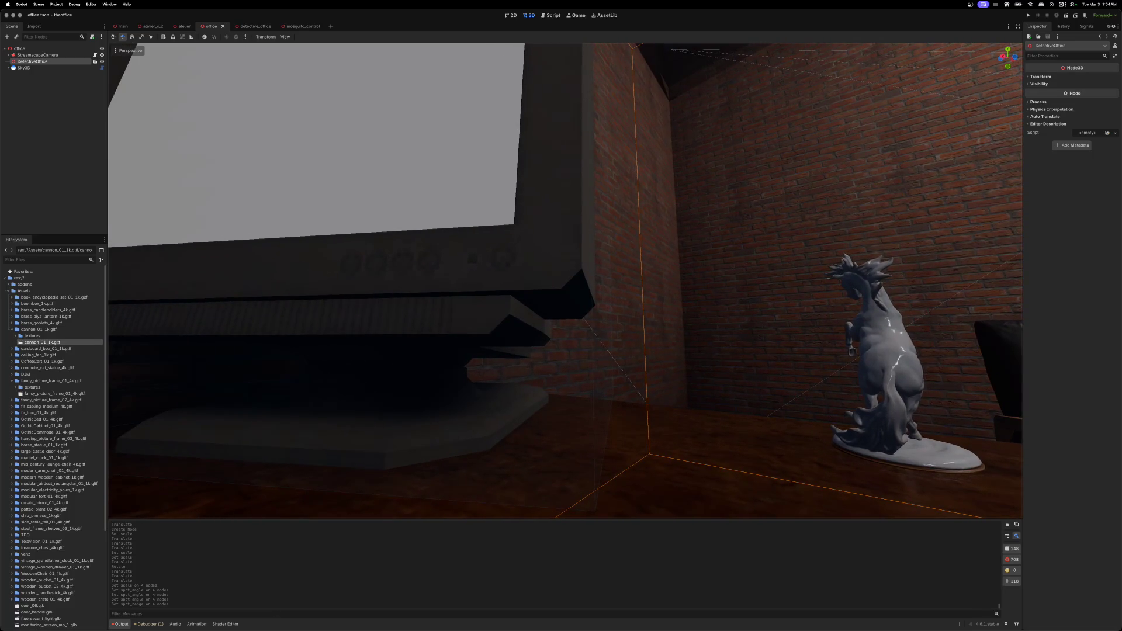
- Inspect the coffee maker up close from several sides, then return to detective_office
{"action": "key", "text": "a"}
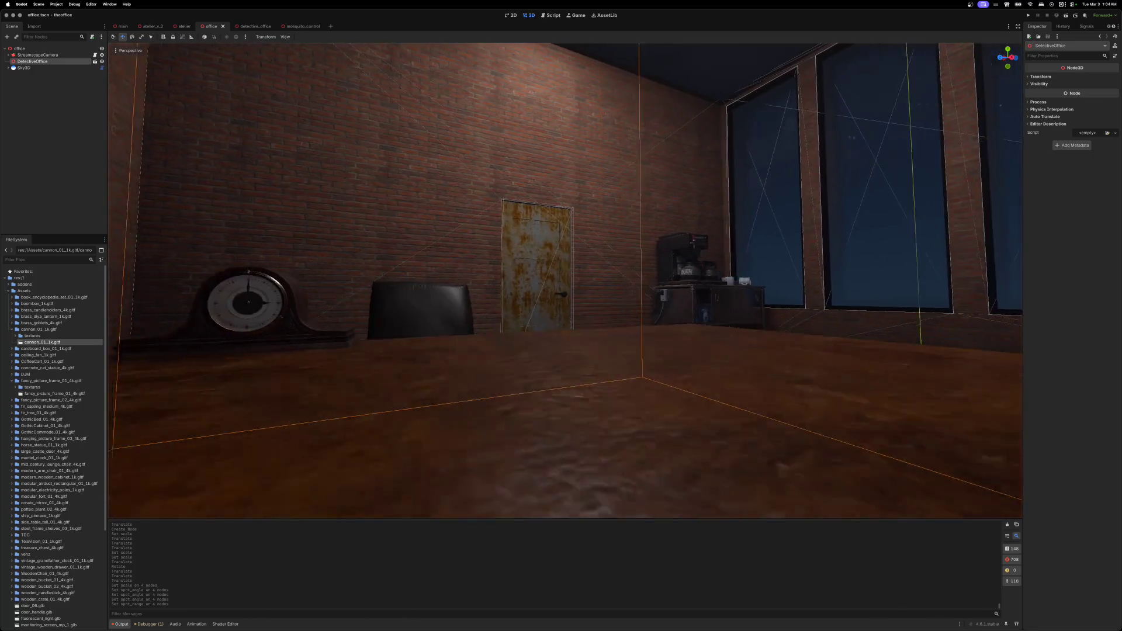
{"action": "key", "text": "w"}
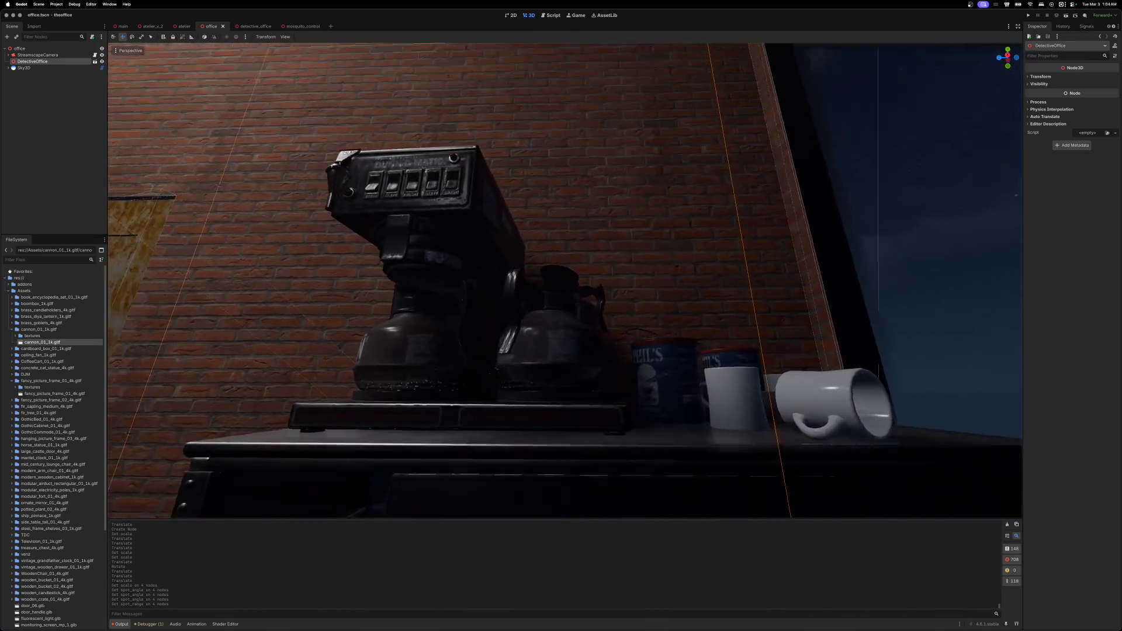
{"action": "key", "text": "d"}
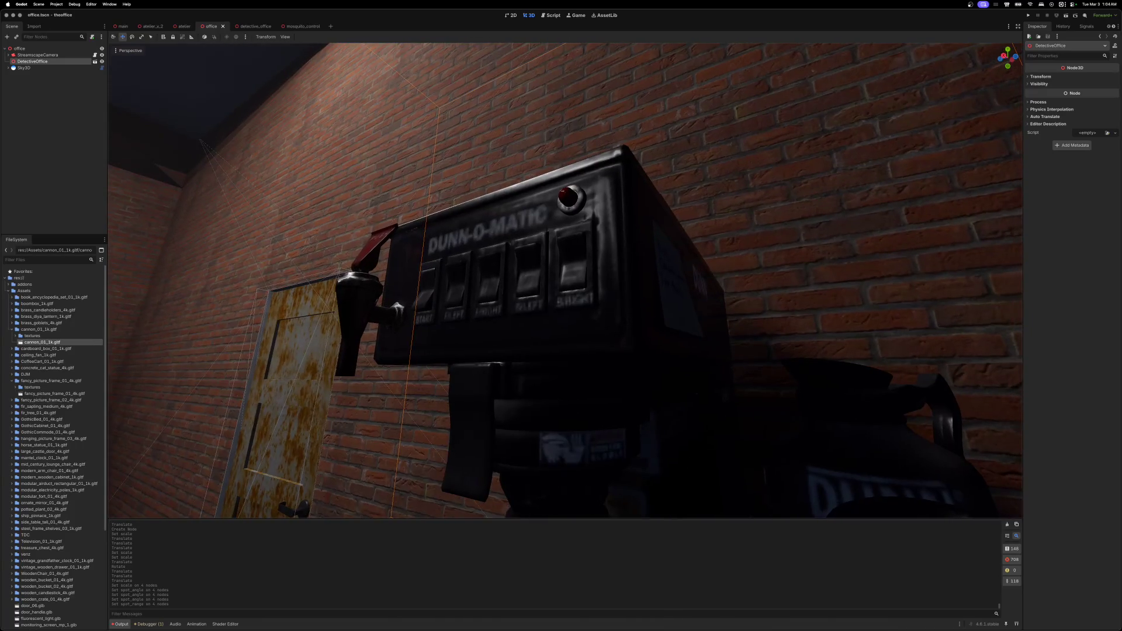
{"action": "key", "text": "a"}
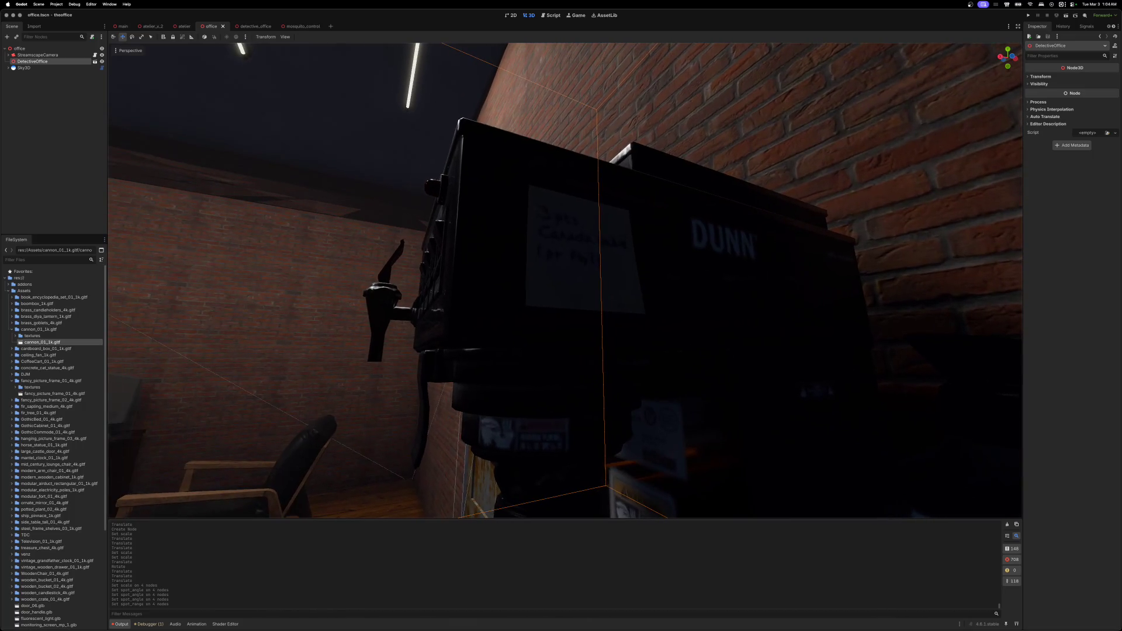
{"action": "key", "text": "a"}
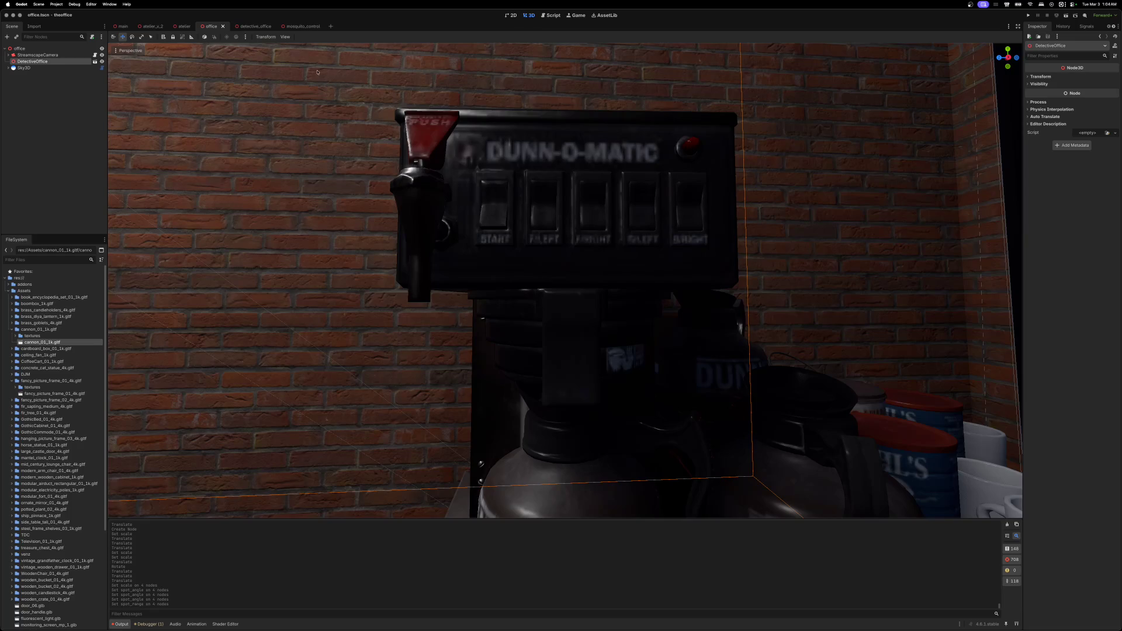
{"action": "left_click", "coordinate": [248, 27]}
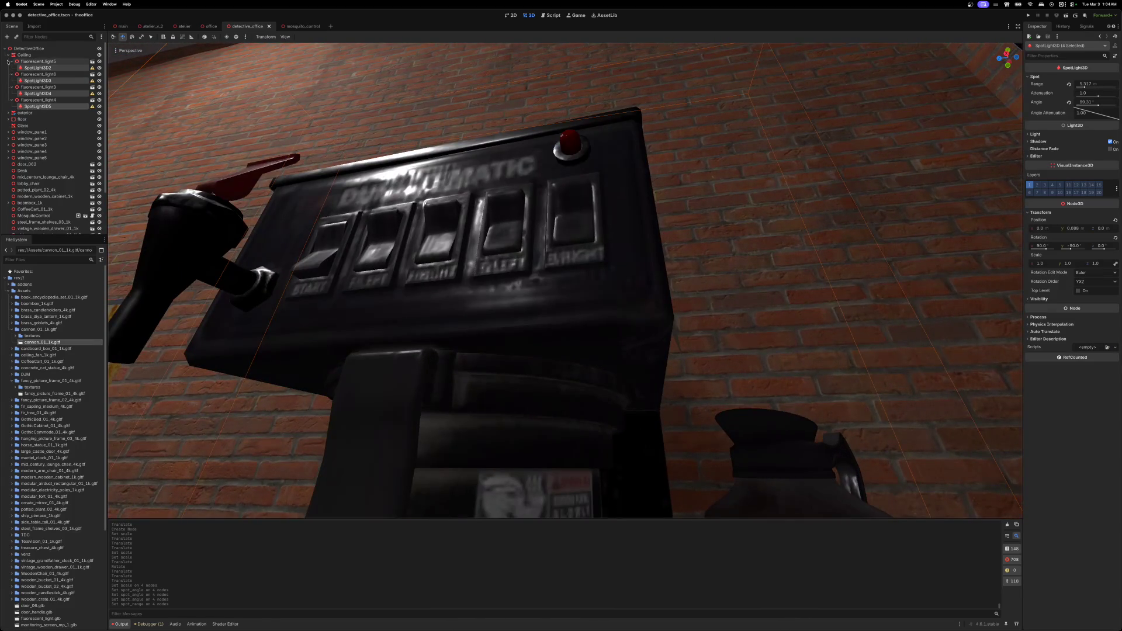
- Add an OmniLight3D as a child of CoffeeCart_01_1k
{"action": "left_click", "coordinate": [8, 55]}
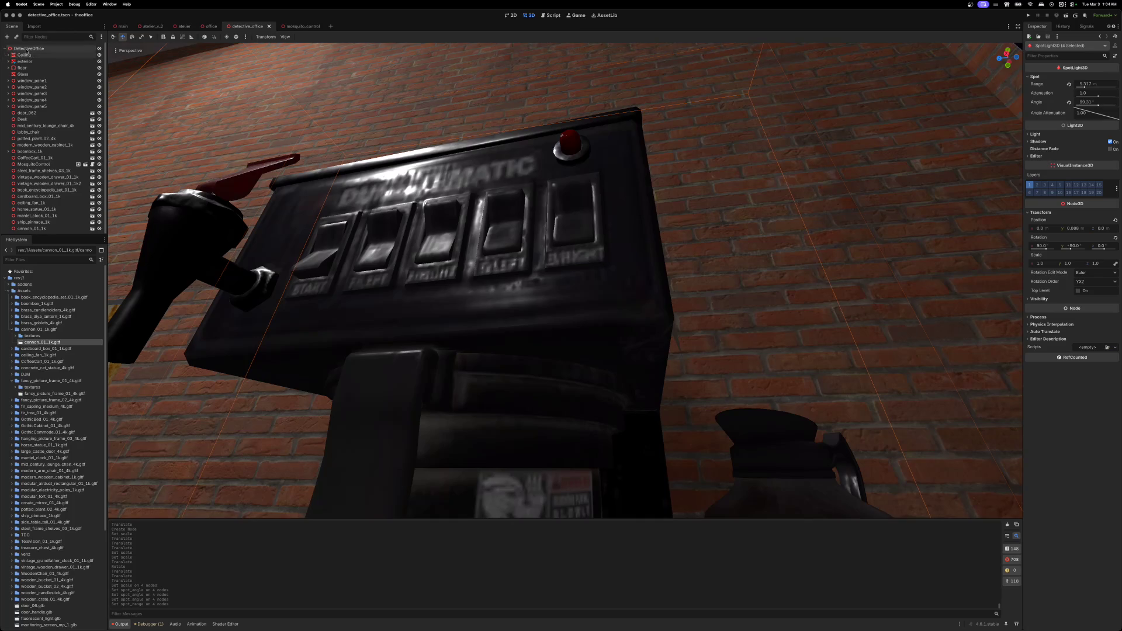
{"action": "right_click", "coordinate": [26, 50]}
{"action": "left_click", "coordinate": [42, 58]}
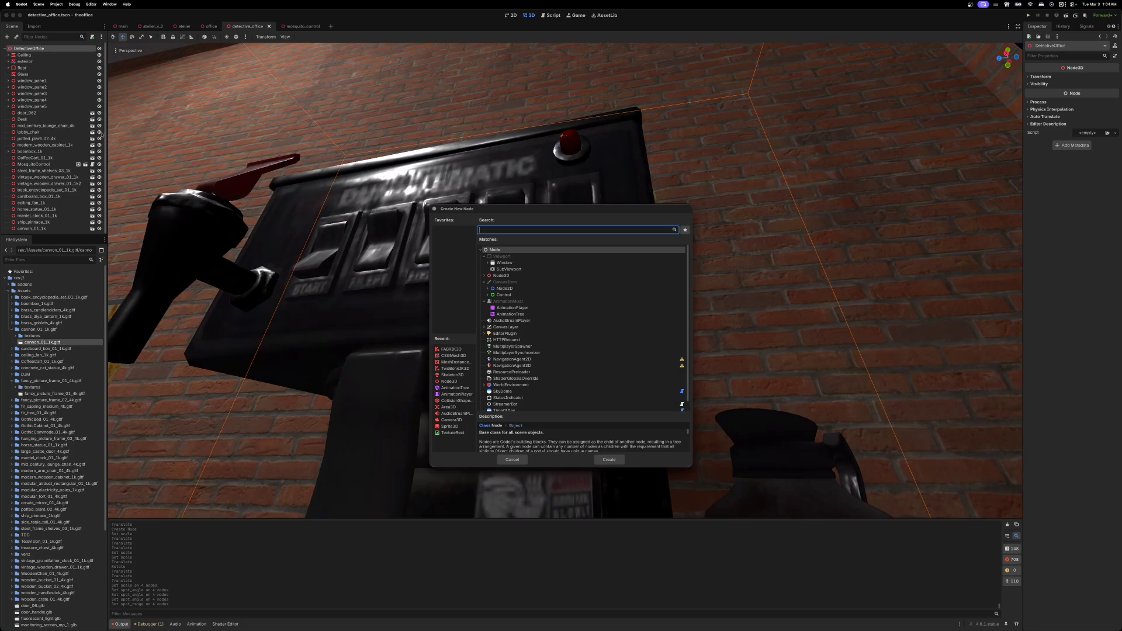
{"action": "left_click", "coordinate": [512, 459]}
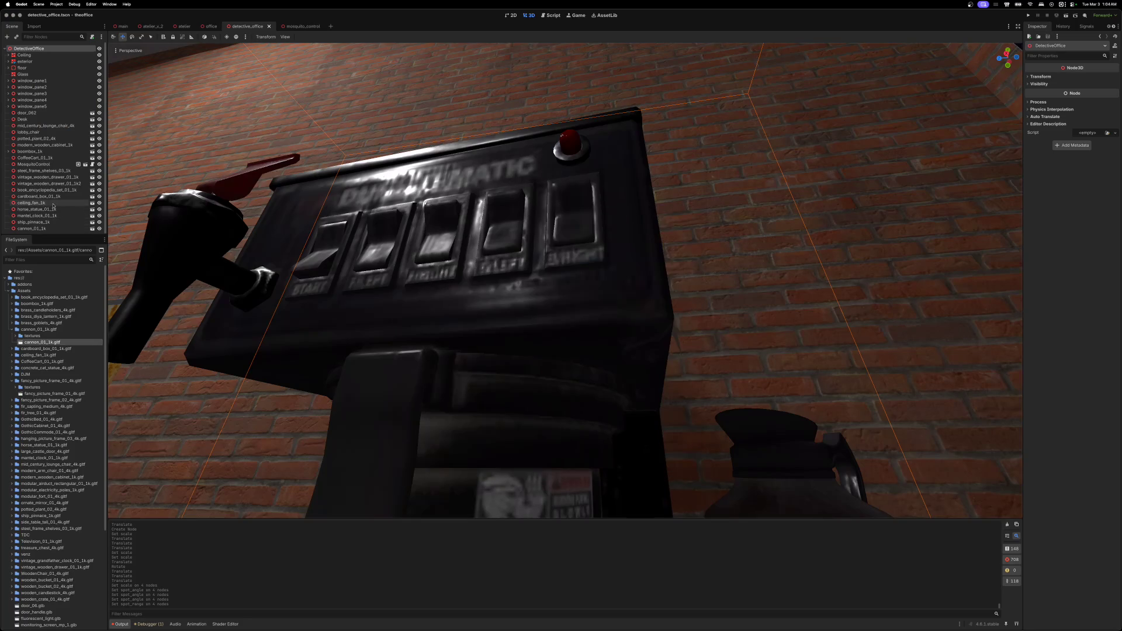
{"action": "left_click", "coordinate": [32, 158]}
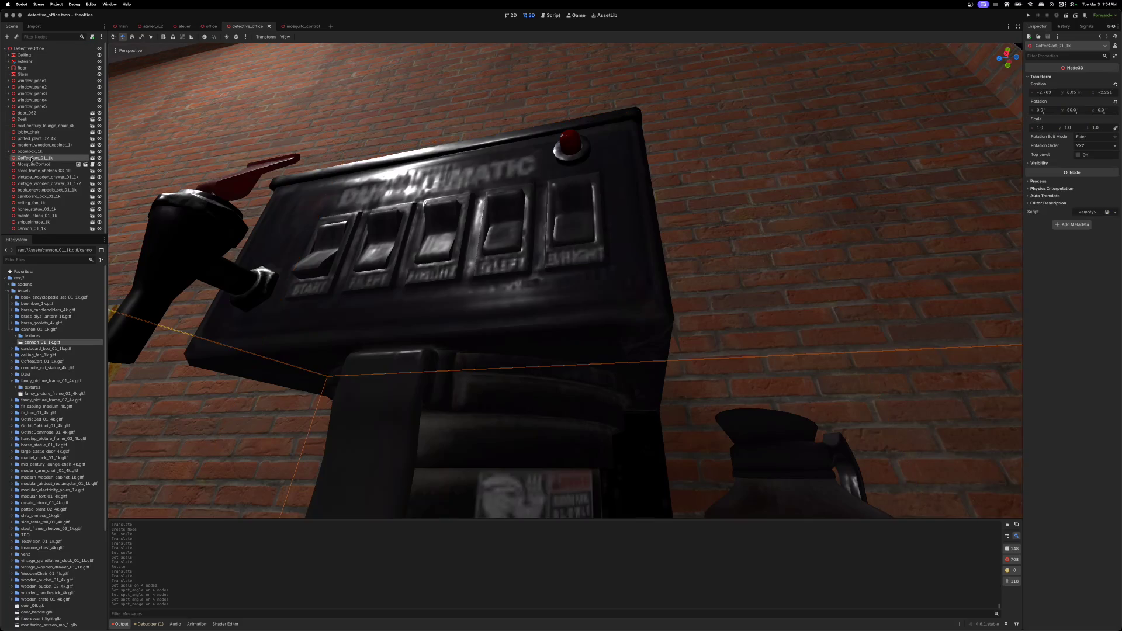
{"action": "right_click", "coordinate": [32, 158]}
{"action": "left_click", "coordinate": [47, 164]}
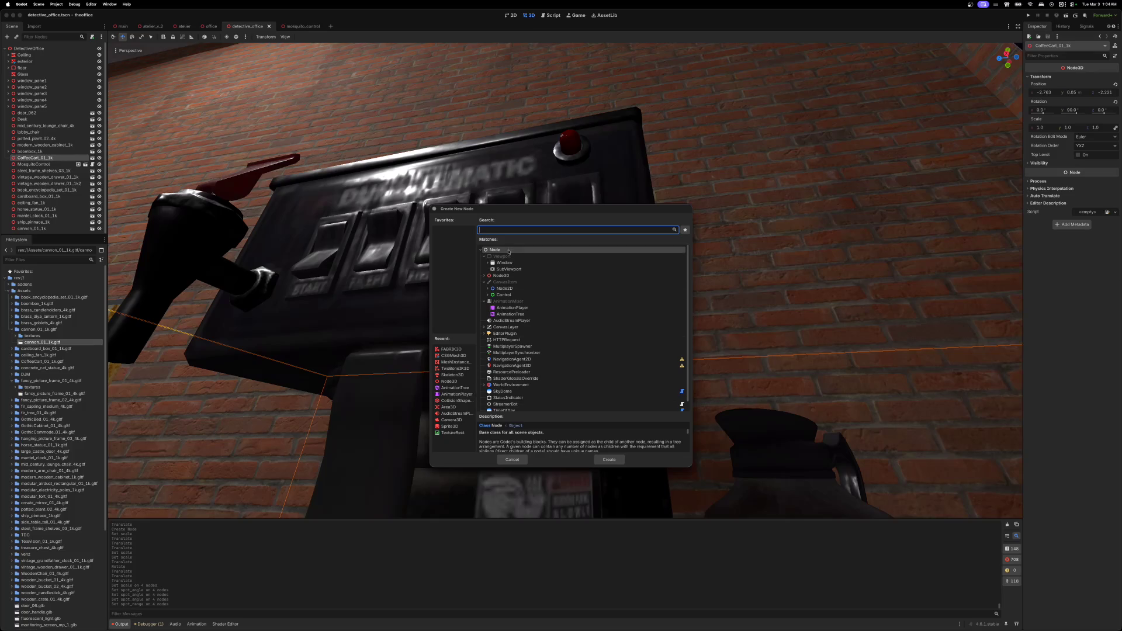
{"action": "type", "text": "light"}
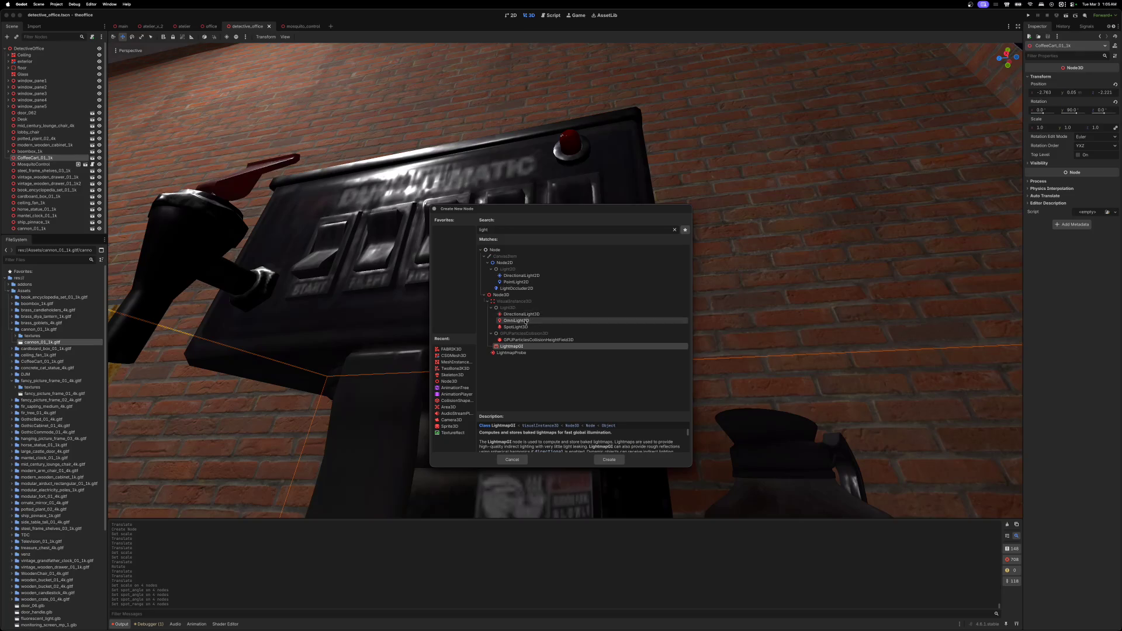
{"action": "left_click", "coordinate": [517, 321]}
{"action": "left_click", "coordinate": [609, 461]}
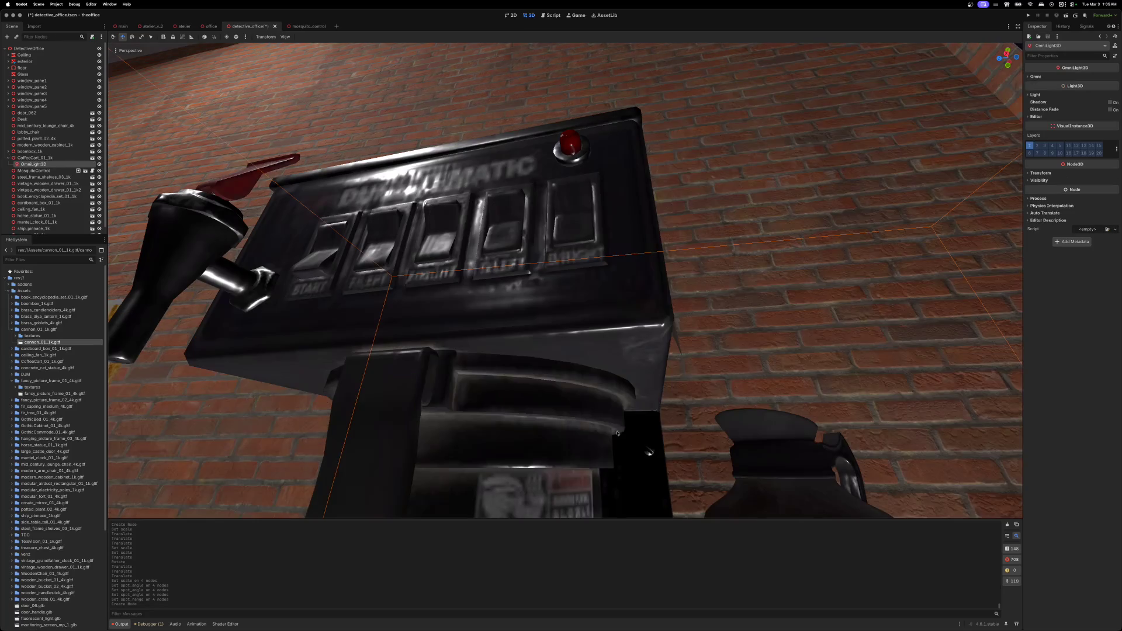
- Frame the cart and move the new light up just above the coffee brewer
{"action": "key", "text": "f"}
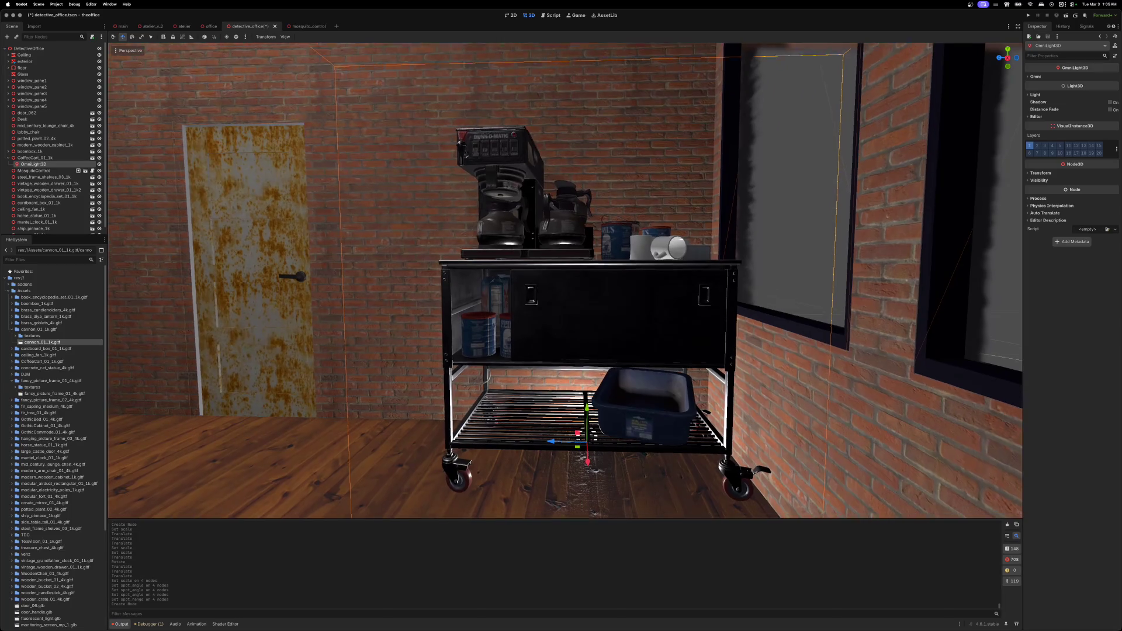
{"action": "mouse_move", "coordinate": [587, 403]}
{"action": "left_mouse_down"}
{"action": "mouse_move", "coordinate": [578, 120]}
{"action": "mouse_move", "coordinate": [572, 111]}
{"action": "mouse_move", "coordinate": [512, 141]}
{"action": "mouse_move", "coordinate": [518, 130]}
{"action": "left_mouse_up"}
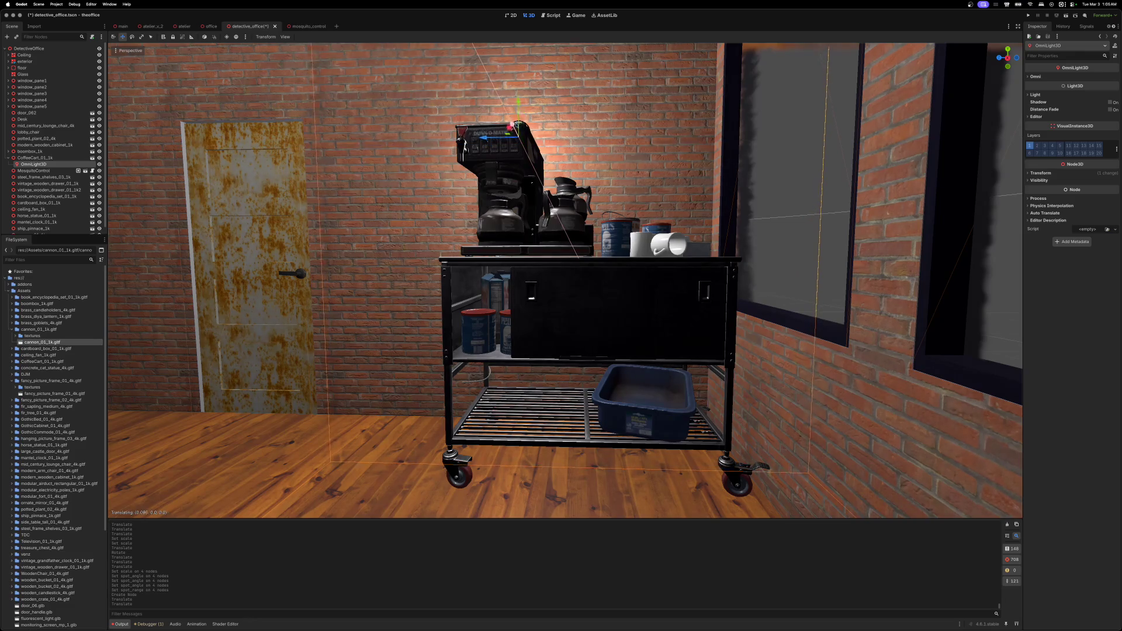
{"action": "key", "text": "f"}
{"action": "scroll", "coordinate": [565, 280], "scroll_direction": "up", "scroll_amount": 5}
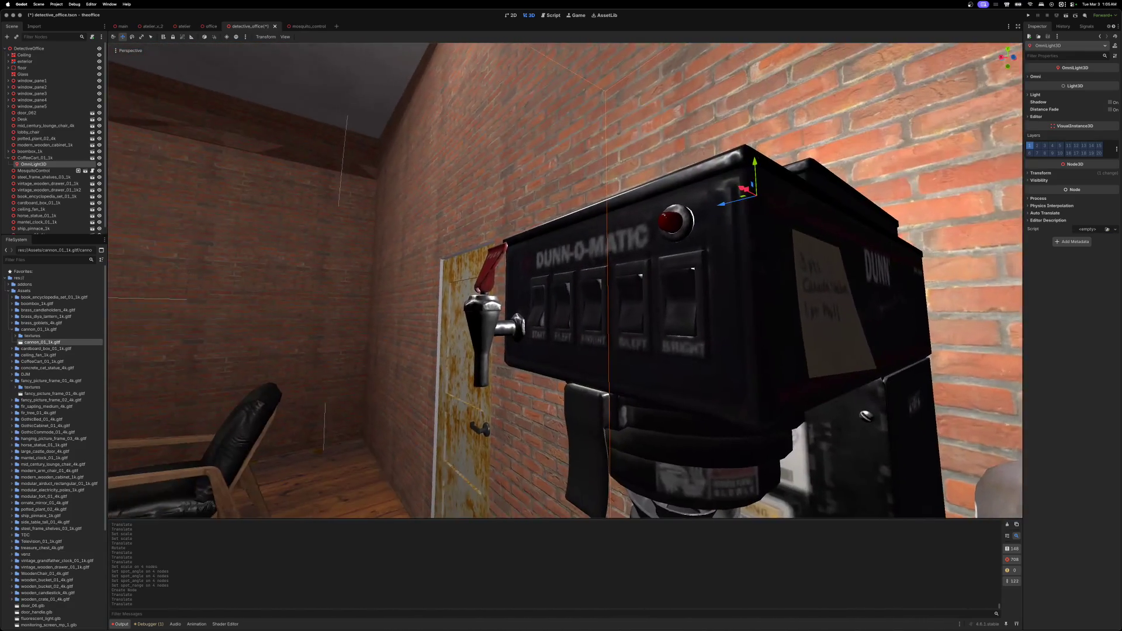
{"action": "key", "text": "g"}
{"action": "key", "text": "x"}
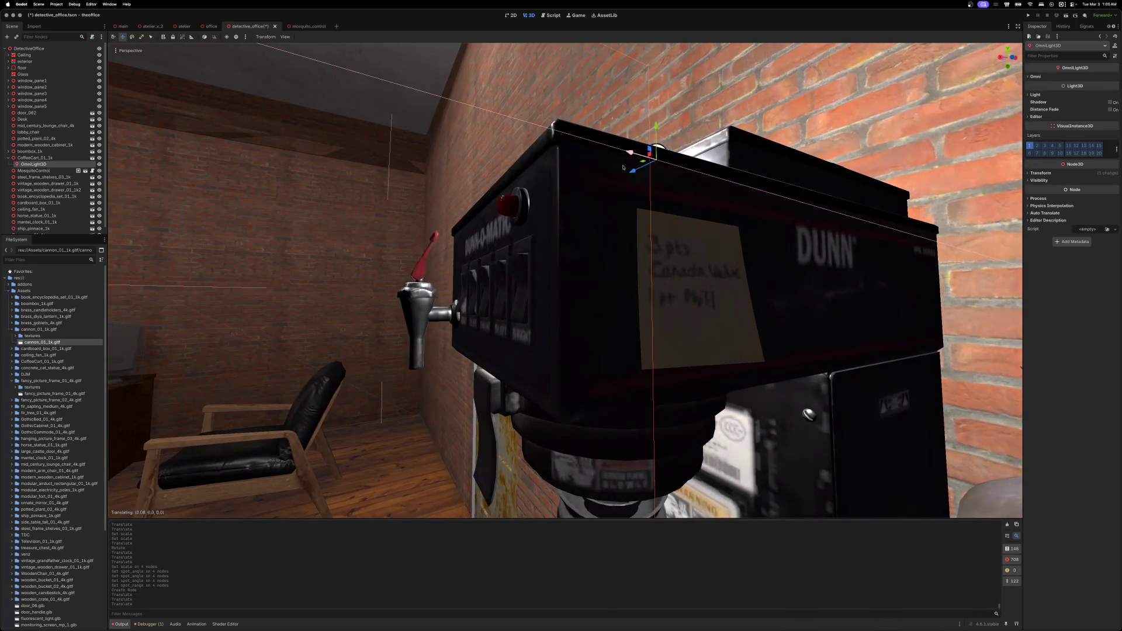
- Move the omni light with G using Y and Z axis locks toward the brewer's front
{"action": "key", "text": "y"}
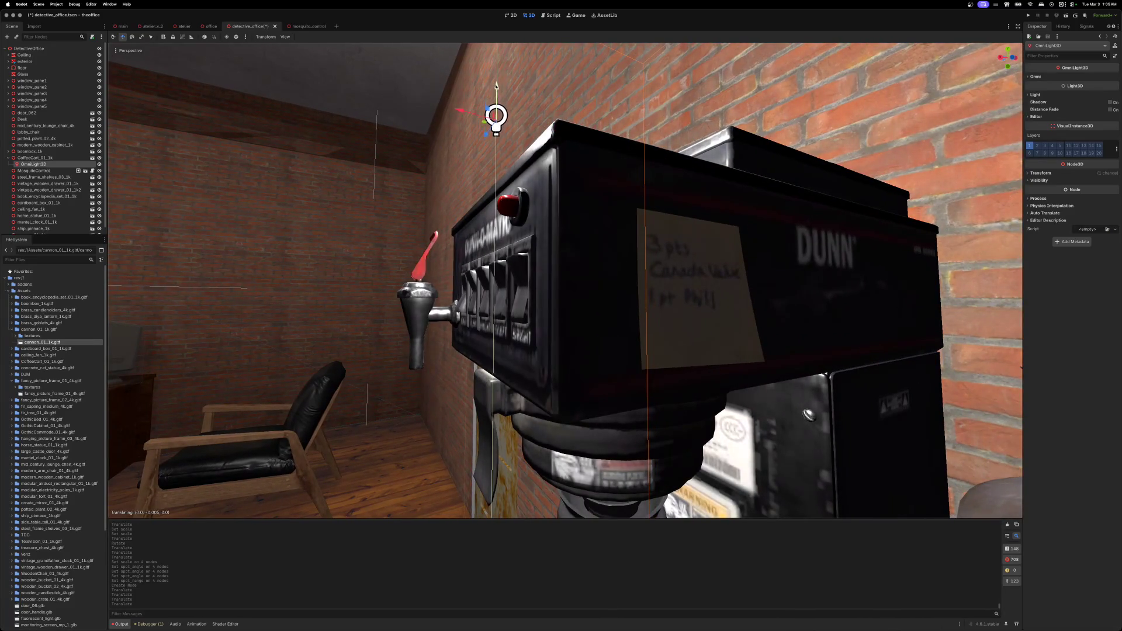
{"action": "left_click", "coordinate": [494, 166]}
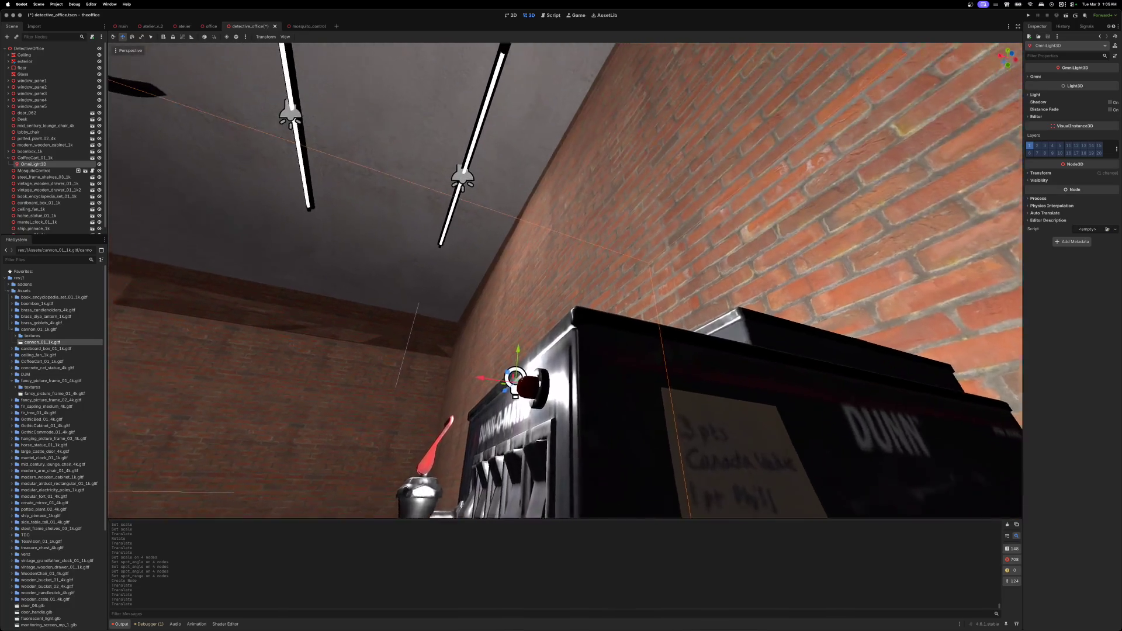
{"action": "scroll", "coordinate": [565, 280], "scroll_direction": "down", "scroll_amount": 2}
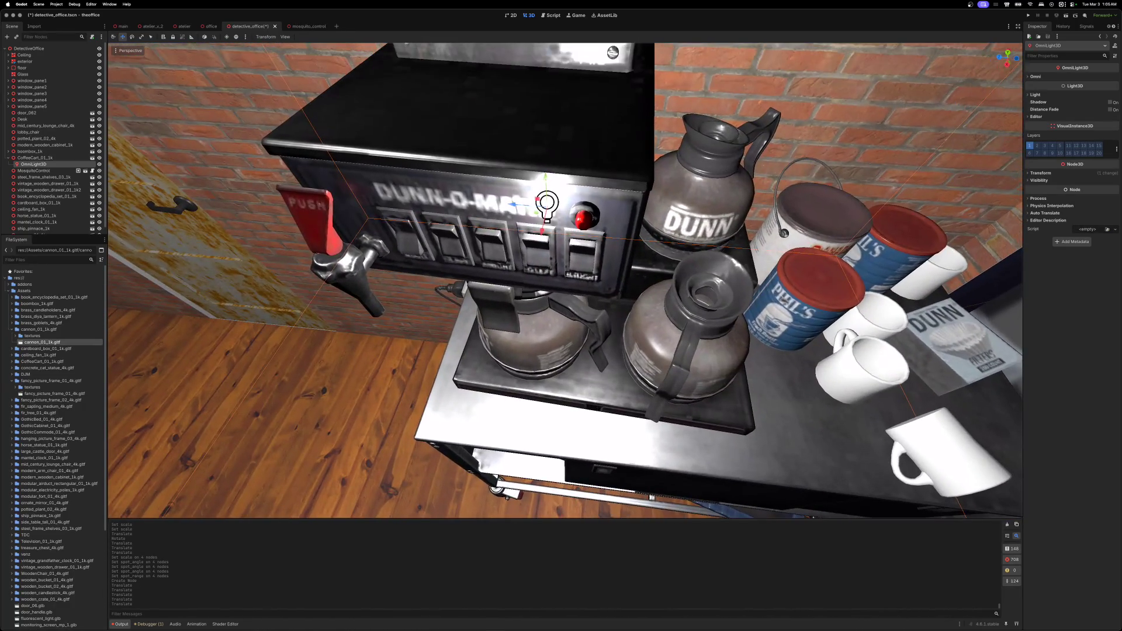
{"action": "key", "text": "g"}
{"action": "key", "text": "z"}
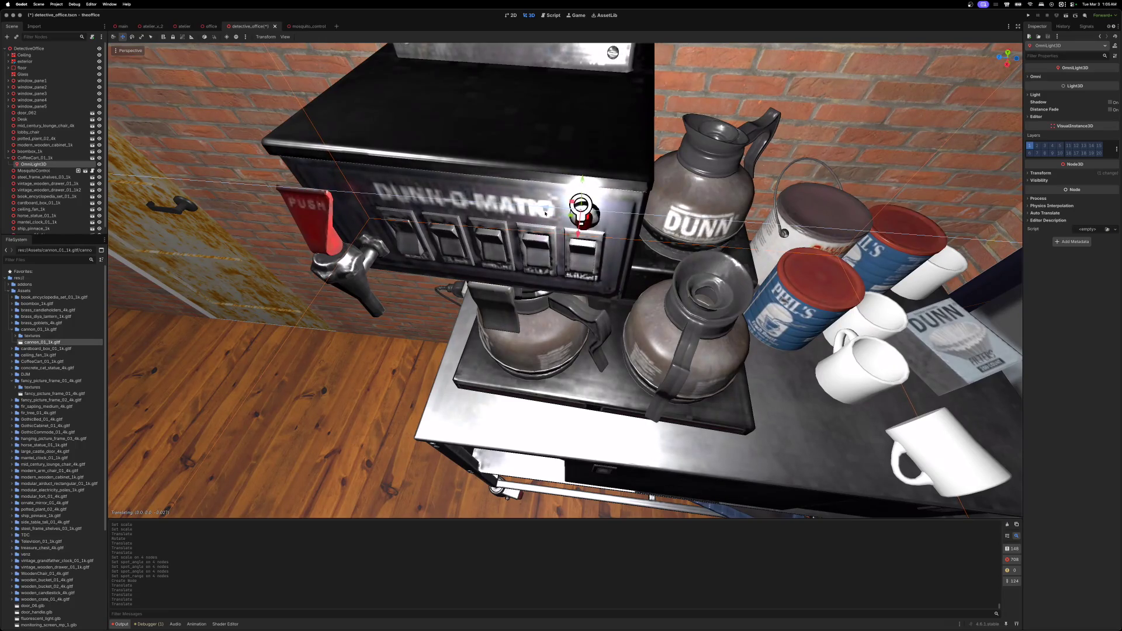
{"action": "left_click", "coordinate": [549, 214]}
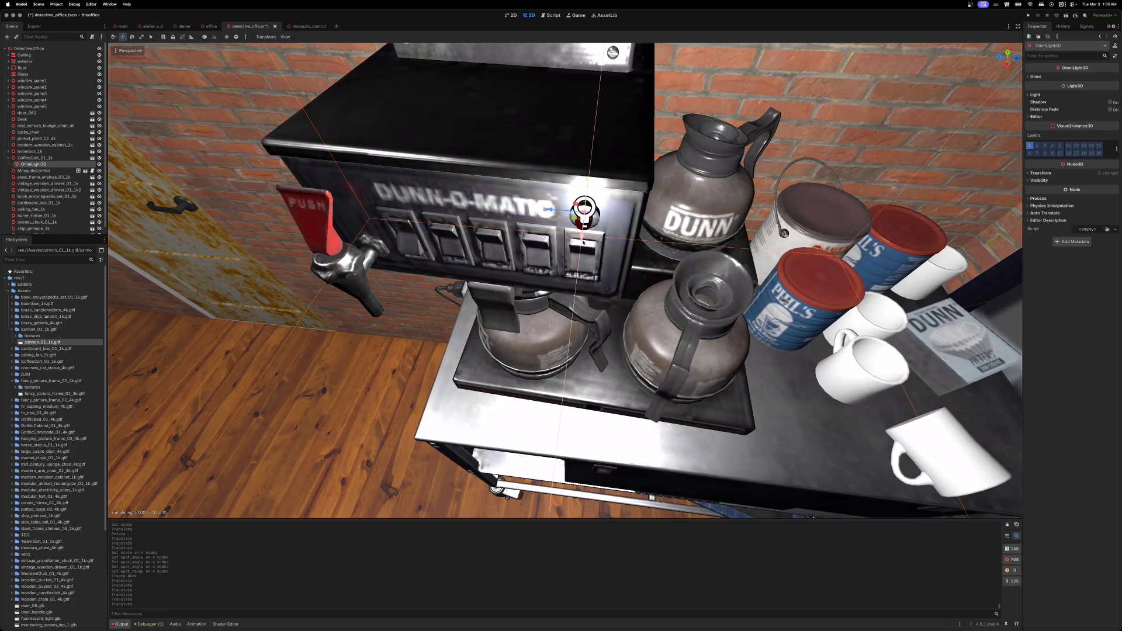
{"action": "scroll", "coordinate": [585, 239], "scroll_direction": "up", "scroll_amount": 3}
{"action": "key", "text": "f"}
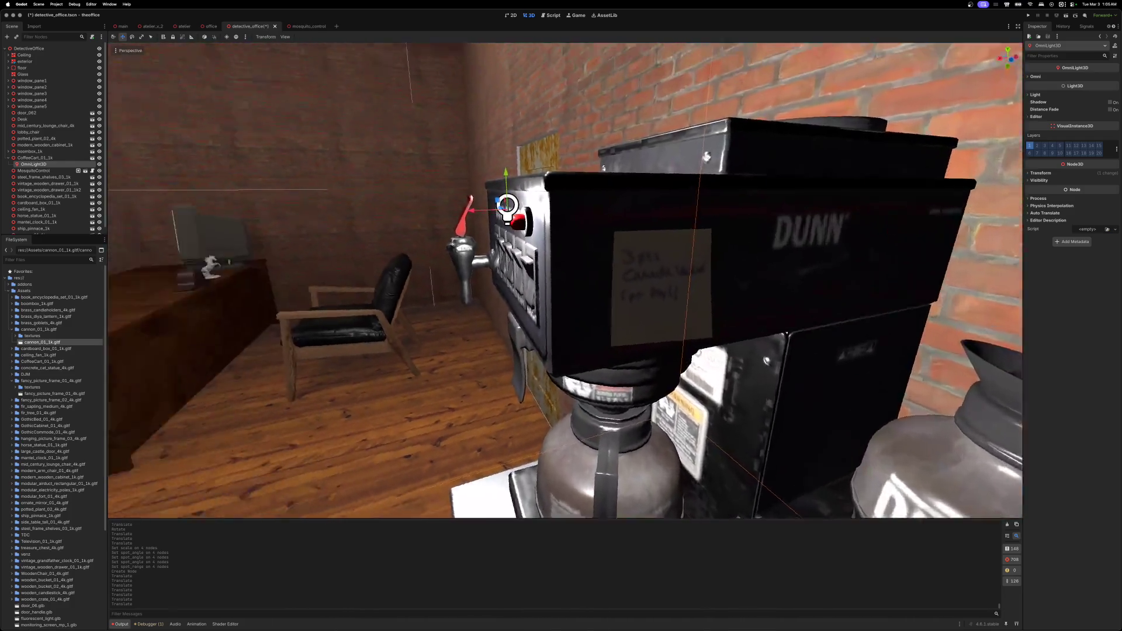
- Fine-tune the light with the gizmo until it sits on the red indicator lamp
{"action": "left_click_drag", "start_coordinate": [637, 208], "coordinate": [637, 222]}
{"action": "scroll", "coordinate": [632, 227], "scroll_direction": "up", "scroll_amount": 3}
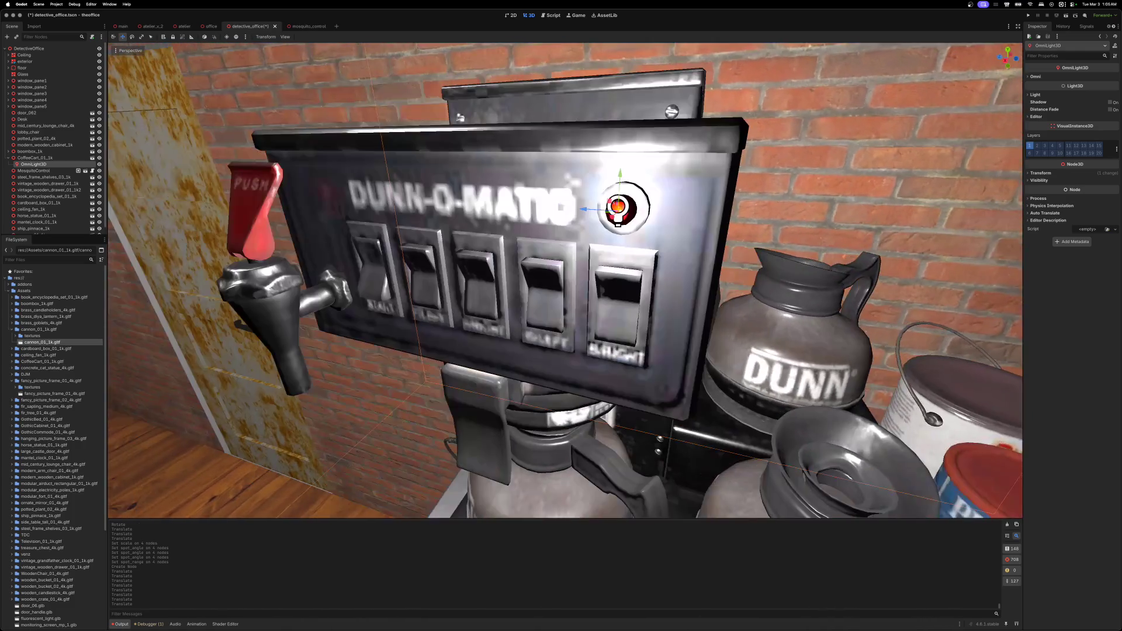
{"action": "left_click_drag", "start_coordinate": [577, 213], "coordinate": [590, 203]}
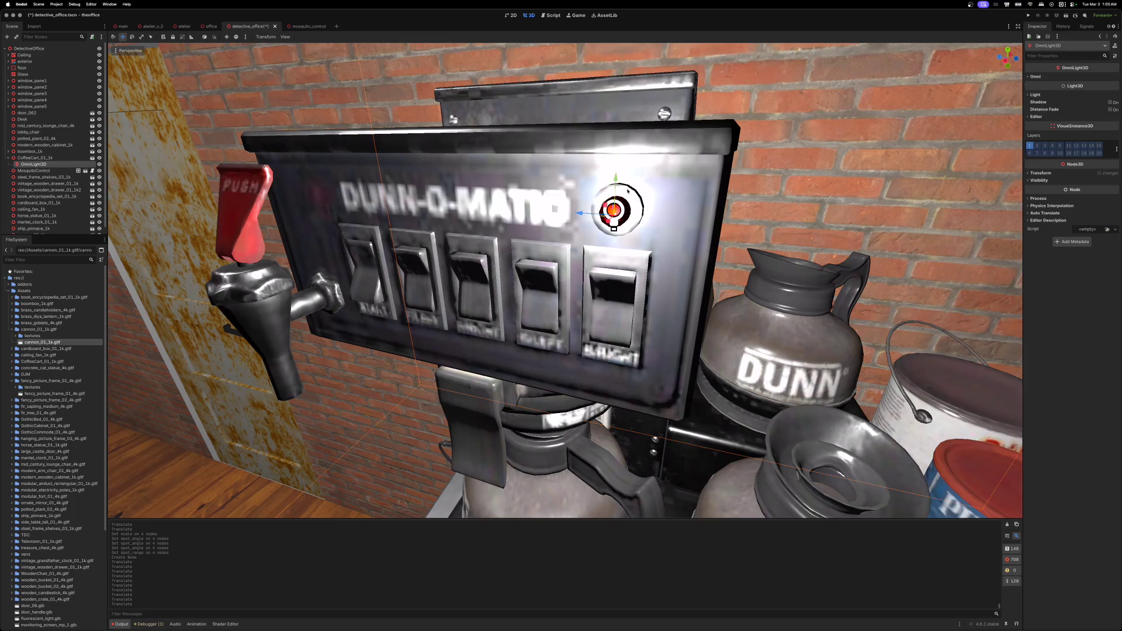
{"action": "scroll", "coordinate": [565, 281], "scroll_direction": "up", "scroll_amount": 3}
{"action": "left_click_drag", "start_coordinate": [692, 191], "coordinate": [628, 191]}
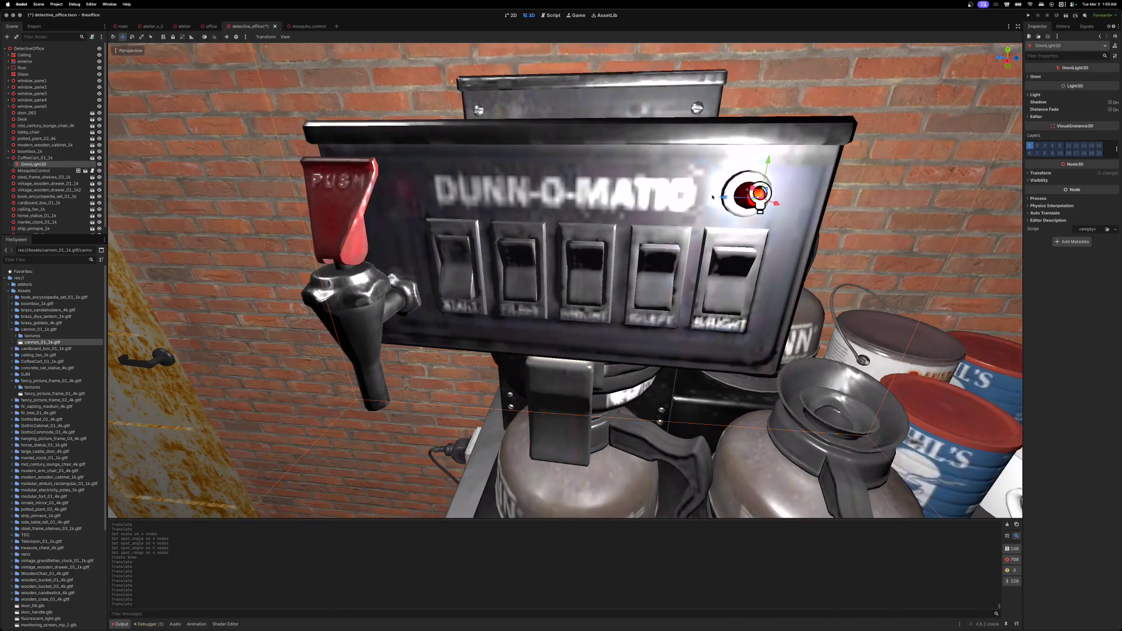
{"action": "left_click_drag", "start_coordinate": [713, 197], "coordinate": [719, 199]}
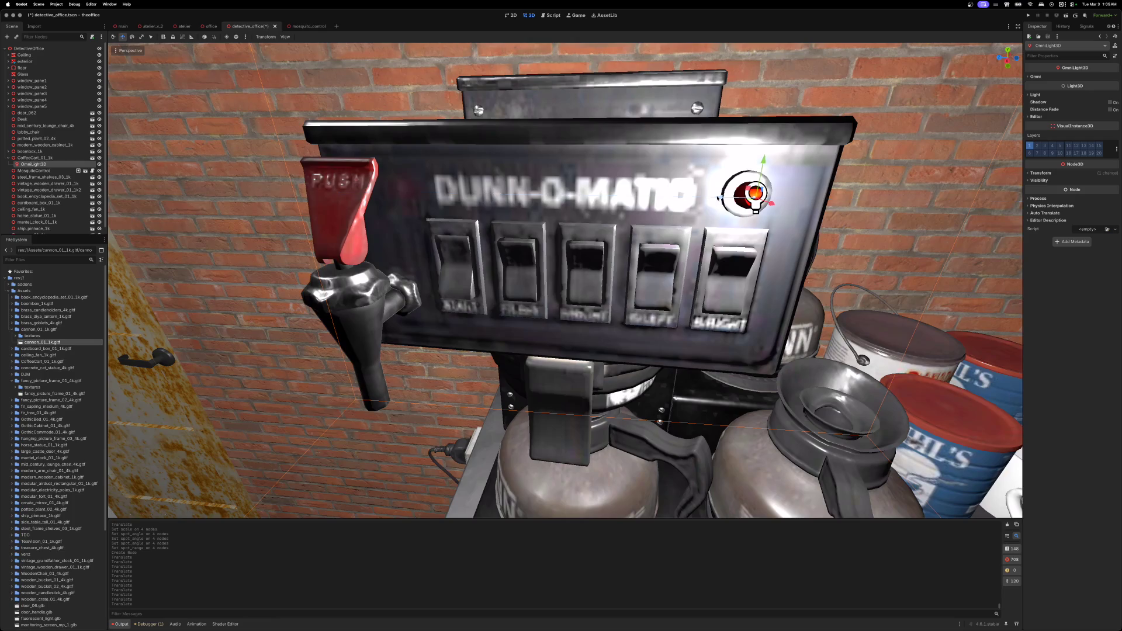
{"action": "scroll", "coordinate": [718, 198], "scroll_direction": "left", "scroll_amount": 10}
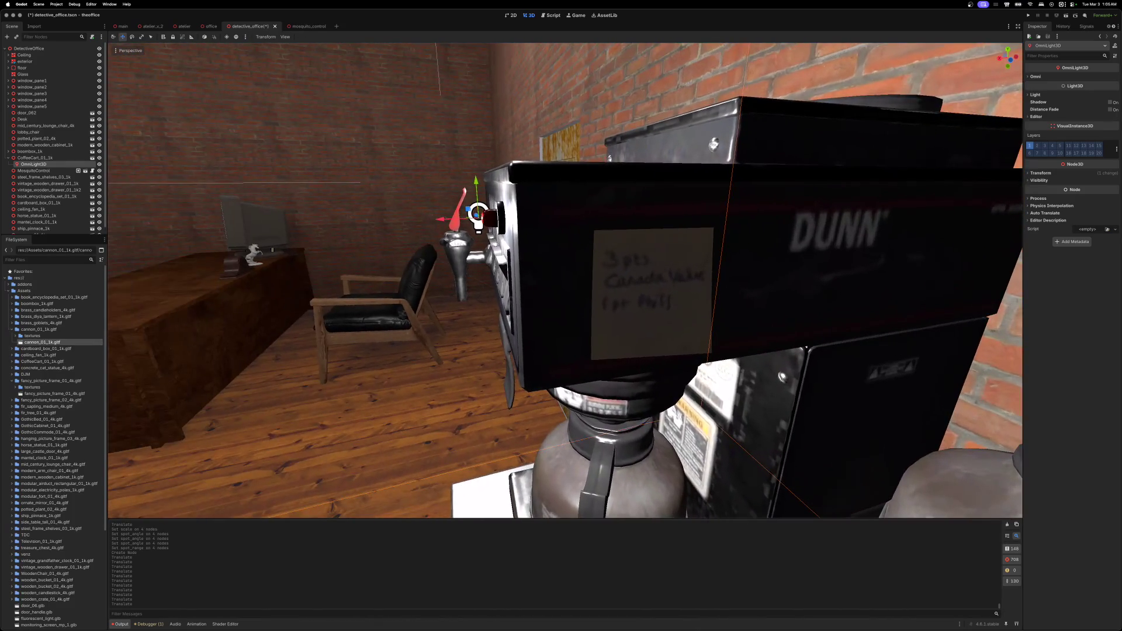
{"action": "scroll", "coordinate": [565, 280], "scroll_direction": "left", "scroll_amount": 10}
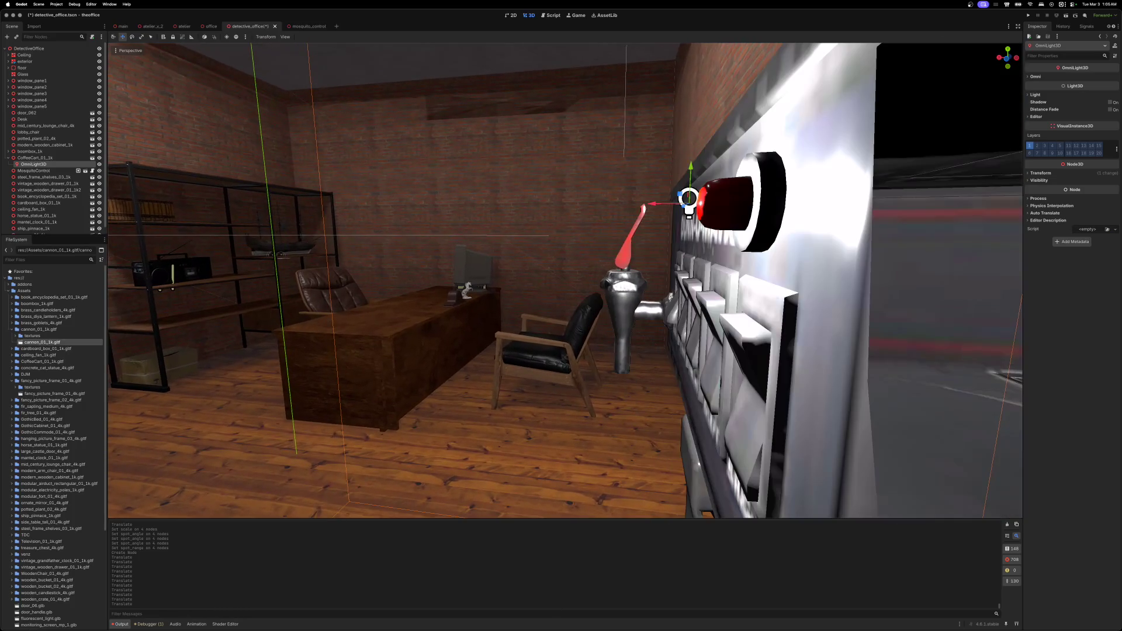
{"action": "left_click_drag", "start_coordinate": [650, 204], "coordinate": [669, 206]}
{"action": "scroll", "coordinate": [669, 205], "scroll_direction": "left", "scroll_amount": 10}
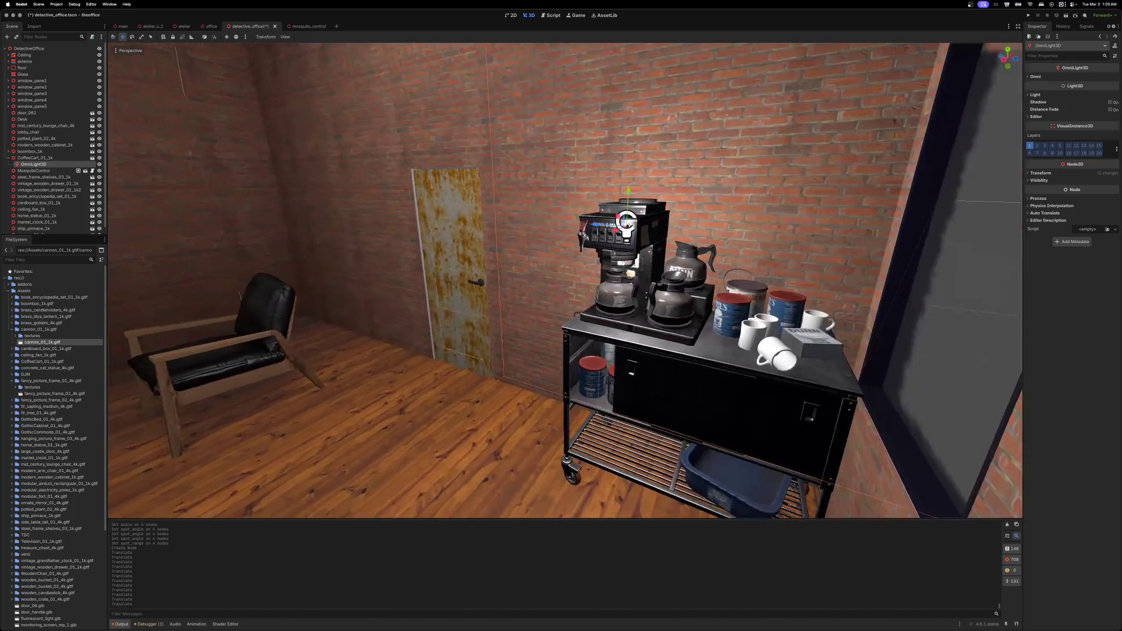
{"action": "scroll", "coordinate": [565, 280], "scroll_direction": "up", "scroll_amount": 5}
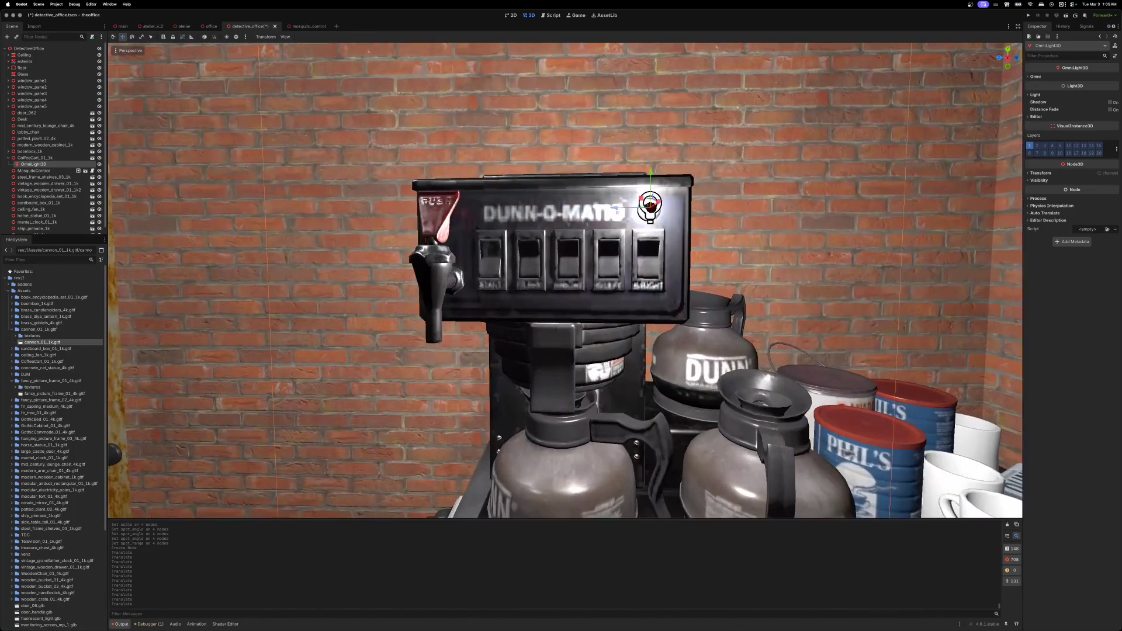
{"action": "left_click_drag", "start_coordinate": [651, 172], "coordinate": [650, 173]}
- Enable the light's shadow, colour it deep red, and cut its range from 5 to about 3.9
{"action": "left_click", "coordinate": [1110, 103]}
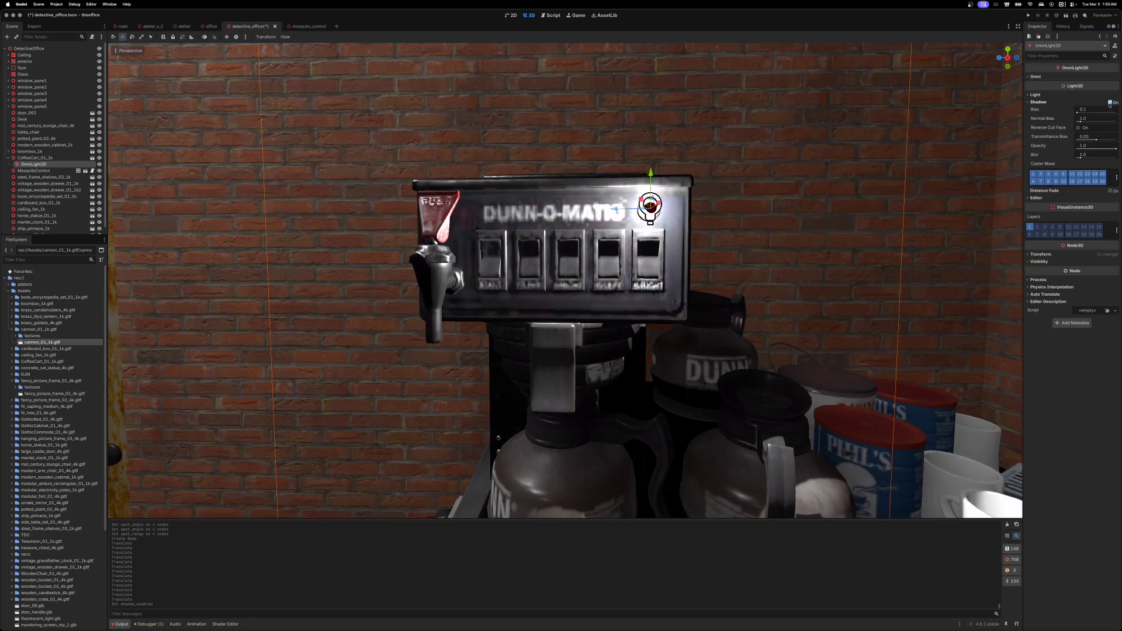
{"action": "left_click", "coordinate": [1070, 103]}
{"action": "left_click", "coordinate": [1070, 94]}
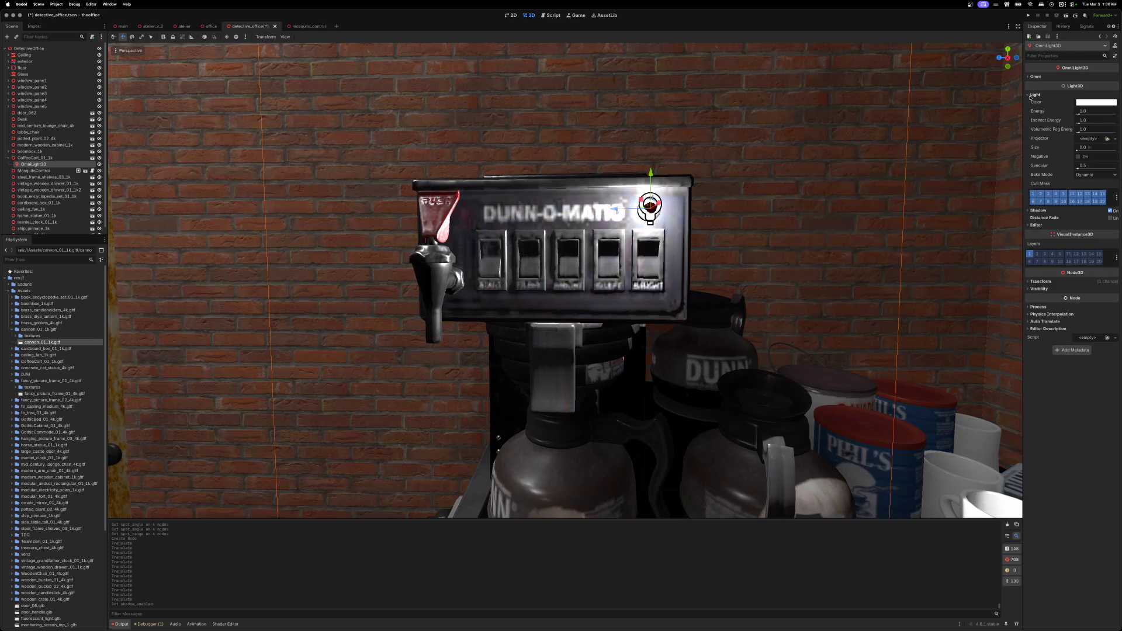
{"action": "left_click", "coordinate": [1088, 103]}
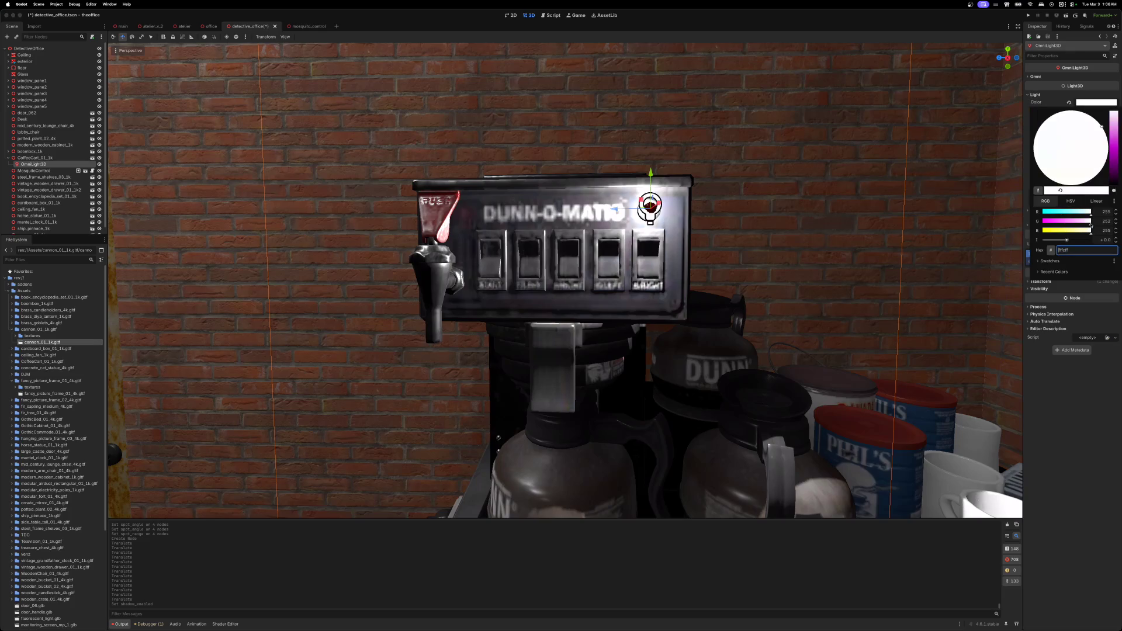
{"action": "left_click_drag", "start_coordinate": [1090, 215], "coordinate": [1042, 229]}
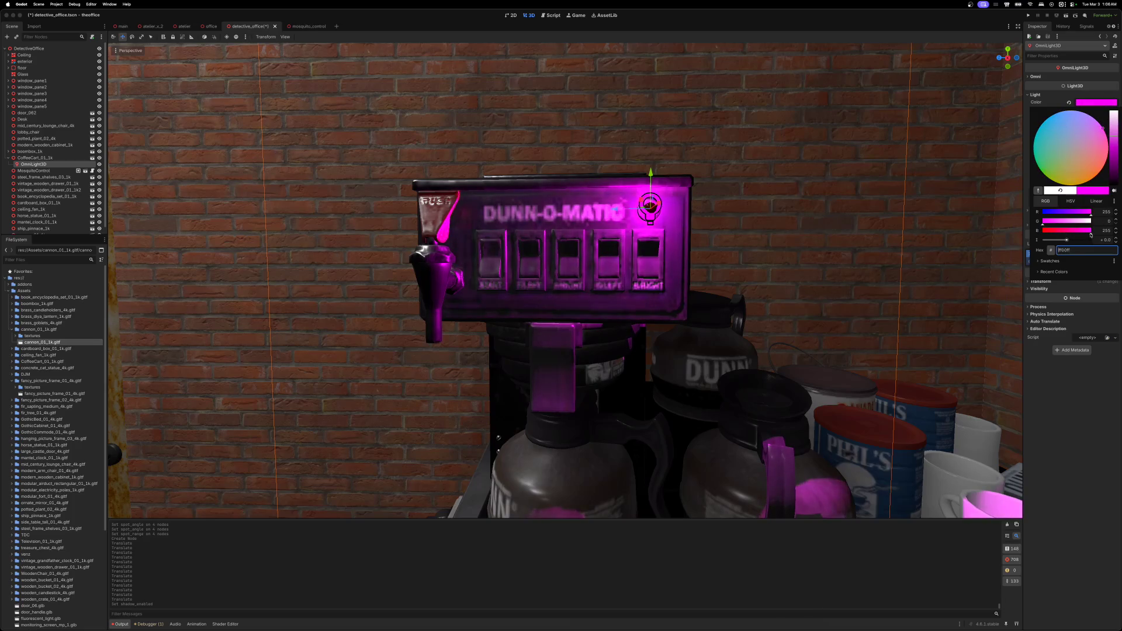
{"action": "left_click_drag", "start_coordinate": [1091, 232], "coordinate": [1062, 234]}
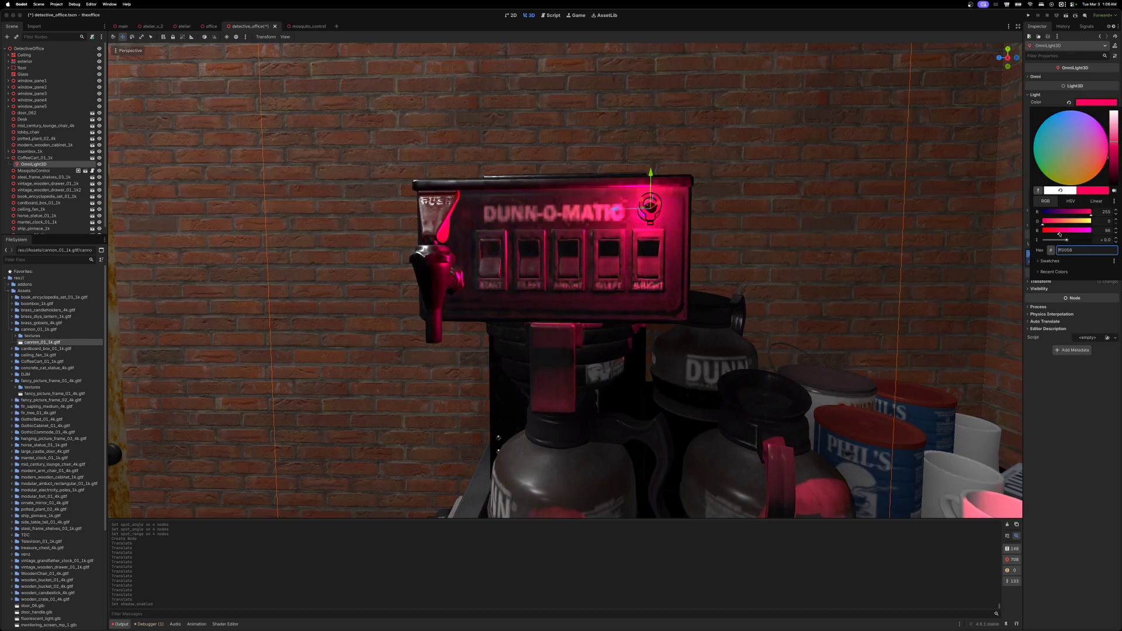
{"action": "mouse_move", "coordinate": [1056, 234]}
{"action": "left_mouse_down"}
{"action": "mouse_move", "coordinate": [1040, 234]}
{"action": "mouse_move", "coordinate": [1084, 213]}
{"action": "mouse_move", "coordinate": [1073, 215]}
{"action": "left_mouse_up"}
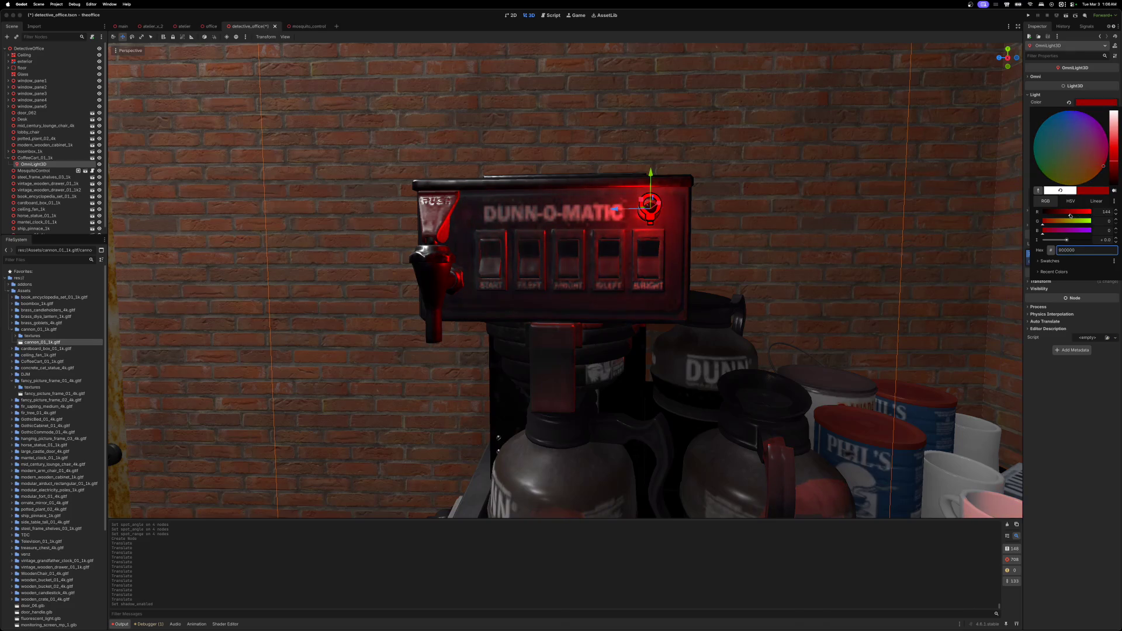
{"action": "left_click", "coordinate": [1028, 98]}
{"action": "left_click", "coordinate": [1034, 76]}
{"action": "left_click_drag", "start_coordinate": [1084, 87], "coordinate": [1097, 97]}
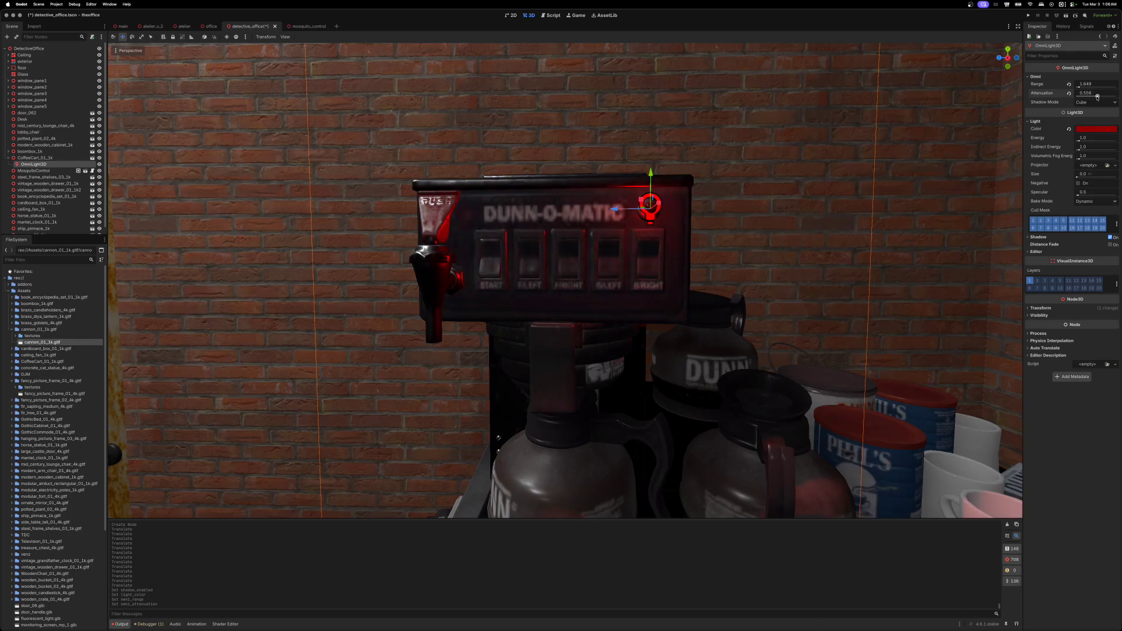
- Review the red light's reduced reach around the coffee machine and deselect it
{"action": "scroll", "coordinate": [565, 281], "scroll_direction": "down", "scroll_amount": 10}
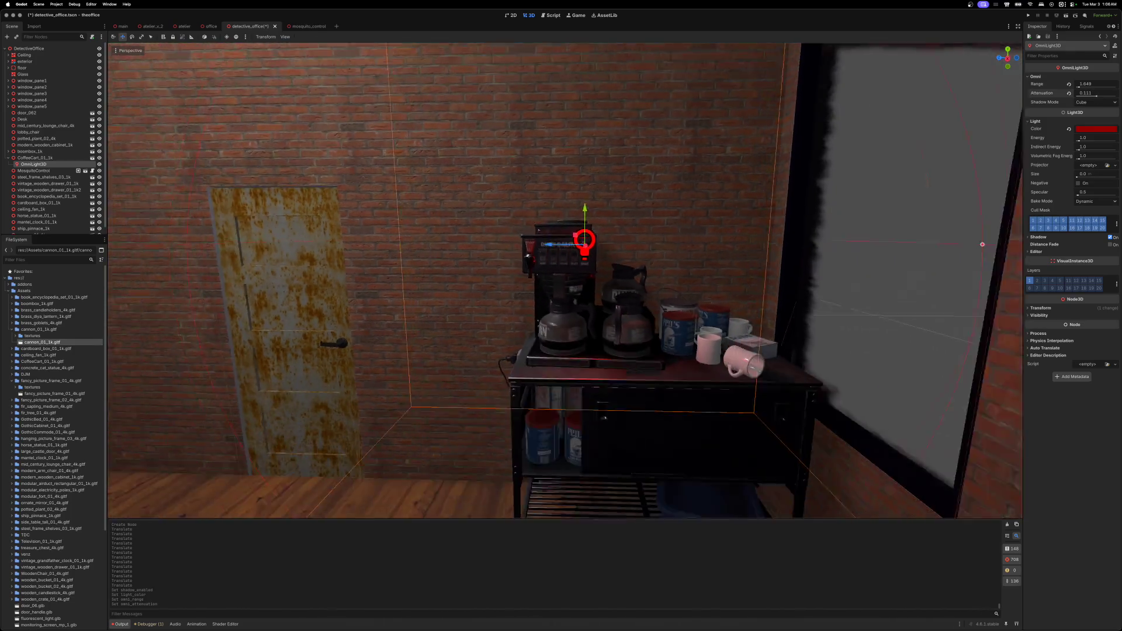
{"action": "scroll", "coordinate": [841, 159], "scroll_direction": "up", "scroll_amount": 10}
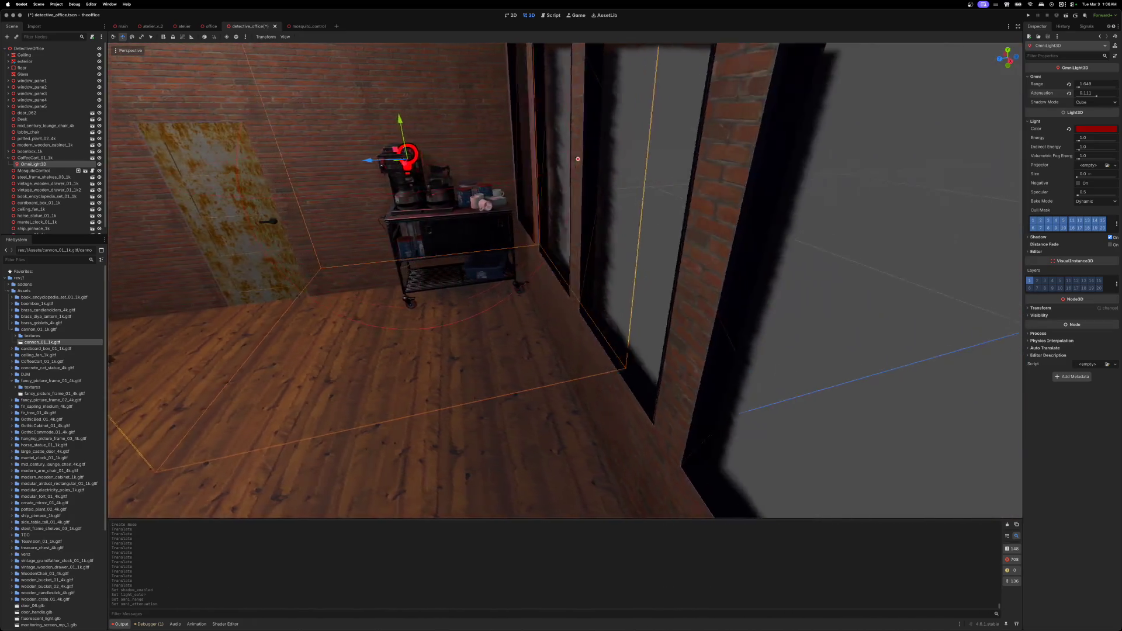
{"action": "left_click", "coordinate": [841, 158]}
{"action": "scroll", "coordinate": [771, 152], "scroll_direction": "down", "scroll_amount": 5}
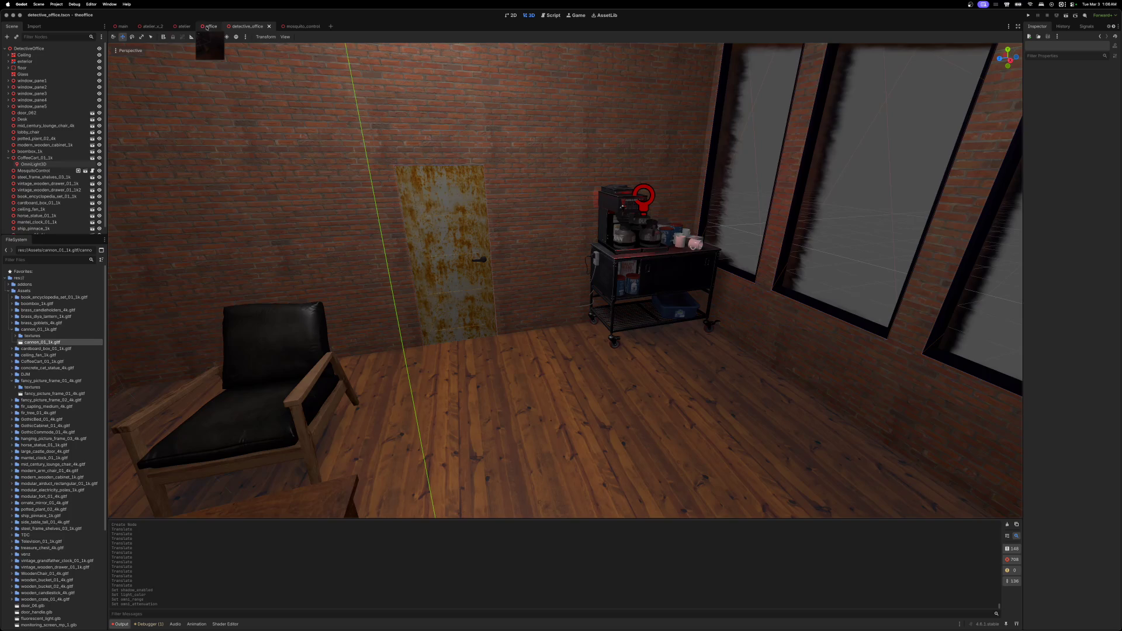
{"action": "left_click", "coordinate": [208, 27]}
{"action": "scroll", "coordinate": [566, 280], "scroll_direction": "right", "scroll_amount": 5}
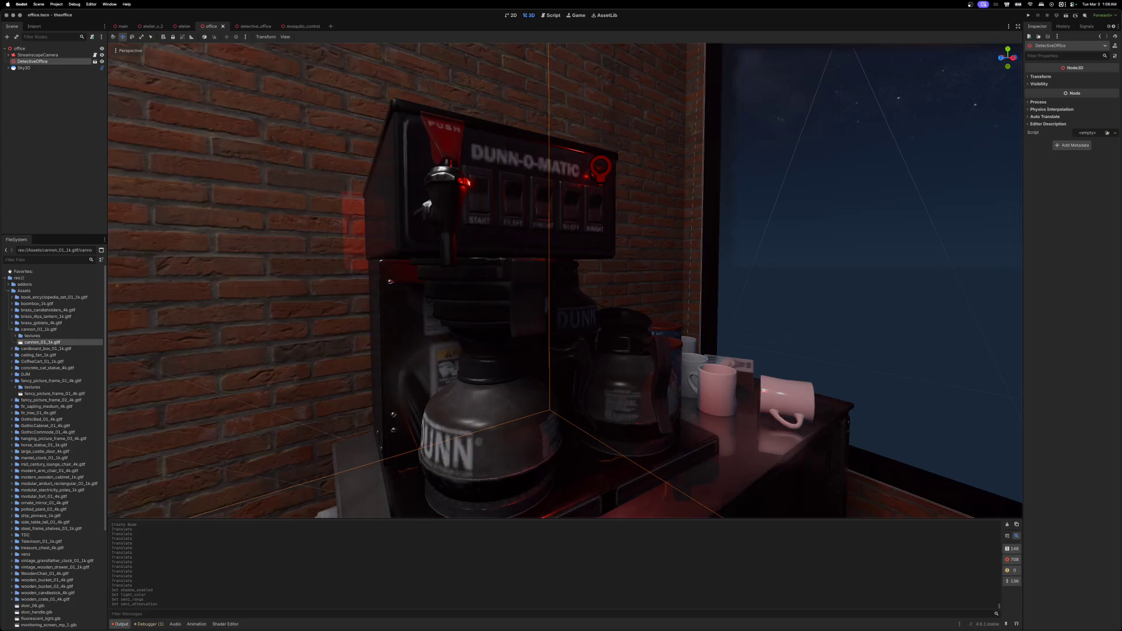
{"action": "scroll", "coordinate": [565, 281], "scroll_direction": "right", "scroll_amount": 10}
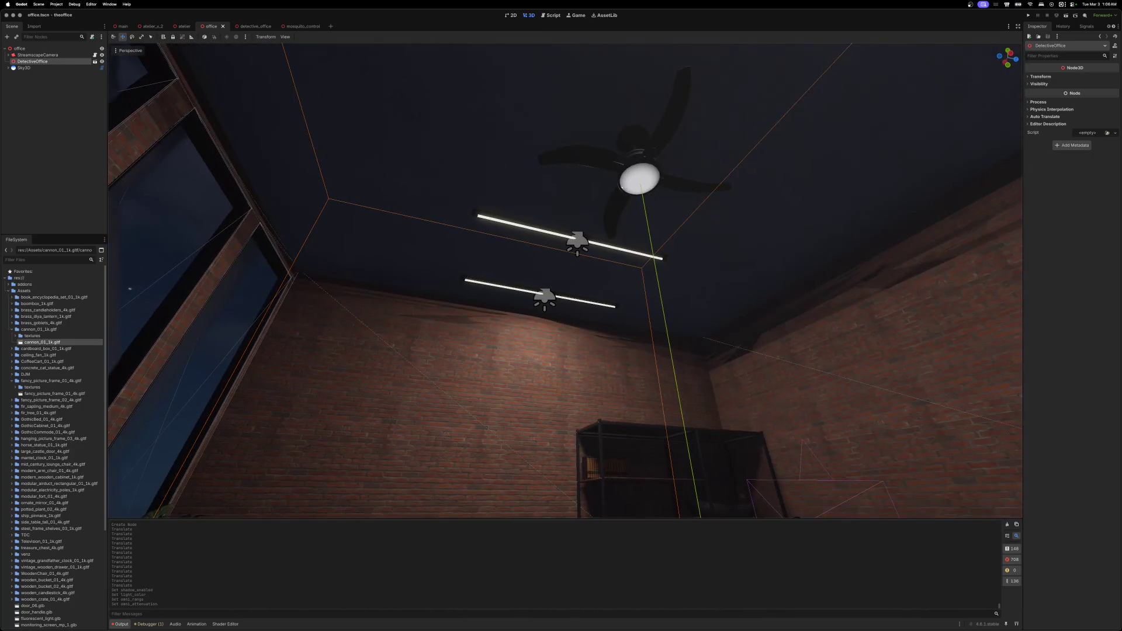
{"action": "scroll", "coordinate": [566, 281], "scroll_direction": "right", "scroll_amount": 10}
{"action": "left_click", "coordinate": [483, 180]}
{"action": "scroll", "coordinate": [484, 180], "scroll_direction": "right", "scroll_amount": 5}
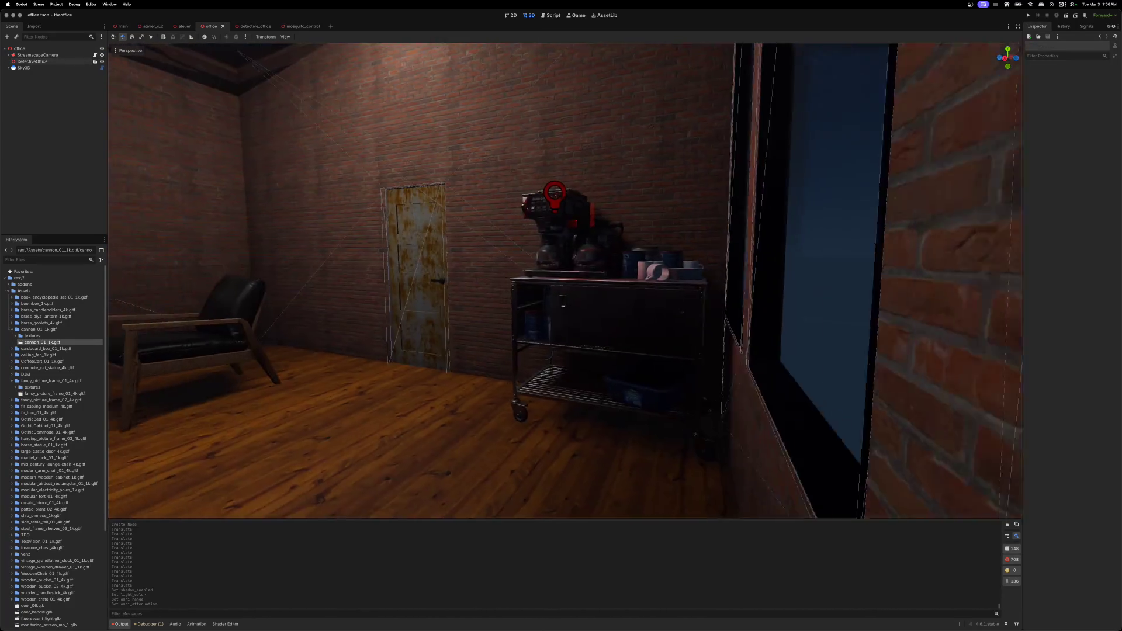
{"action": "scroll", "coordinate": [534, 107], "scroll_direction": "left", "scroll_amount": 10}
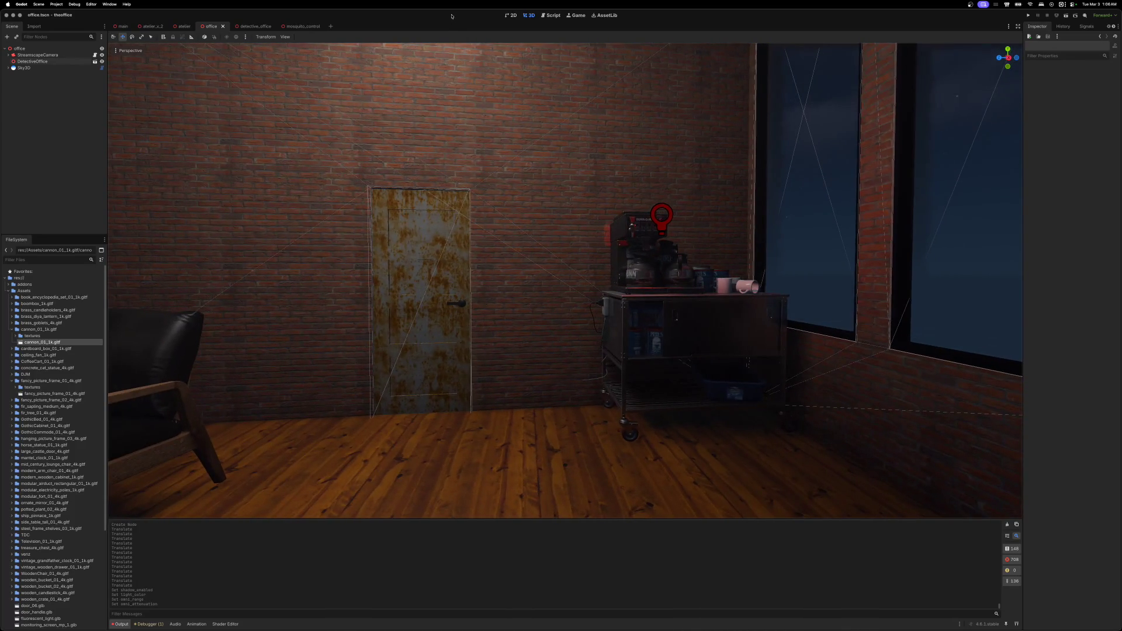
{"action": "scroll", "coordinate": [565, 281], "scroll_direction": "left", "scroll_amount": 5}
{"action": "scroll", "coordinate": [565, 280], "scroll_direction": "right", "scroll_amount": 5}
{"action": "scroll", "coordinate": [566, 281], "scroll_direction": "left", "scroll_amount": 3}
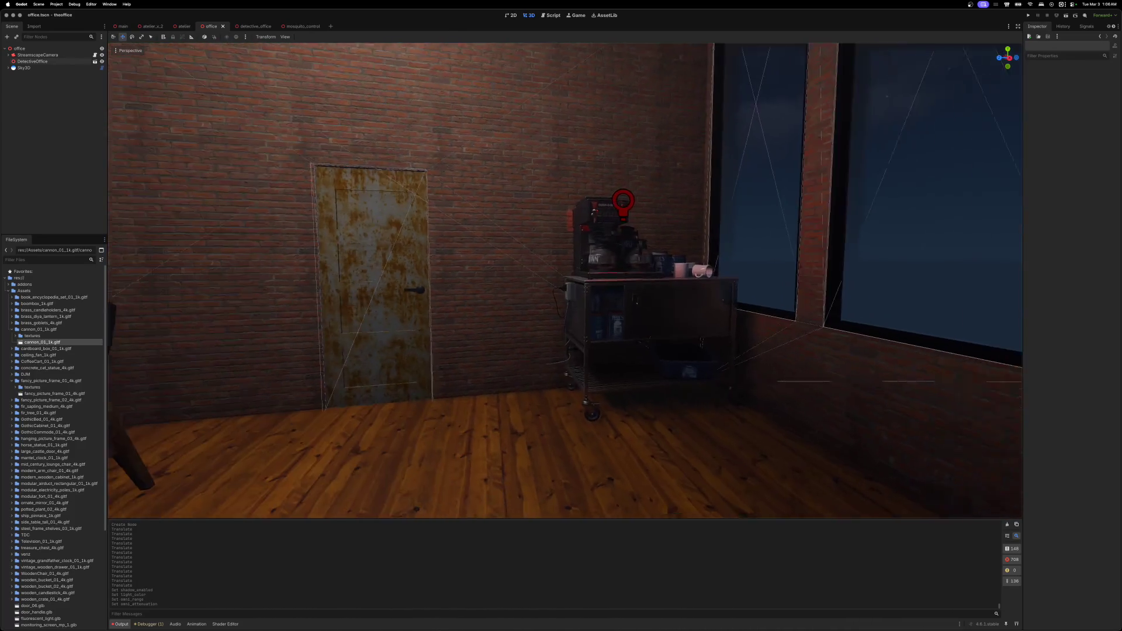
{"action": "scroll", "coordinate": [700, 160], "scroll_direction": "right", "scroll_amount": 5}
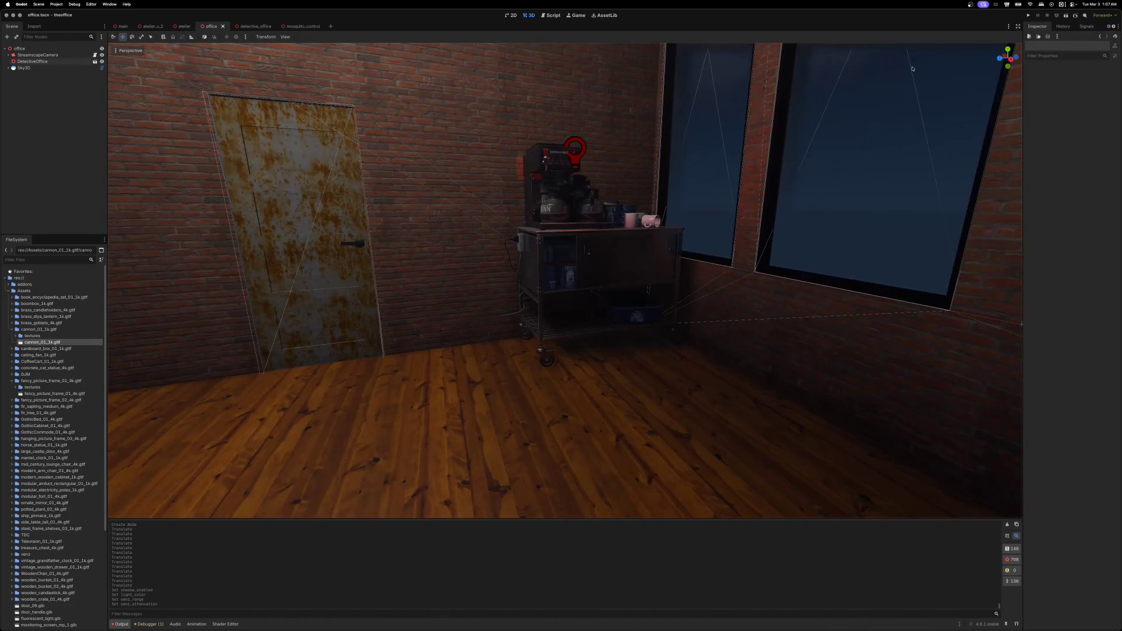
{"action": "left_click", "coordinate": [1061, 18]}
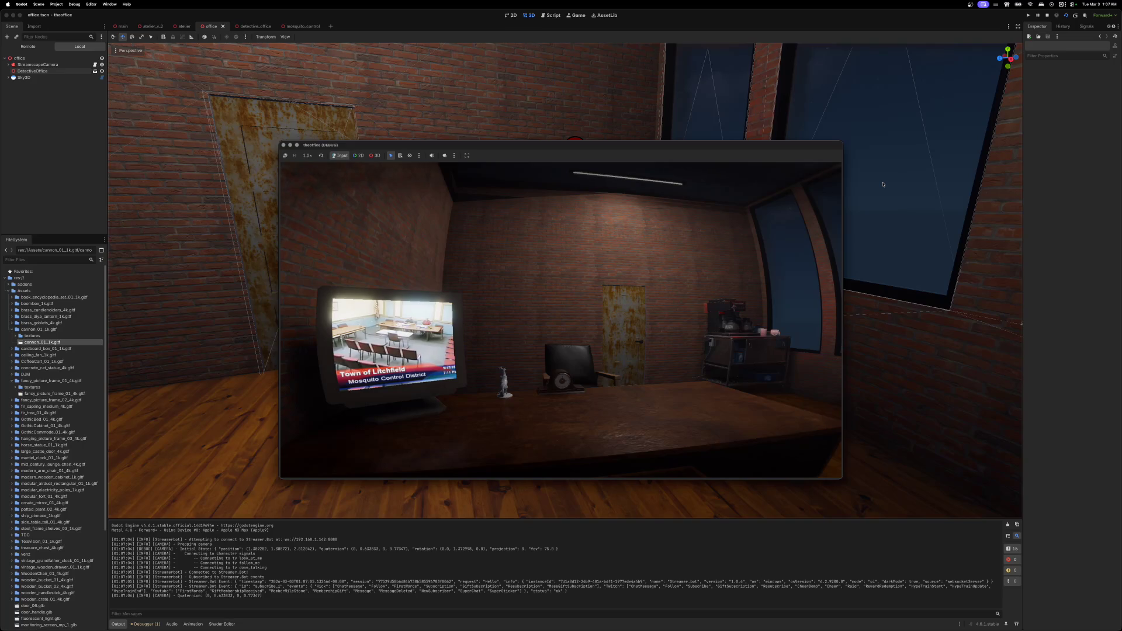
{"action": "left_click", "coordinate": [284, 147]}
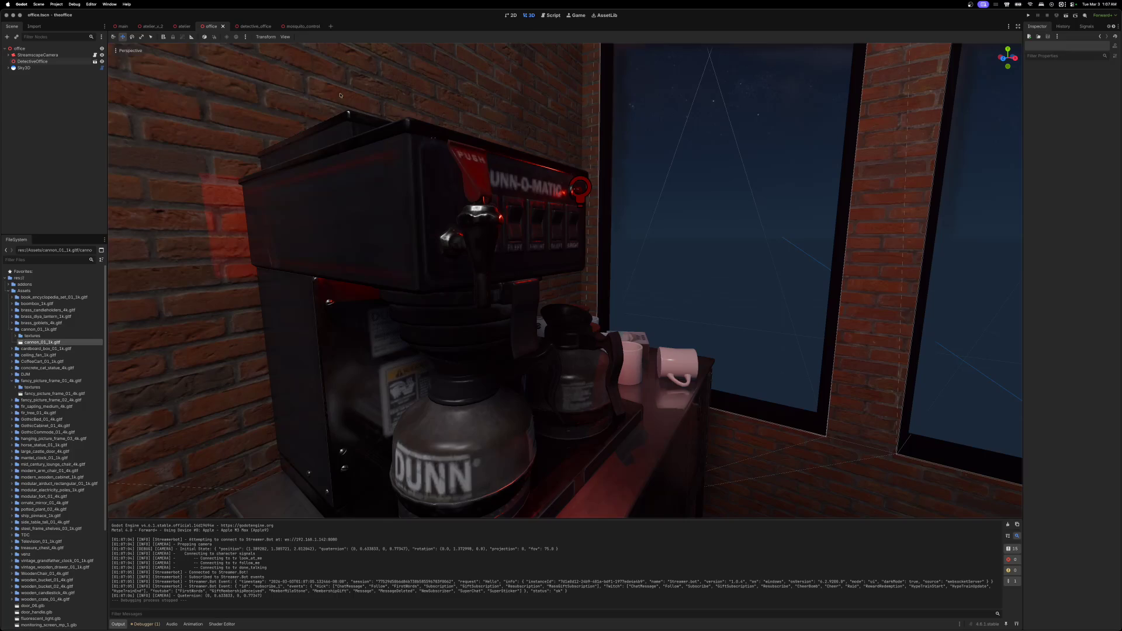
- On the detective_office scene, change the coffee machine red light's attenuation and nudge it along X
{"action": "left_click", "coordinate": [248, 26]}
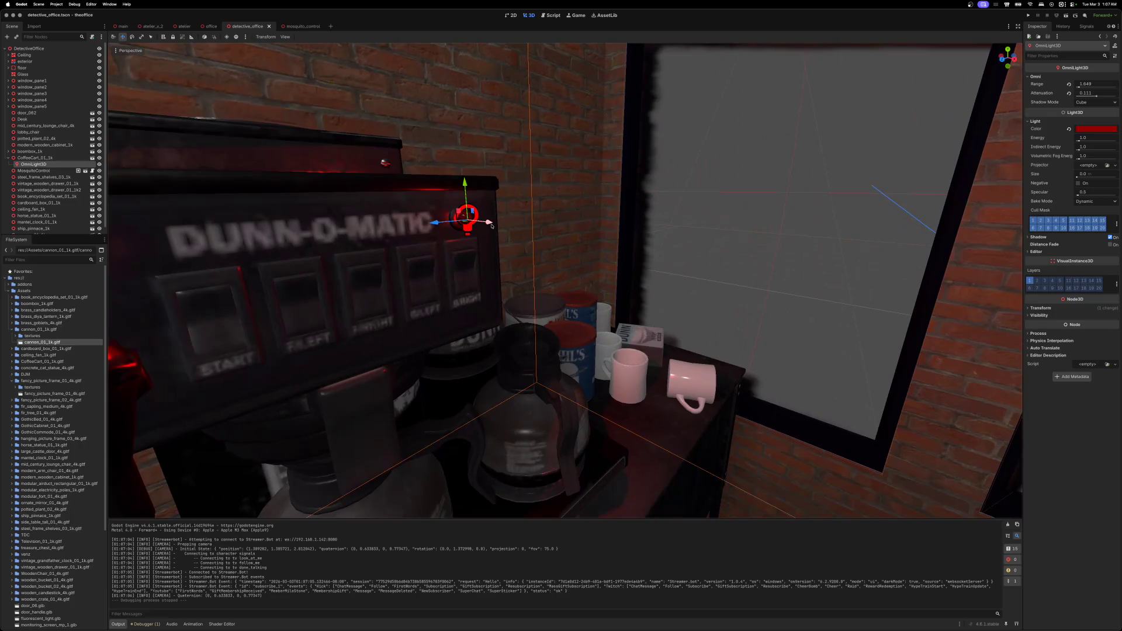
{"action": "mouse_move", "coordinate": [489, 222]}
{"action": "left_mouse_down"}
{"action": "mouse_move", "coordinate": [535, 241]}
{"action": "mouse_move", "coordinate": [492, 234]}
{"action": "left_mouse_up"}
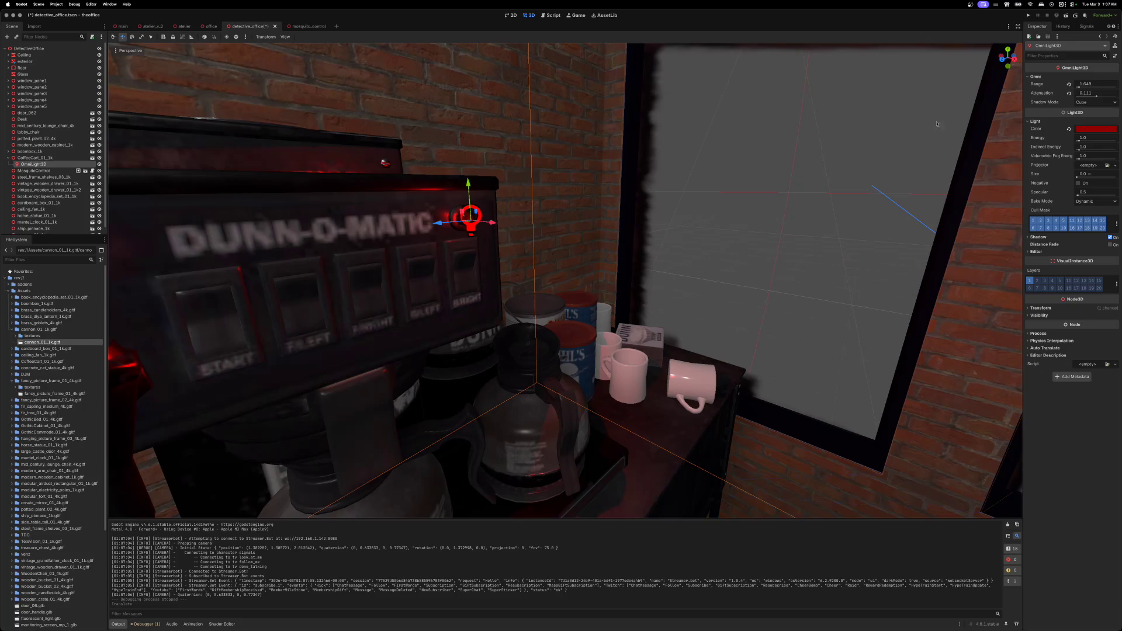
{"action": "left_click_drag", "start_coordinate": [1095, 97], "coordinate": [1076, 86]}
{"action": "left_click_drag", "start_coordinate": [490, 222], "coordinate": [492, 222]}
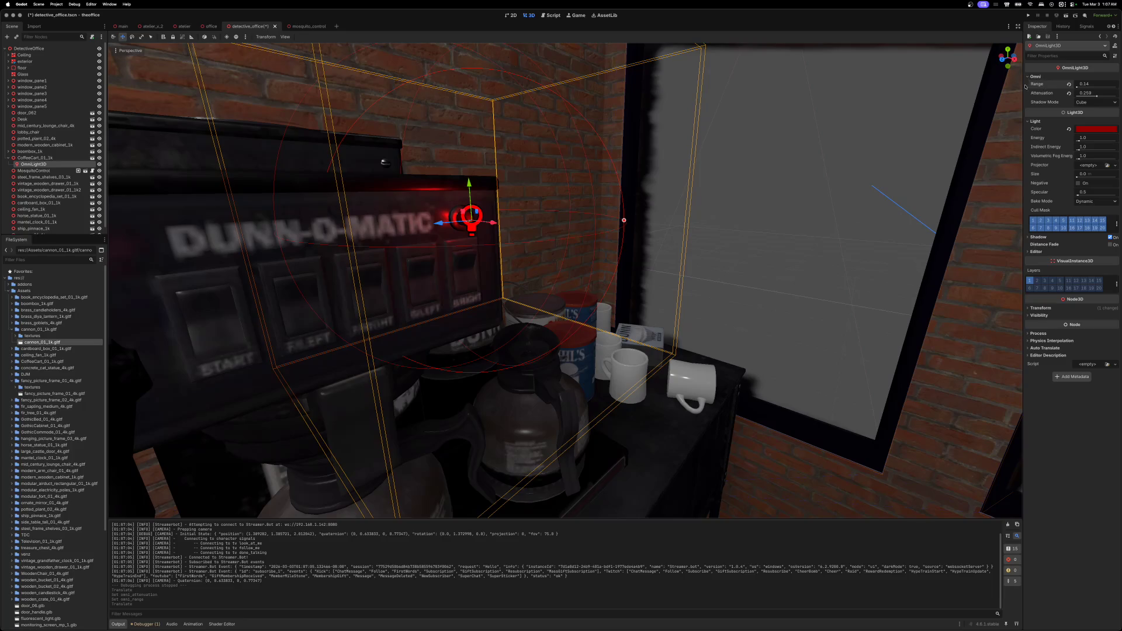
- Set the red light's shadow mode to Dual Paraboloid, toggle shadows, and shift it slightly left
{"action": "left_click", "coordinate": [1116, 103]}
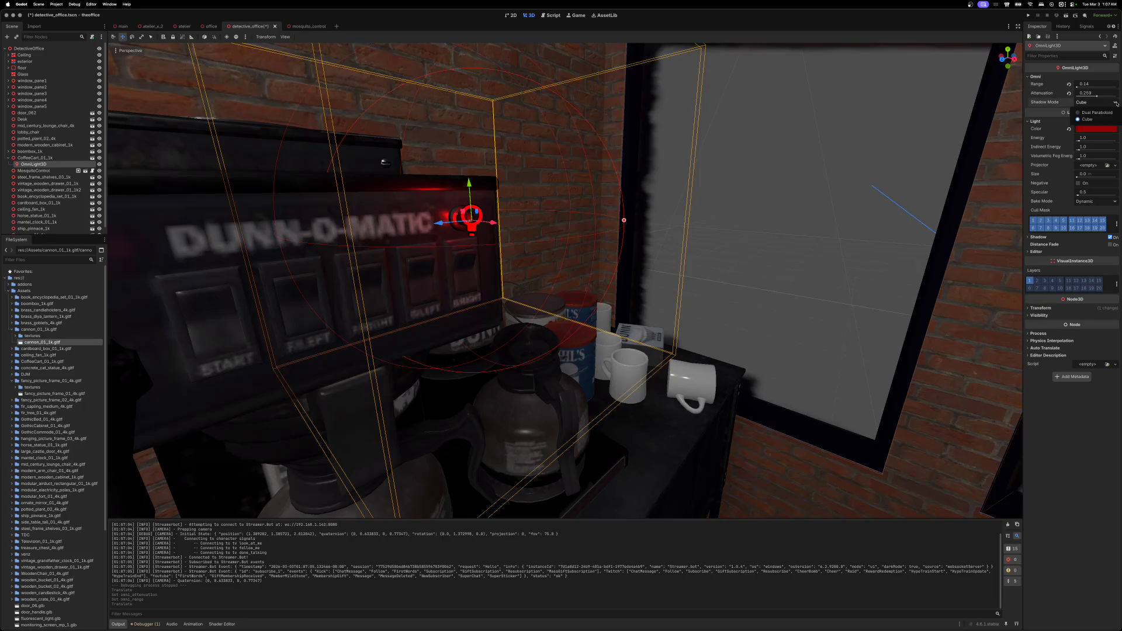
{"action": "left_click", "coordinate": [1081, 113]}
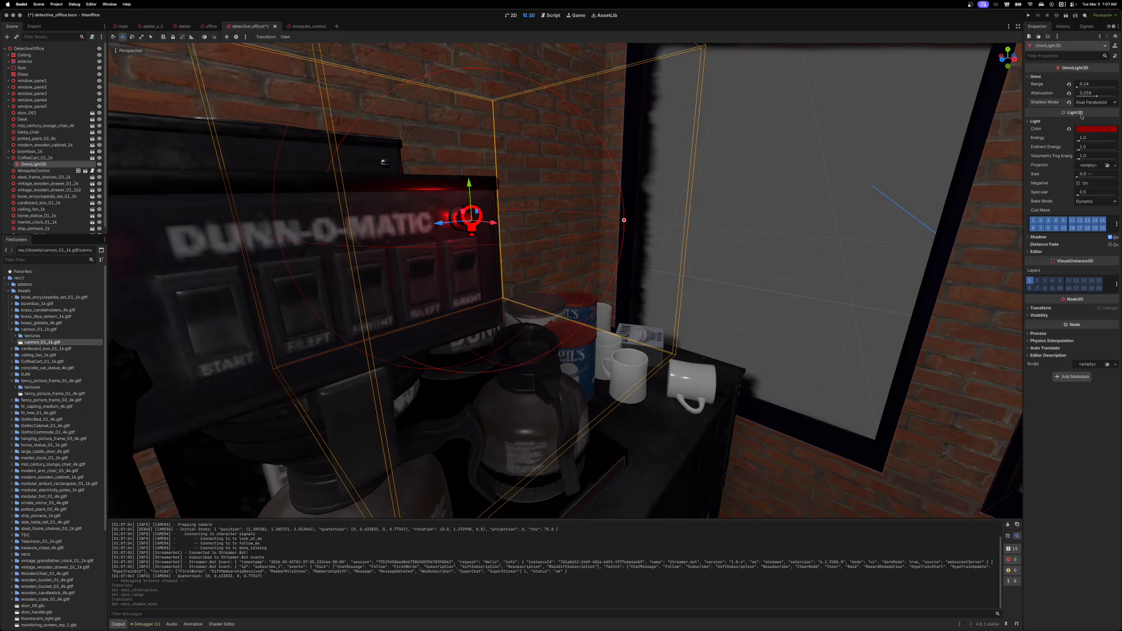
{"action": "left_click", "coordinate": [1028, 78]}
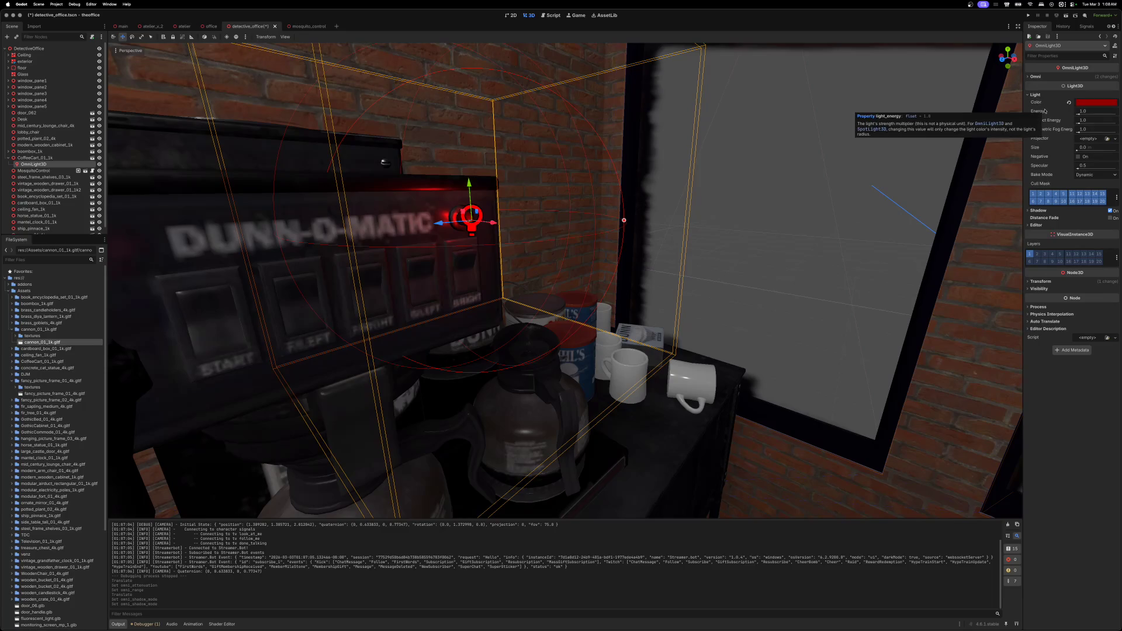
{"action": "left_click", "coordinate": [1028, 96]}
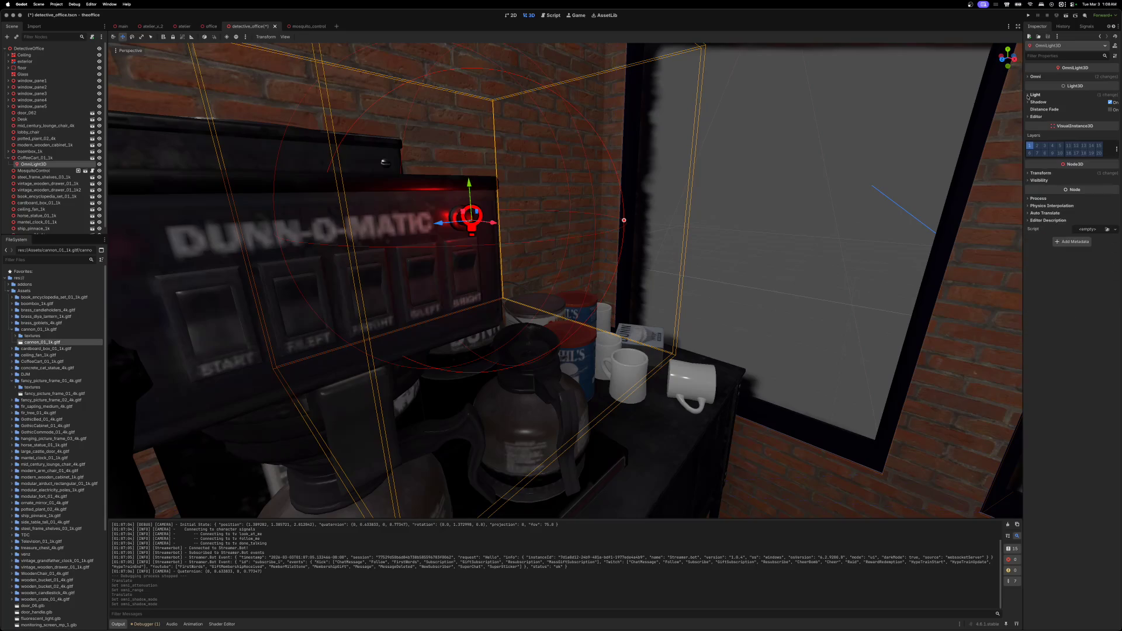
{"action": "left_click", "coordinate": [1110, 103]}
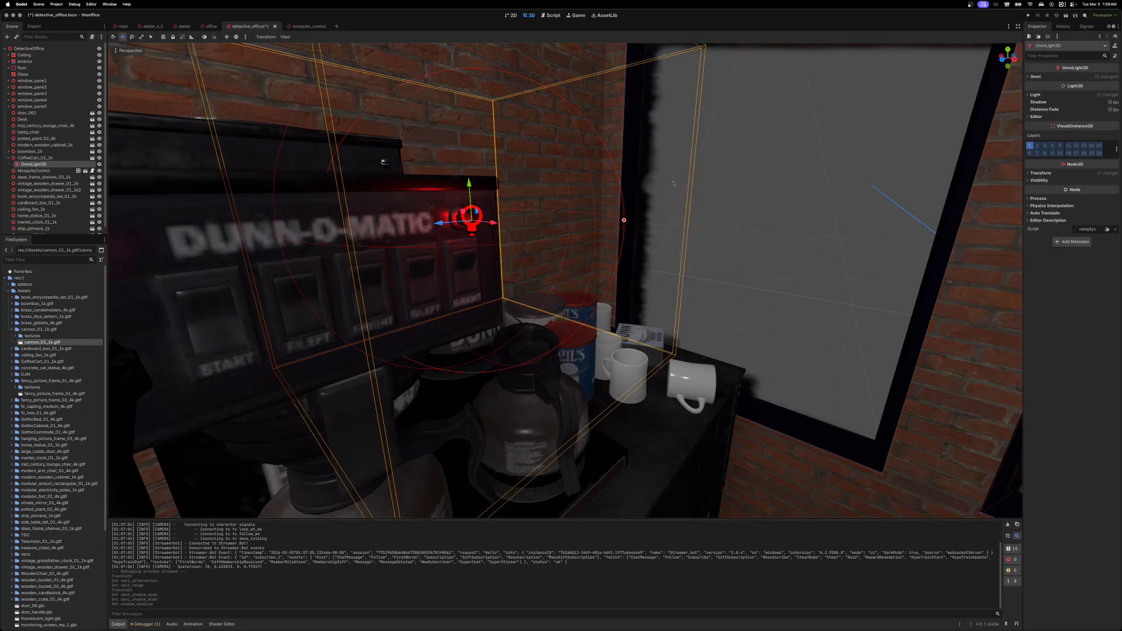
{"action": "left_click_drag", "start_coordinate": [493, 223], "coordinate": [490, 223]}
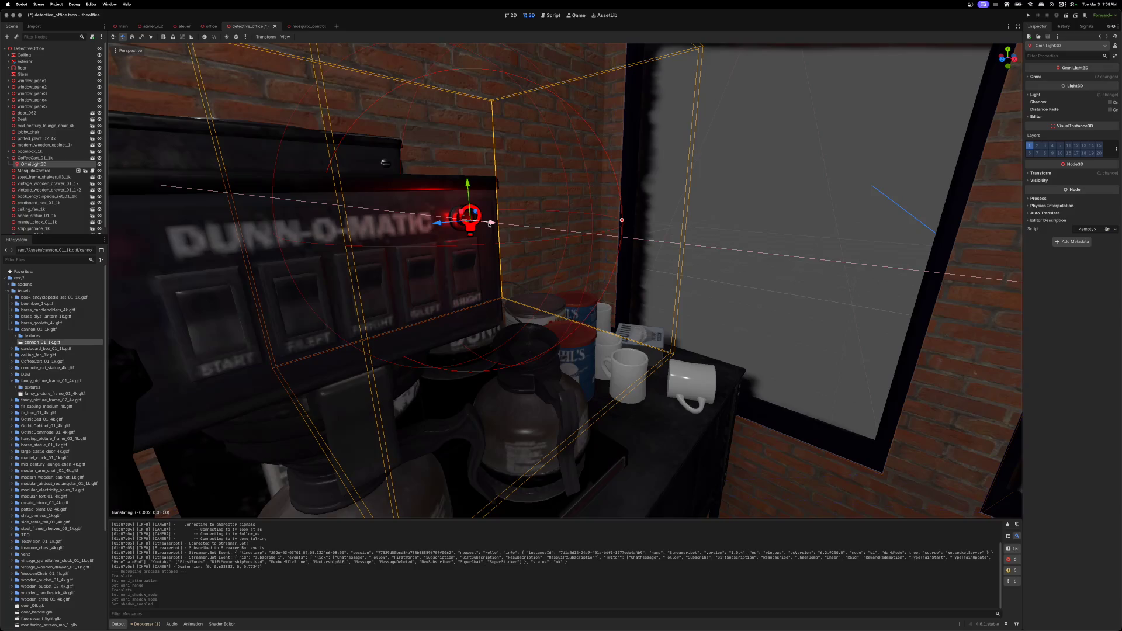
{"action": "left_click_drag", "start_coordinate": [490, 223], "coordinate": [488, 223]}
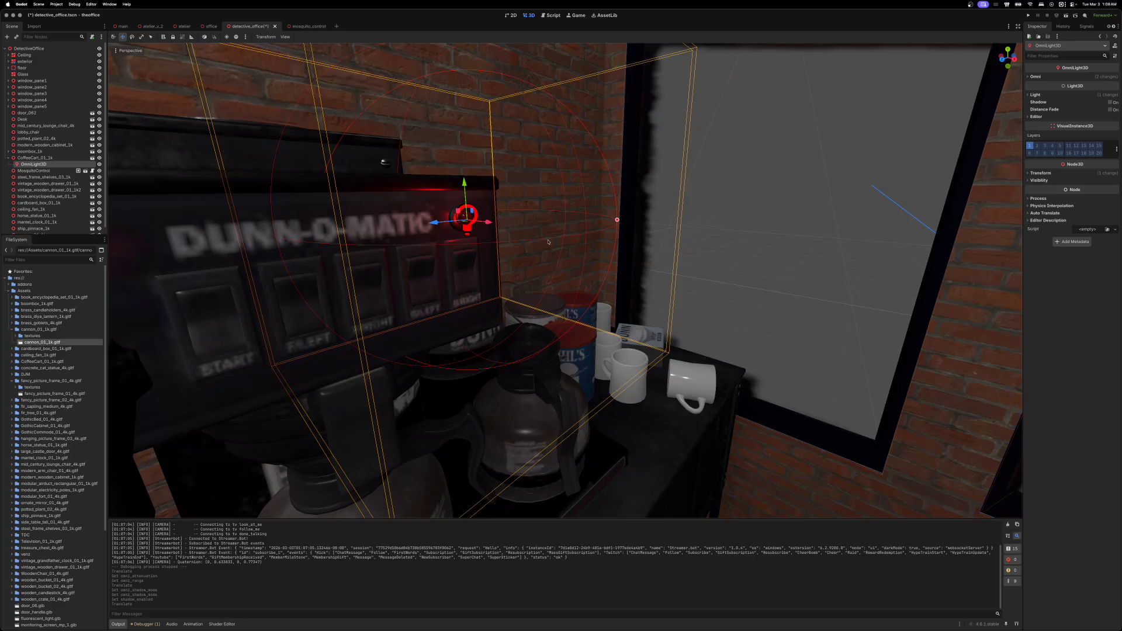
{"action": "scroll", "coordinate": [548, 241], "scroll_direction": "down", "scroll_amount": 5}
{"action": "scroll", "coordinate": [548, 241], "scroll_direction": "up", "scroll_amount": 5}
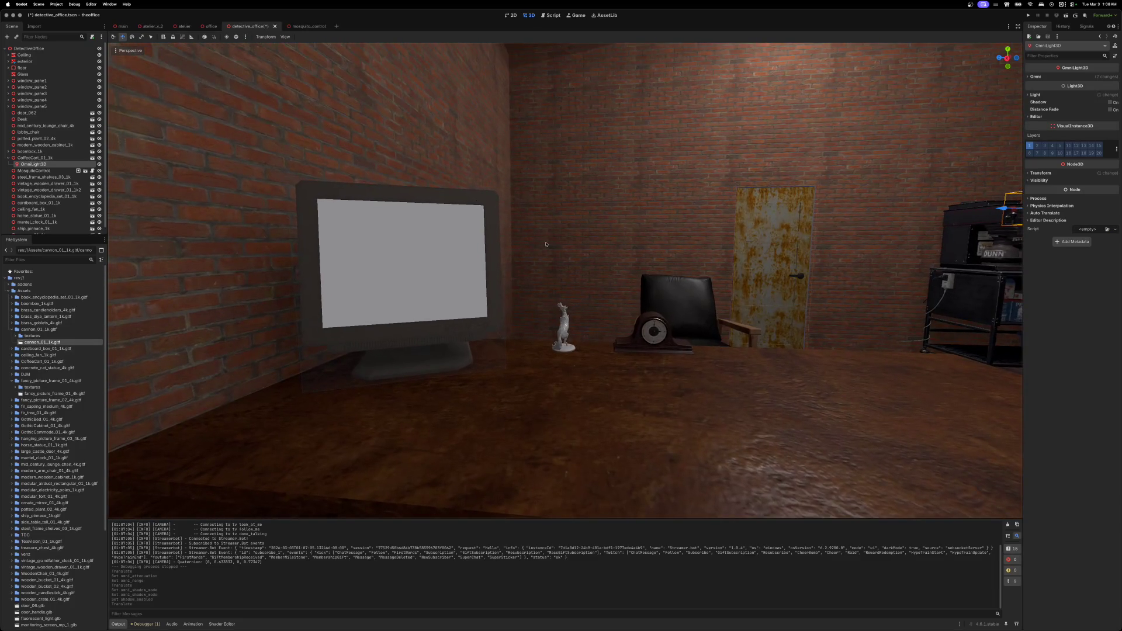
- Rotate the horse statue on the desk about -132° around its vertical axis
{"action": "left_click", "coordinate": [532, 288]}
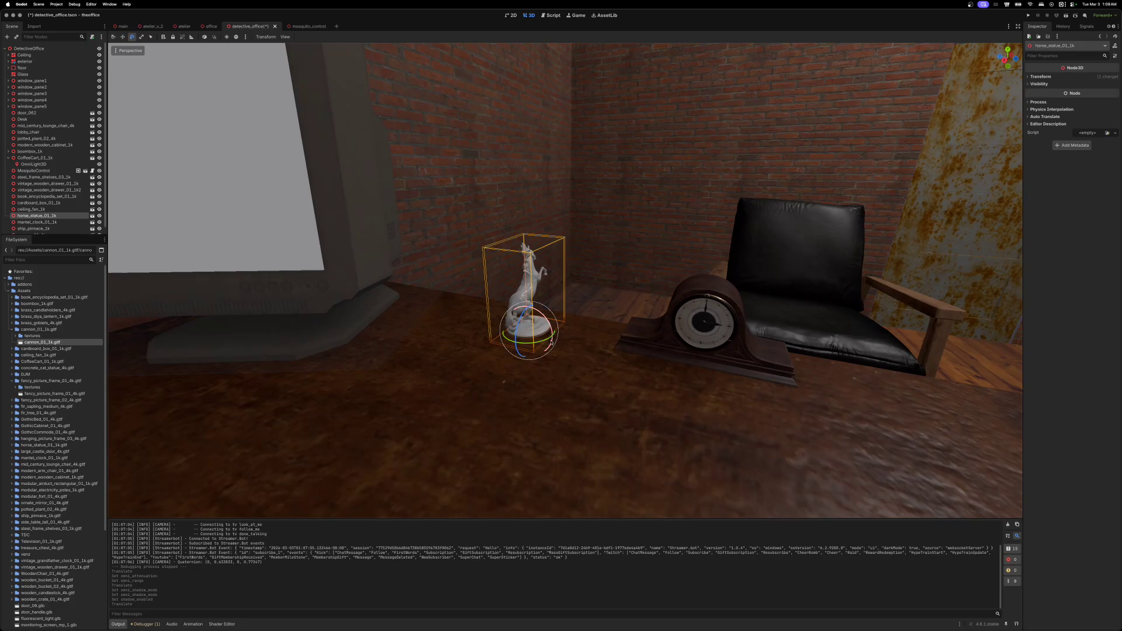
{"action": "left_click_drag", "start_coordinate": [546, 342], "coordinate": [496, 335]}
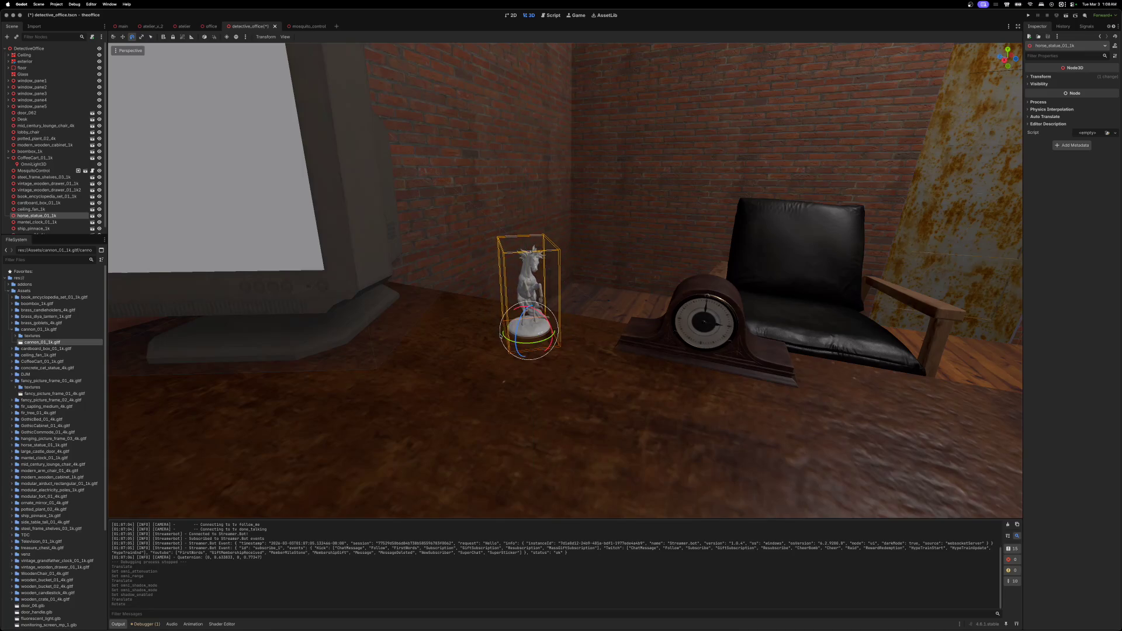
{"action": "scroll", "coordinate": [565, 280], "scroll_direction": "down", "scroll_amount": 5}
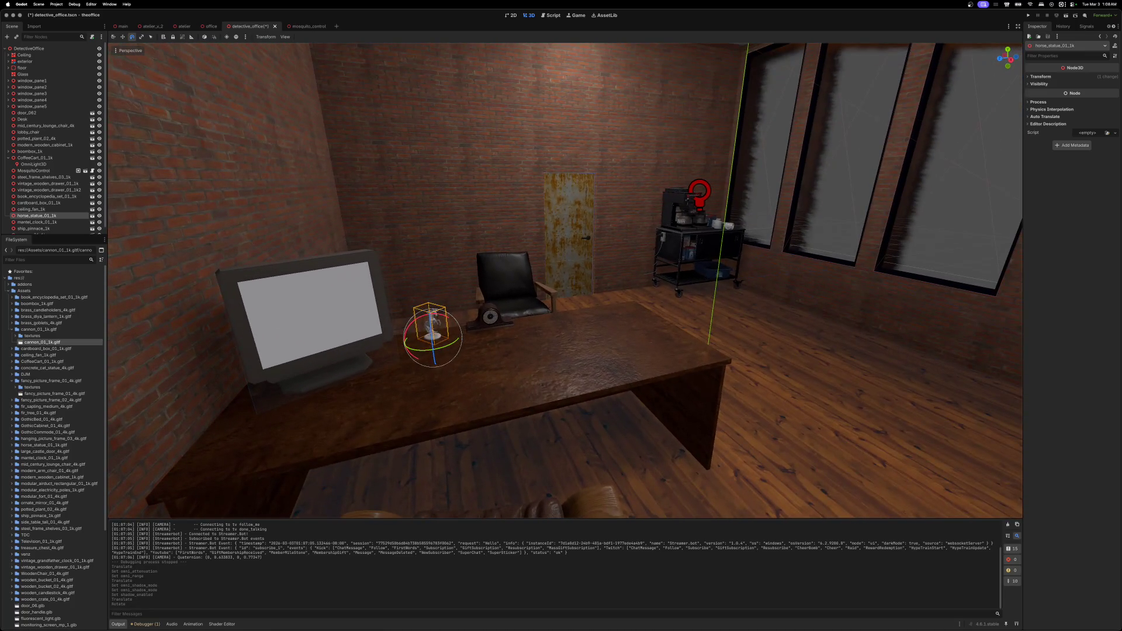
{"action": "scroll", "coordinate": [565, 280], "scroll_direction": "up", "scroll_amount": 5}
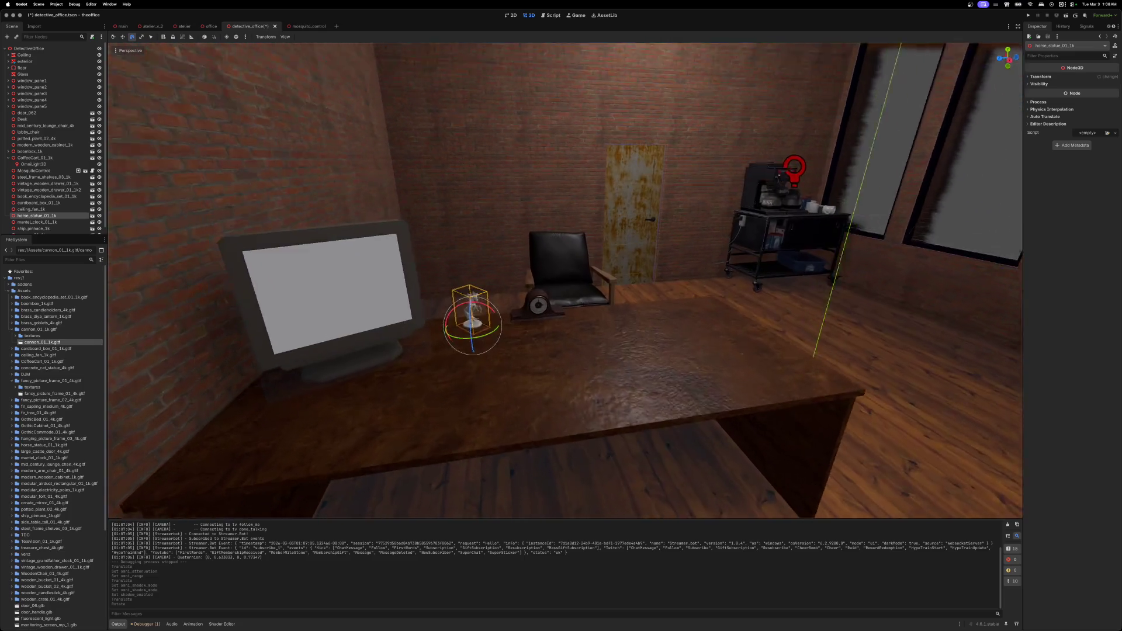
- Bring the view to the cardboard box under the shelf and select it
{"action": "scroll", "coordinate": [565, 280], "scroll_direction": "right", "scroll_amount": 10}
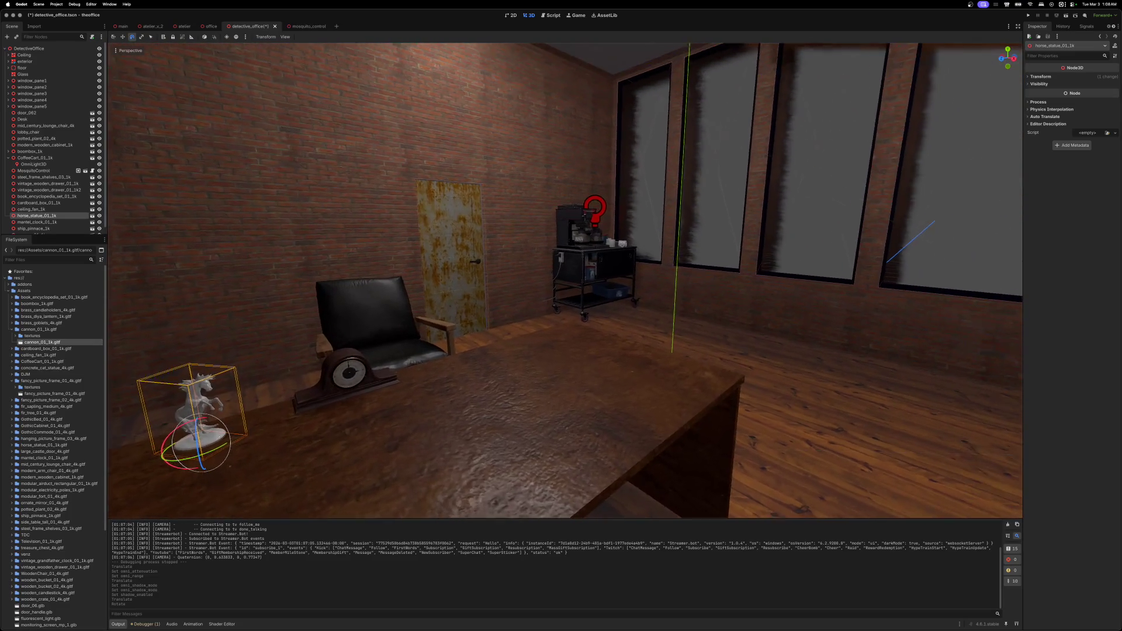
{"action": "scroll", "coordinate": [565, 280], "scroll_direction": "up", "scroll_amount": 10}
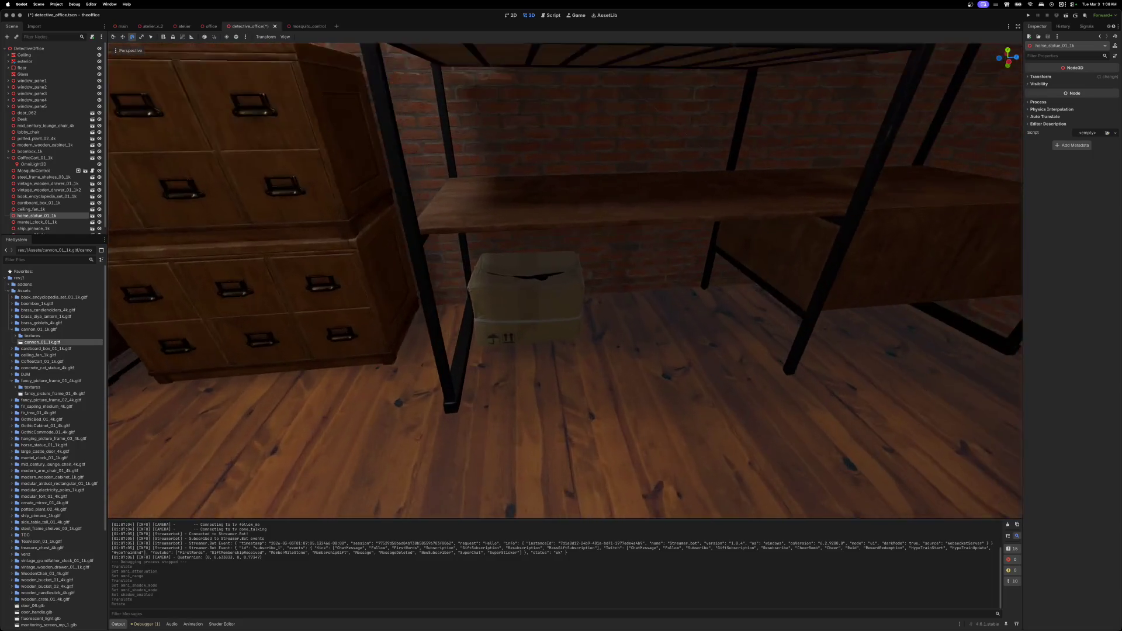
{"action": "scroll", "coordinate": [530, 269], "scroll_direction": "up", "scroll_amount": 3}
{"action": "left_click", "coordinate": [529, 269]}
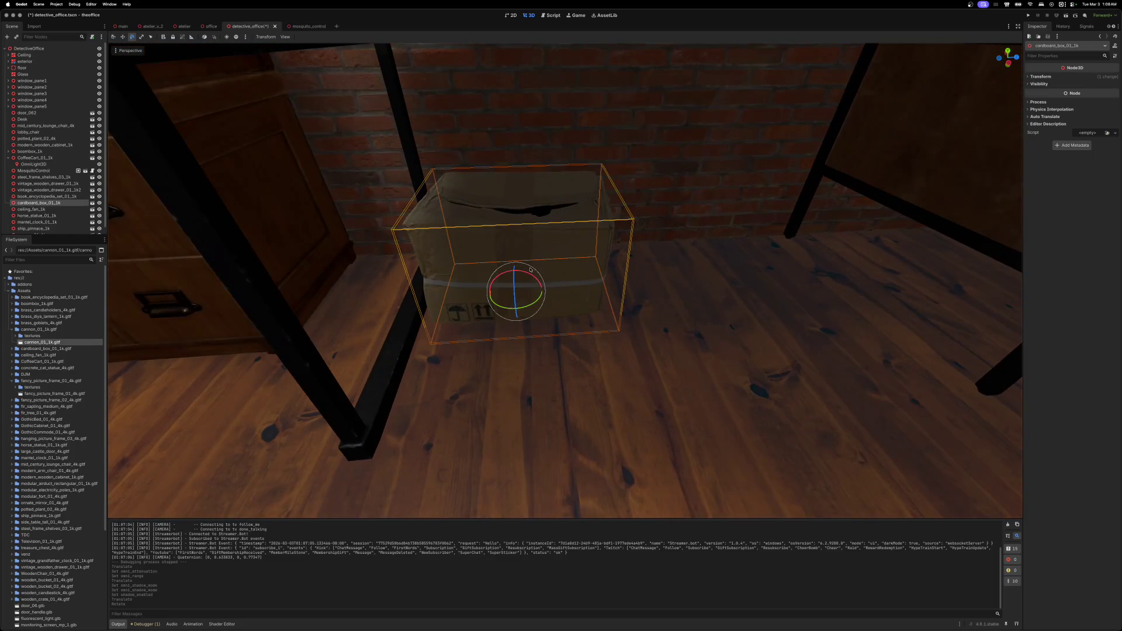
- Duplicate the cardboard box and move the copy to the right of the original
{"action": "key", "text": "super+d"}
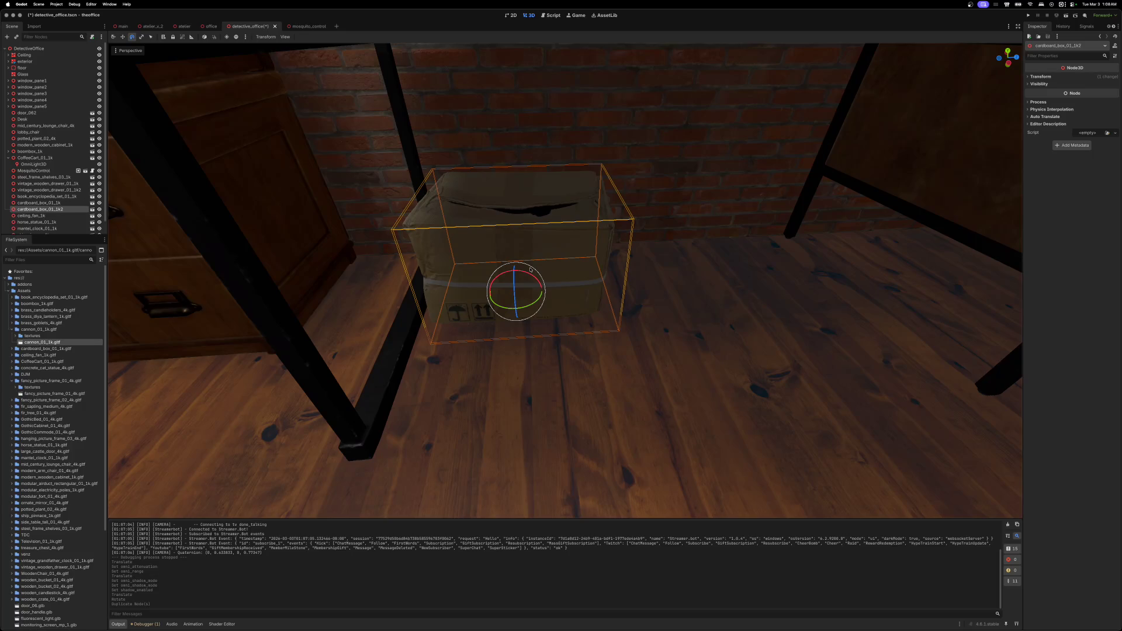
{"action": "key", "text": "w"}
{"action": "mouse_move", "coordinate": [557, 291]}
{"action": "left_mouse_down"}
{"action": "mouse_move", "coordinate": [730, 291]}
{"action": "mouse_move", "coordinate": [703, 298]}
{"action": "mouse_move", "coordinate": [636, 283]}
{"action": "mouse_move", "coordinate": [666, 282]}
{"action": "mouse_move", "coordinate": [646, 291]}
{"action": "left_mouse_up"}
{"action": "key", "text": "e"}
{"action": "scroll", "coordinate": [725, 299], "scroll_direction": "down", "scroll_amount": 5}
{"action": "key", "text": "w"}
{"action": "scroll", "coordinate": [647, 292], "scroll_direction": "down", "scroll_amount": 3}
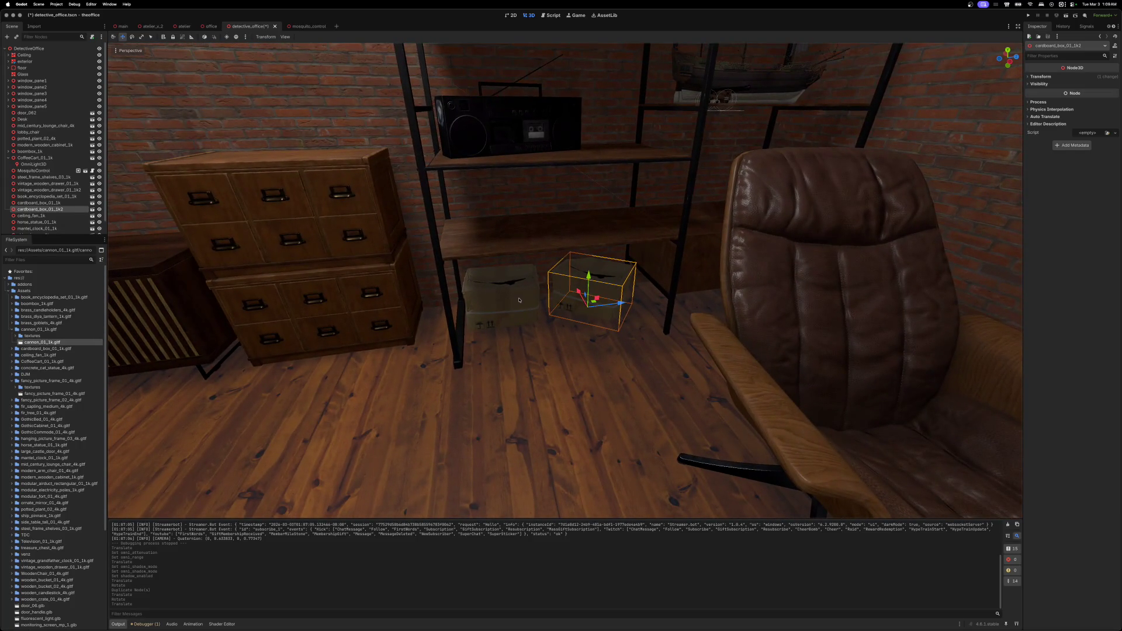
- Scale both cardboard boxes up to about 1.26, then select only the original
{"action": "left_click", "coordinate": [519, 300], "text": "shift"}
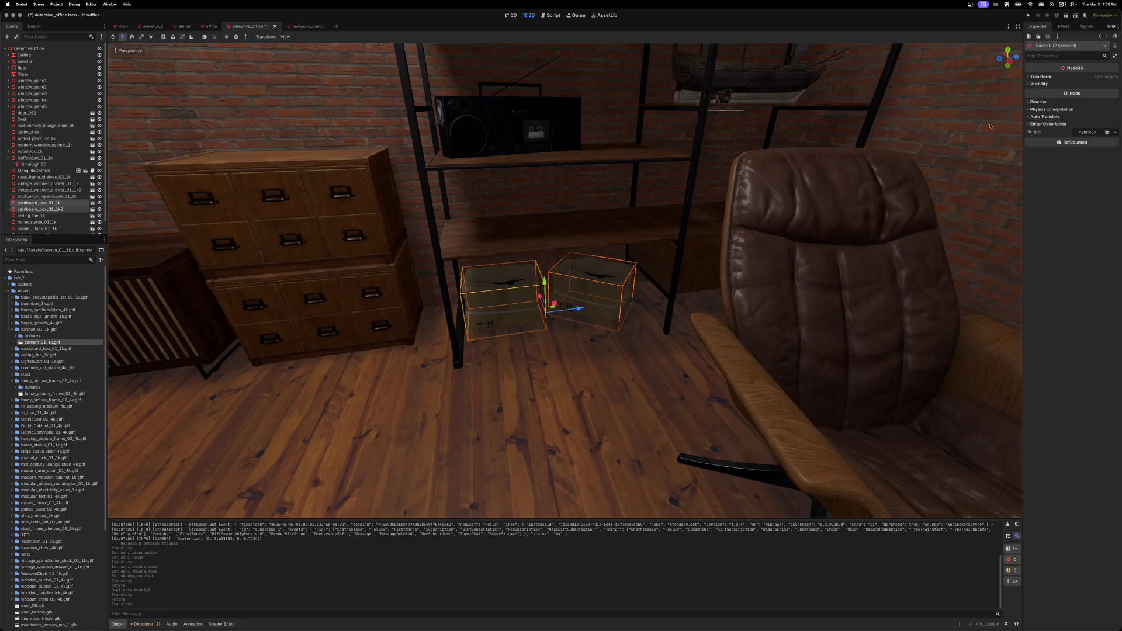
{"action": "left_click", "coordinate": [1029, 76]}
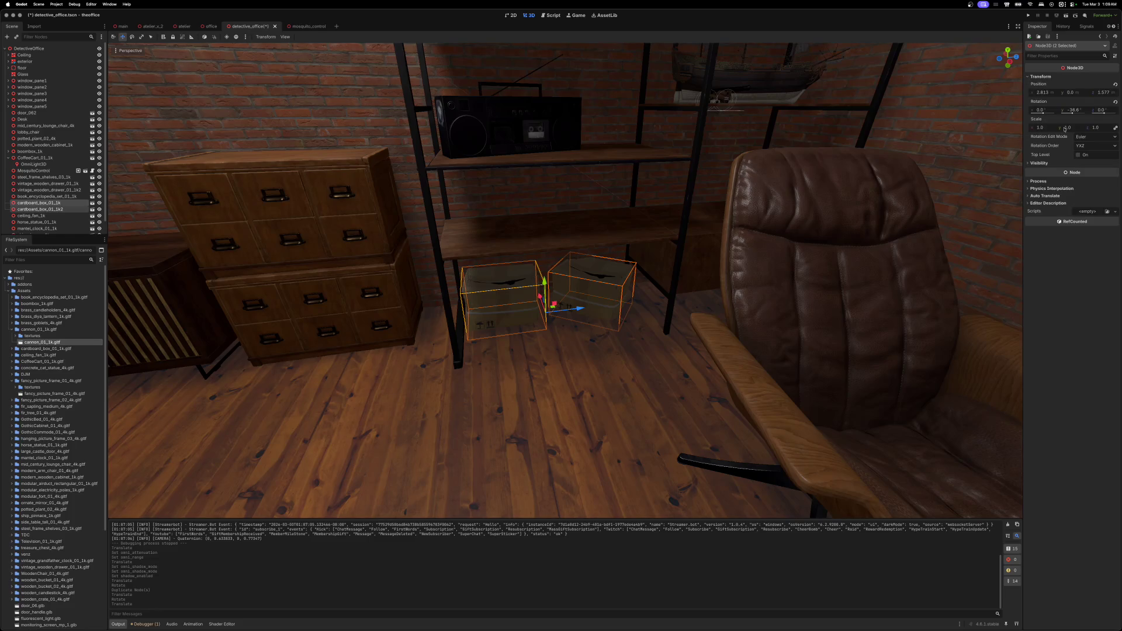
{"action": "left_click_drag", "start_coordinate": [1073, 129], "coordinate": [1086, 129]}
{"action": "key", "text": "f"}
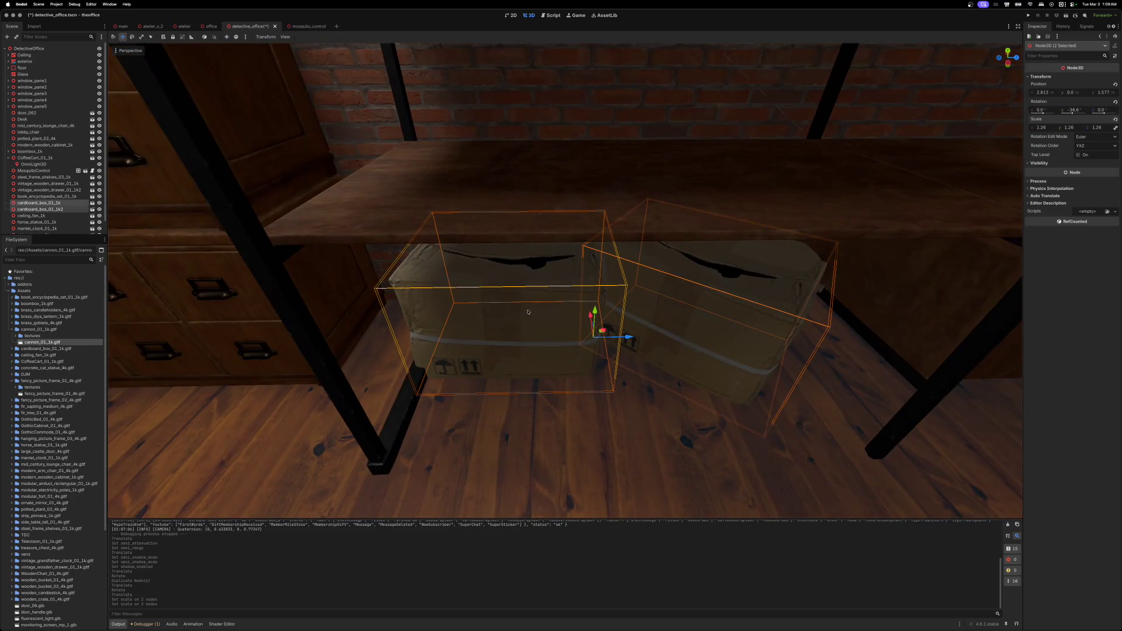
{"action": "left_click", "coordinate": [459, 341]}
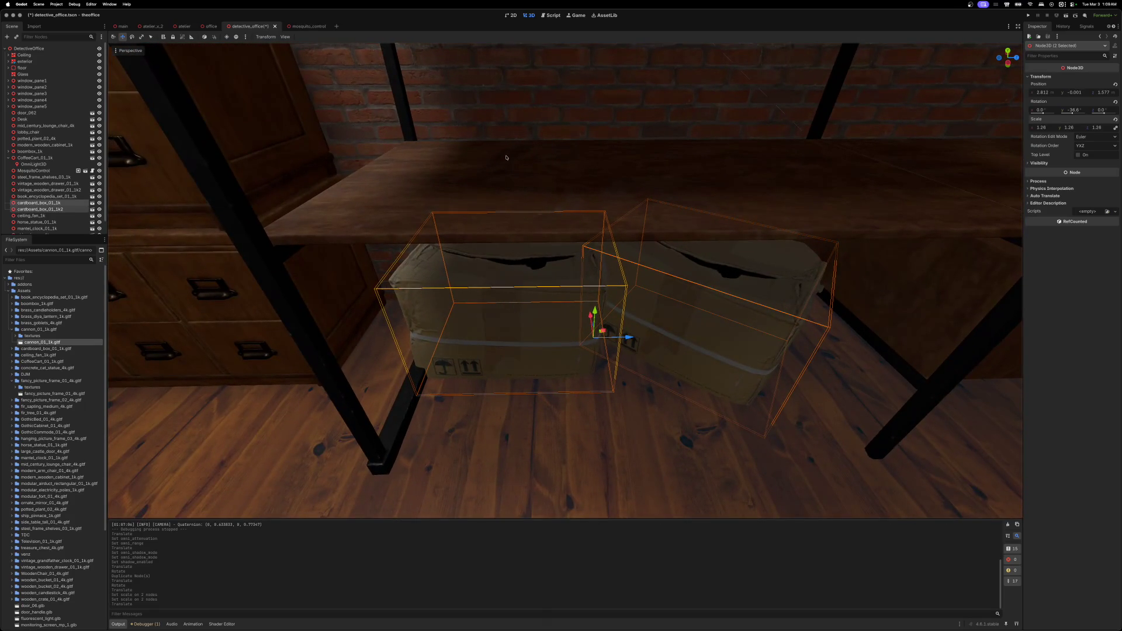
{"action": "left_click", "coordinate": [494, 344]}
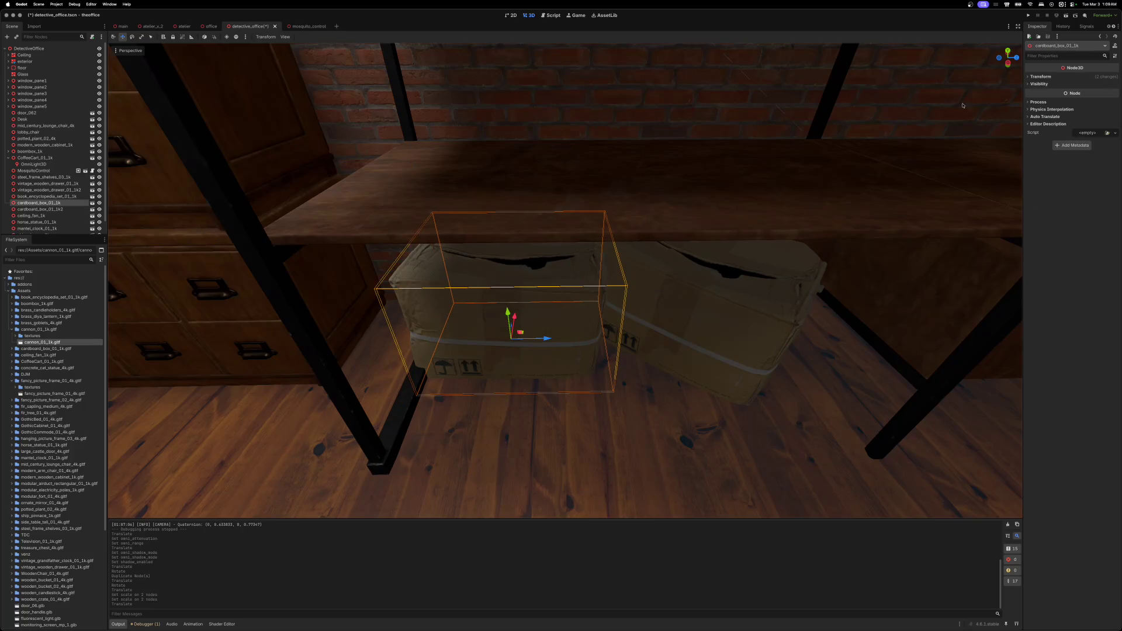
- Set the first box's Y rotation to 90 and slide it along X
{"action": "left_click", "coordinate": [1040, 76]}
{"action": "left_click", "coordinate": [1083, 111]}
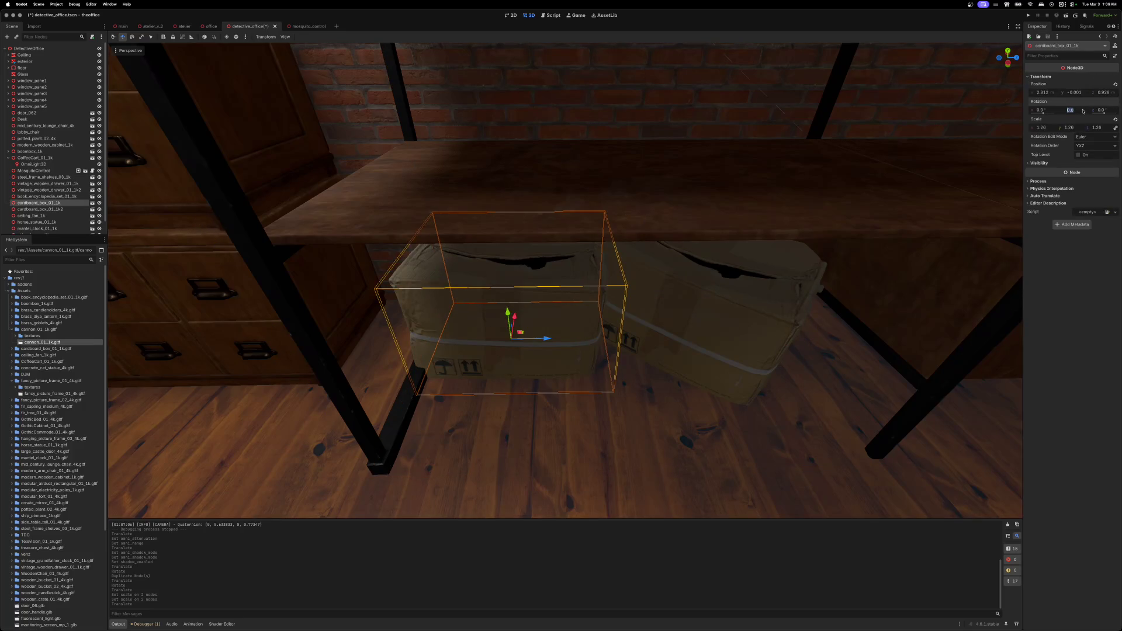
{"action": "type", "text": "90"}
{"action": "key", "text": "Return"}
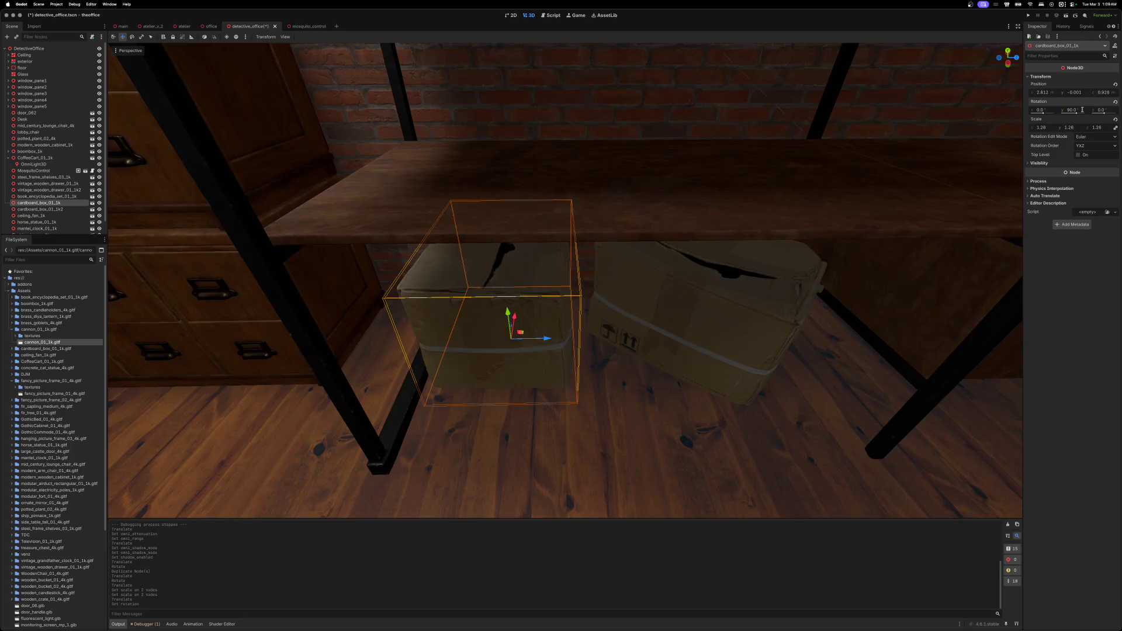
{"action": "key", "text": "w"}
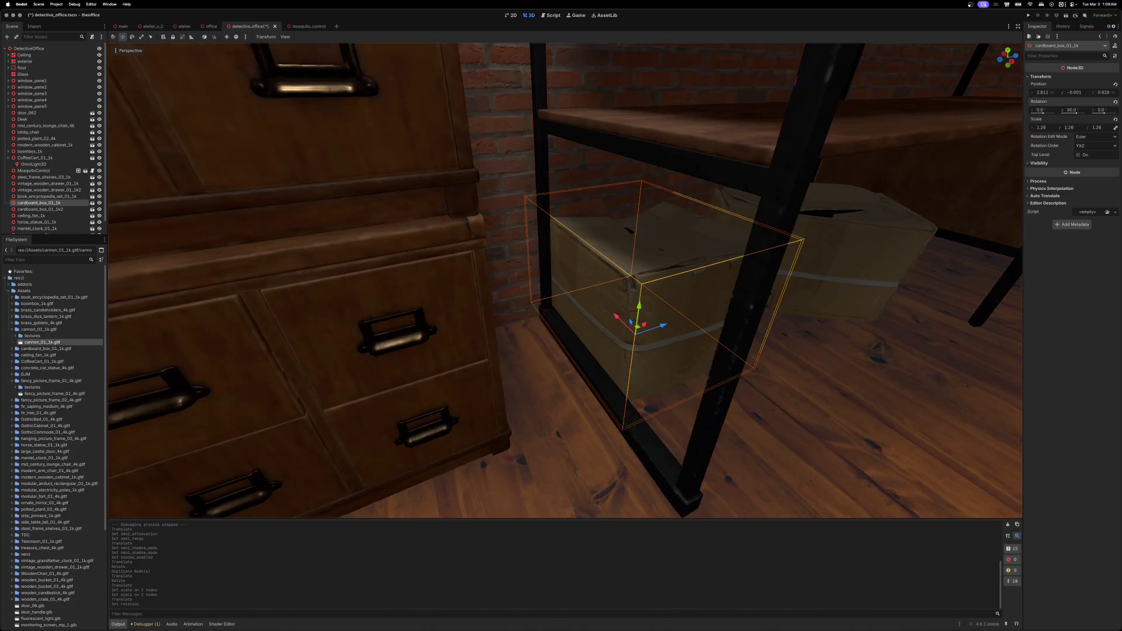
{"action": "left_click_drag", "start_coordinate": [631, 309], "coordinate": [680, 358]}
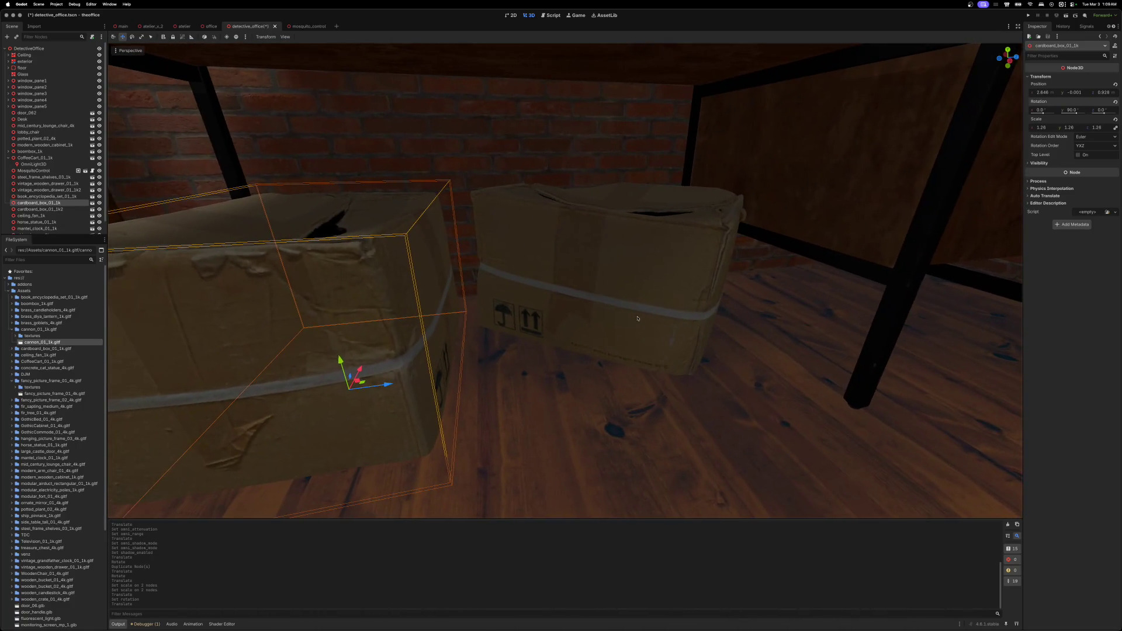
- Move the second box, cardboard_box_01_1k2, along X and Z to sit against the first
{"action": "left_click", "coordinate": [638, 318]}
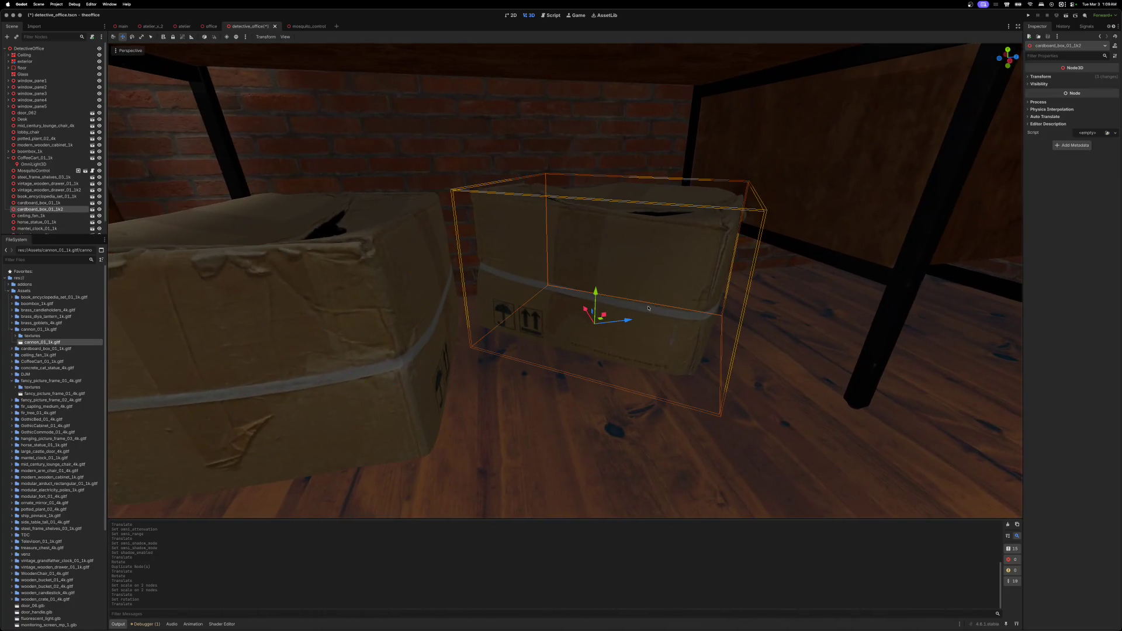
{"action": "key", "text": "w"}
{"action": "left_click_drag", "start_coordinate": [645, 309], "coordinate": [641, 312]}
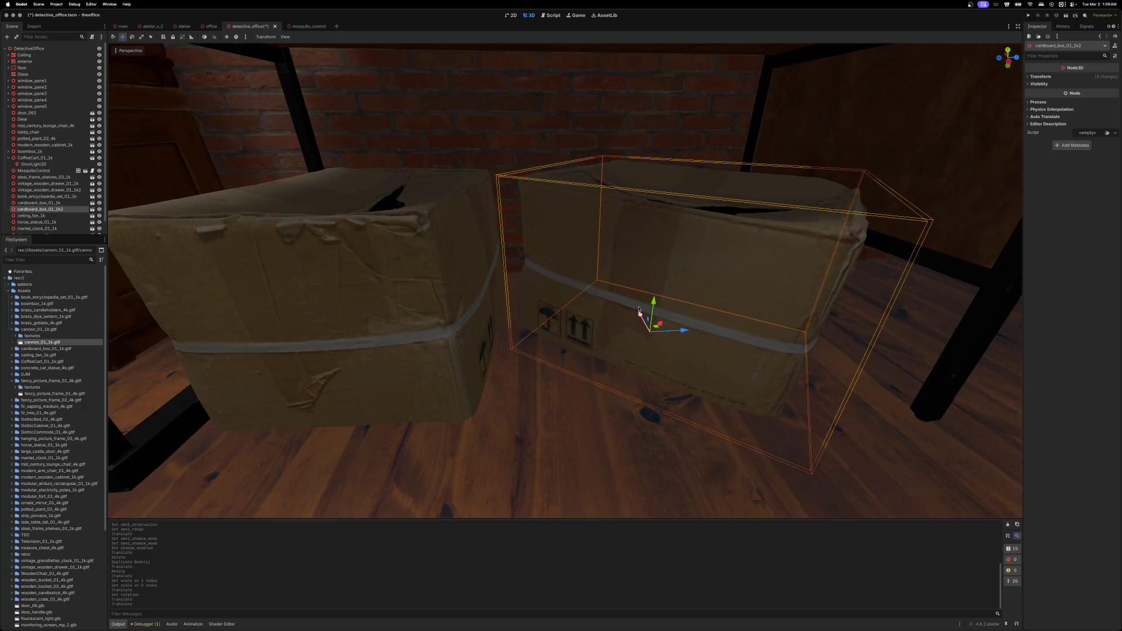
{"action": "left_click_drag", "start_coordinate": [672, 376], "coordinate": [686, 376]}
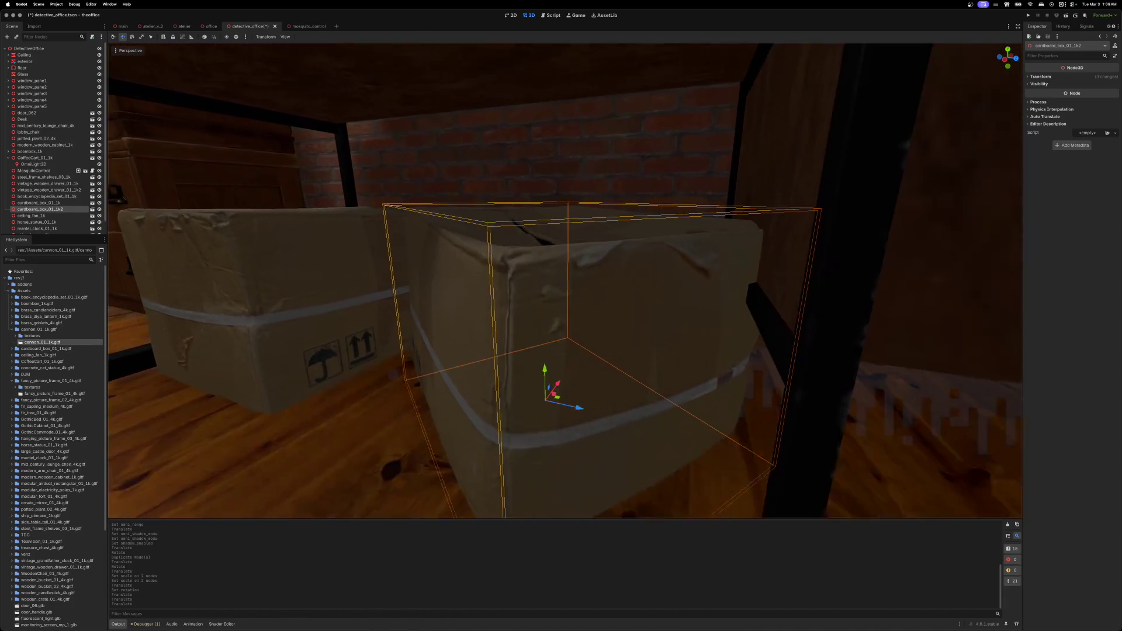
{"action": "left_click_drag", "start_coordinate": [575, 398], "coordinate": [554, 392]}
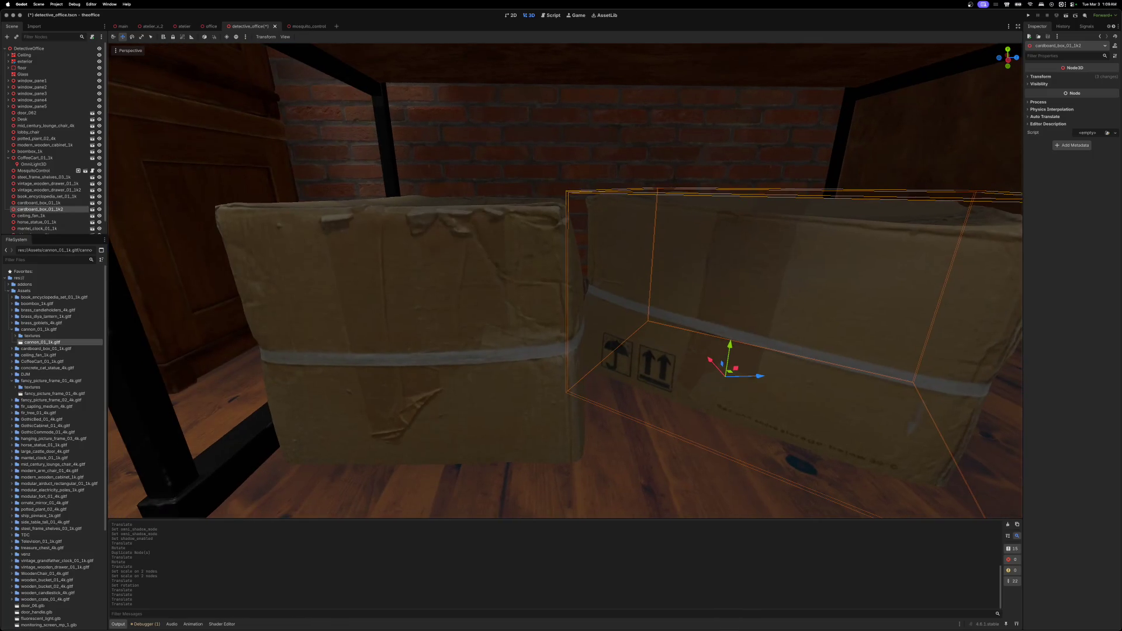
- Tilt the first cardboard box slightly around Z and adjust its height onto the floor
{"action": "left_click", "coordinate": [513, 258]}
{"action": "key", "text": "e"}
{"action": "mouse_move", "coordinate": [484, 368]}
{"action": "left_mouse_down"}
{"action": "mouse_move", "coordinate": [471, 350]}
{"action": "mouse_move", "coordinate": [481, 325]}
{"action": "mouse_move", "coordinate": [479, 343]}
{"action": "mouse_move", "coordinate": [511, 364]}
{"action": "left_mouse_up"}
{"action": "key", "text": "w"}
{"action": "key", "text": "e"}
{"action": "key", "text": "w"}
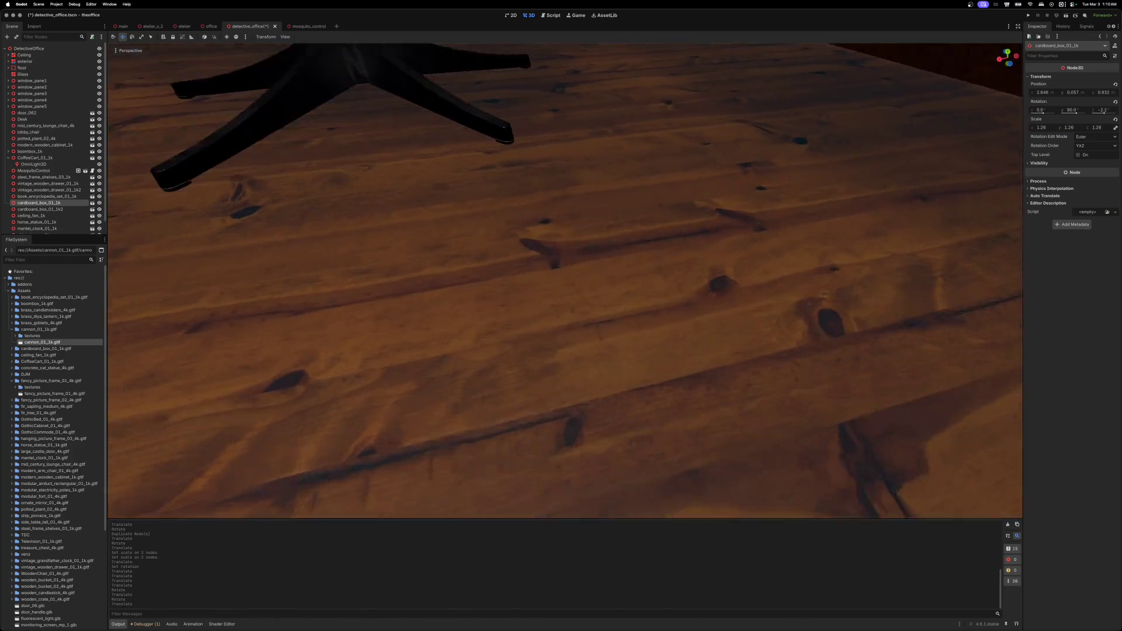
- Fly the view around the shelves, desk and chair to inspect the placed boxes
{"action": "key", "text": "w"}
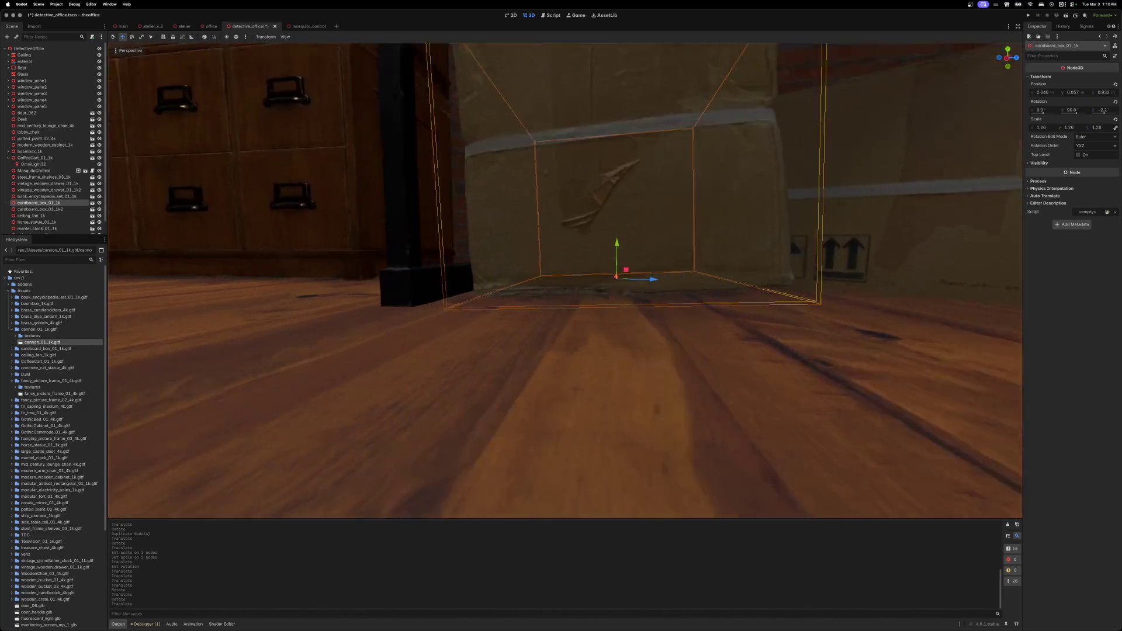
{"action": "key", "text": "s"}
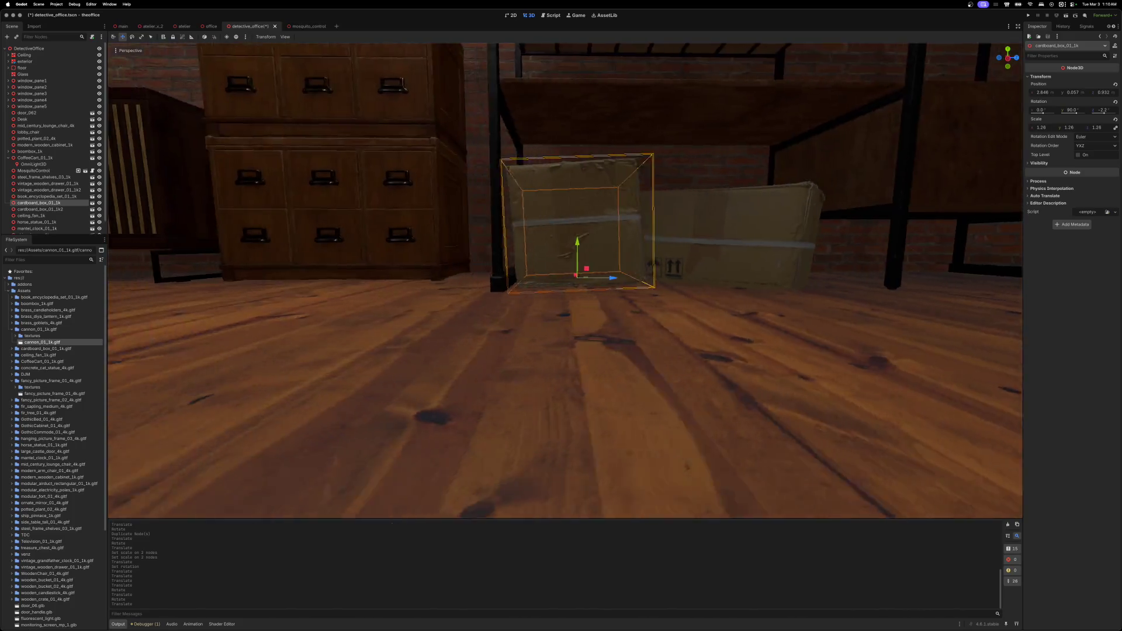
{"action": "key", "text": "s"}
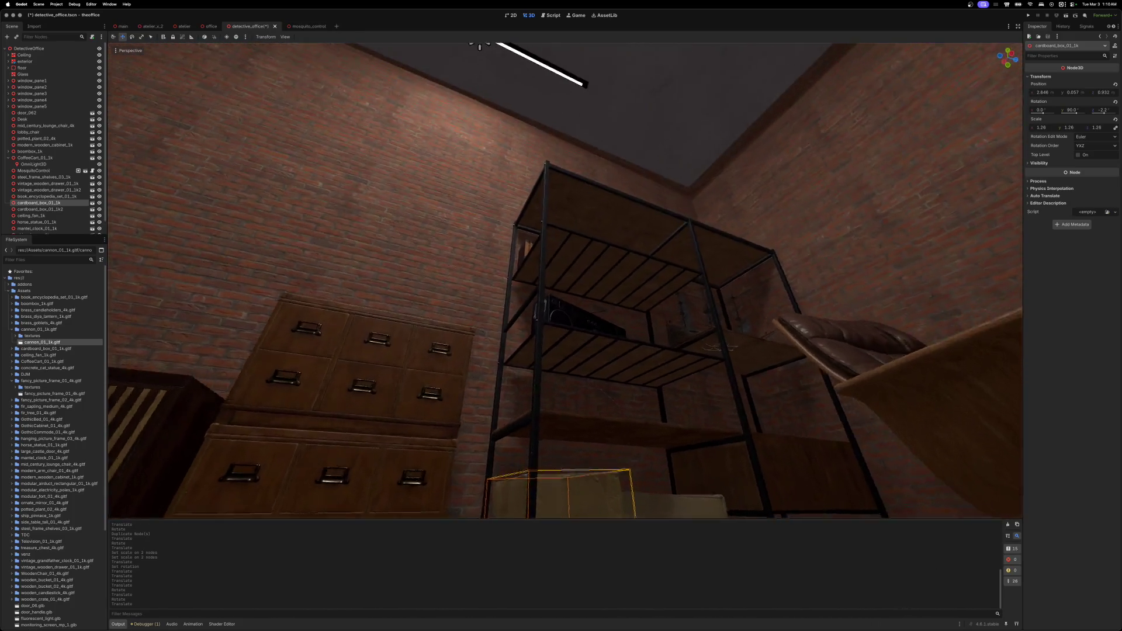
{"action": "key", "text": "w"}
{"action": "key", "text": "s"}
{"action": "key", "text": "w"}
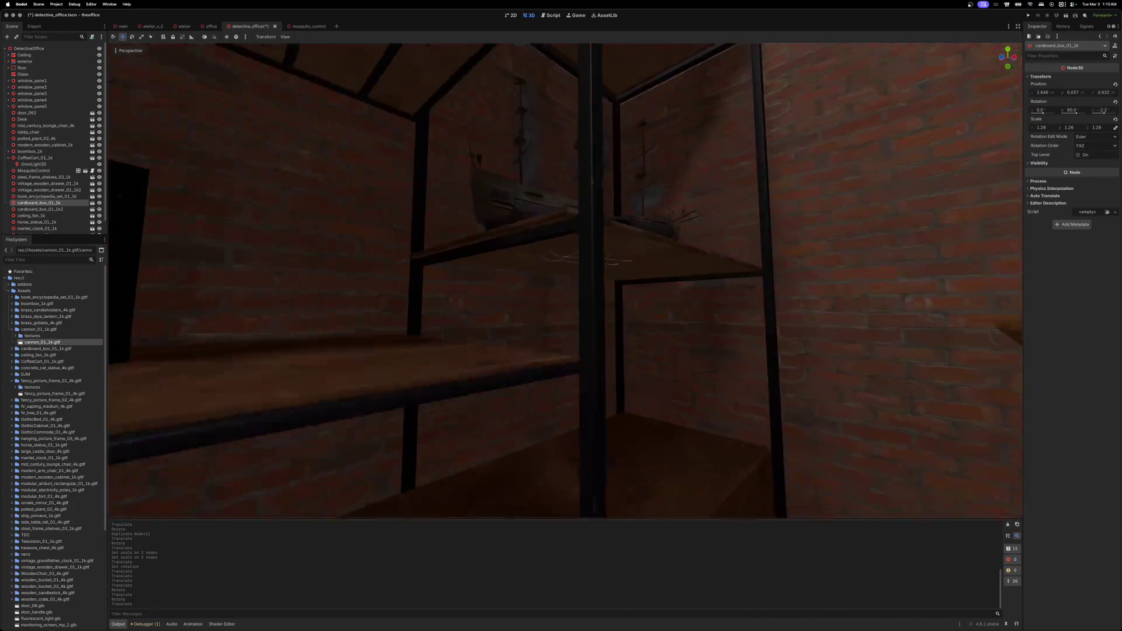
{"action": "key", "text": "s"}
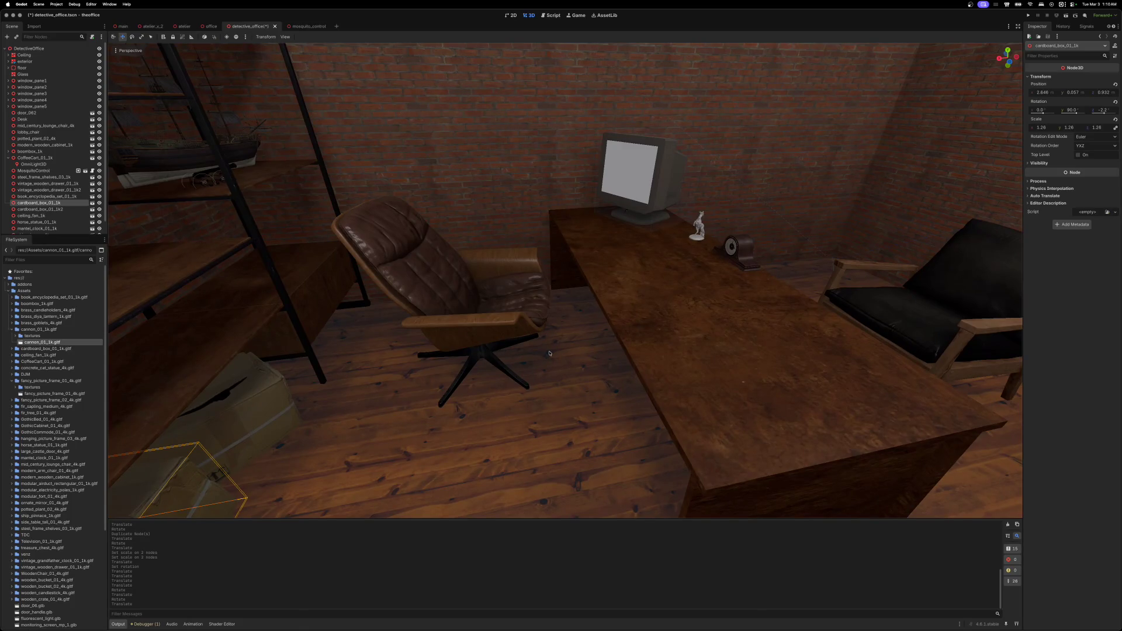
{"action": "key", "text": "super+Tab"}
{"action": "left_click", "coordinate": [422, 17]}
{"action": "scroll", "coordinate": [533, 232], "scroll_direction": "up", "scroll_amount": 5}
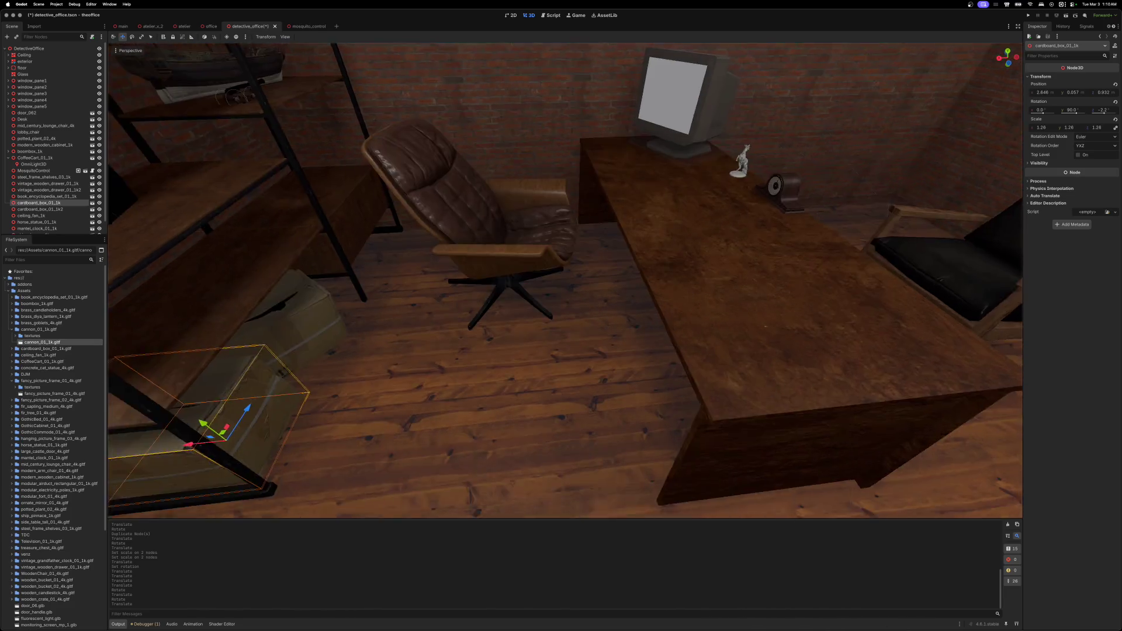
- Save and test-run the detective office scene, stop it, and show the debugger errors
{"action": "left_click", "coordinate": [1066, 15]}
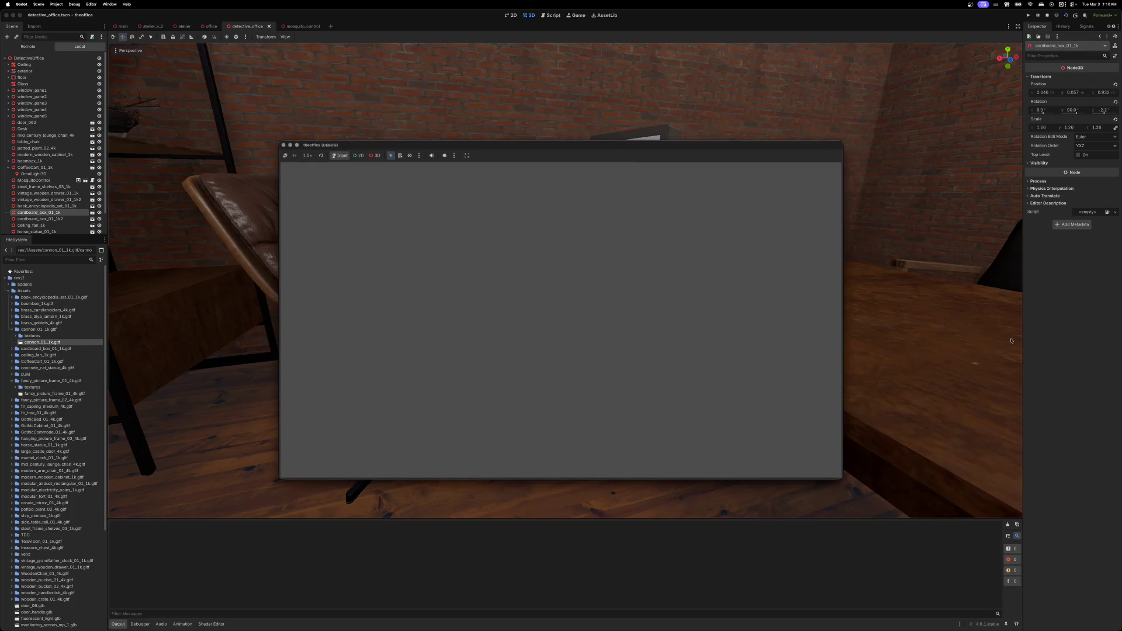
{"action": "left_click_drag", "start_coordinate": [652, 143], "coordinate": [587, 57]}
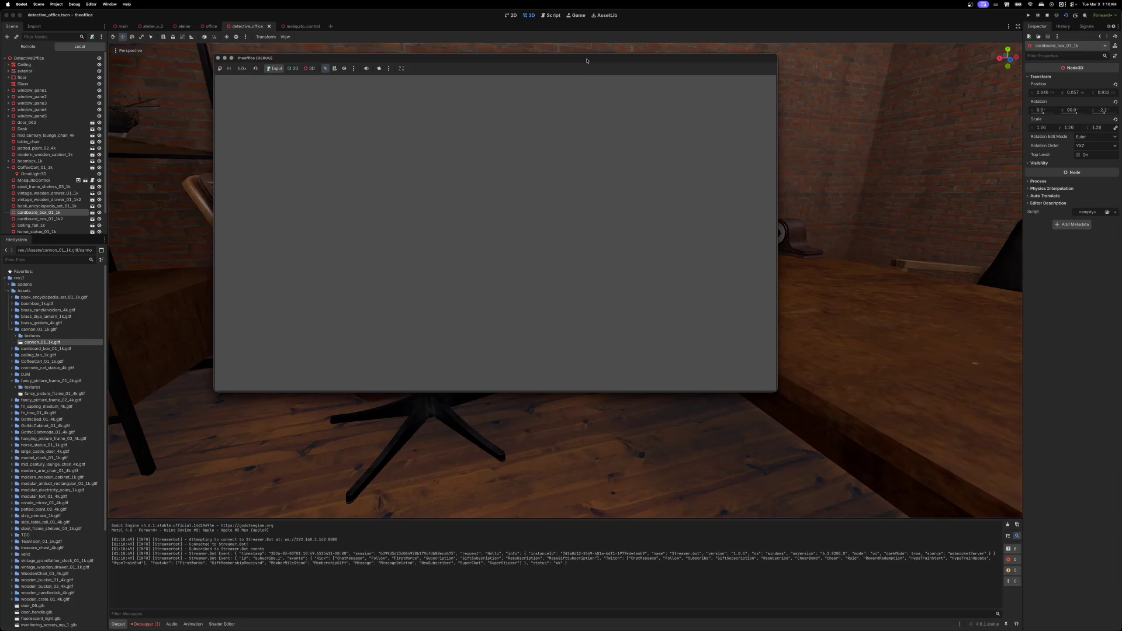
{"action": "left_click_drag", "start_coordinate": [587, 60], "coordinate": [588, 61]}
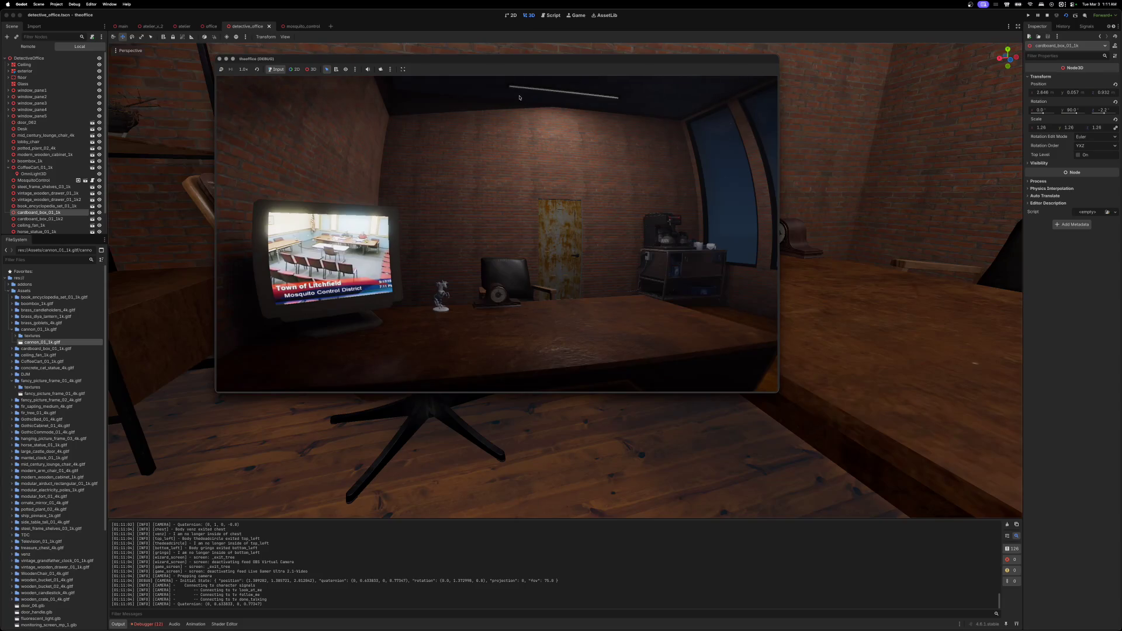
{"action": "left_click", "coordinate": [220, 59]}
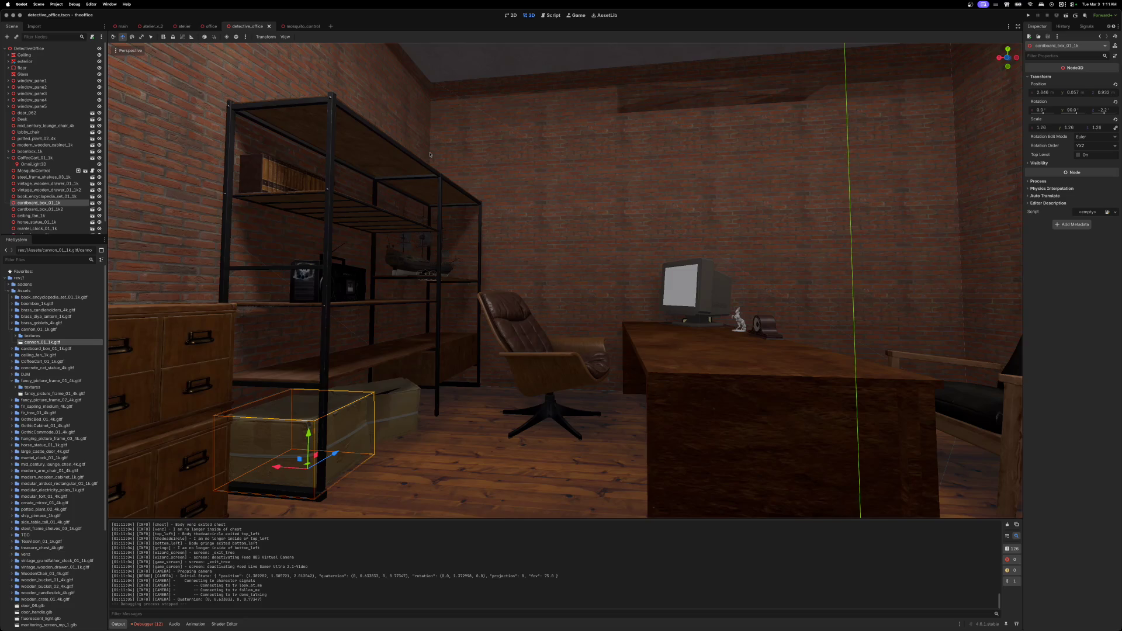
{"action": "left_click", "coordinate": [152, 624]}
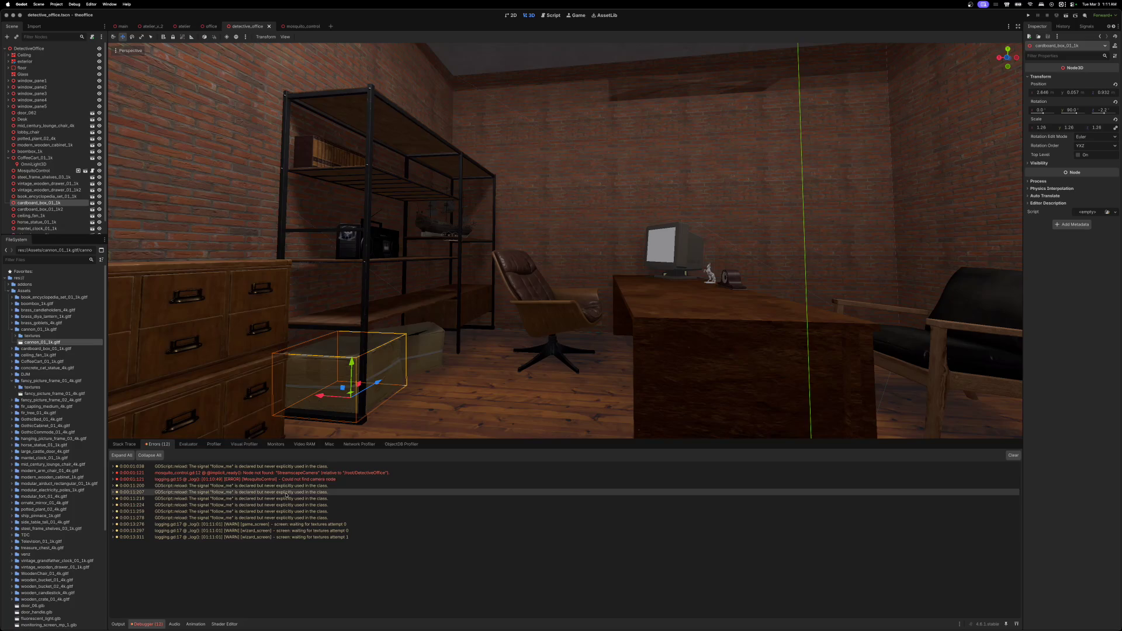
- Jump from the debugger error to the StreamscapeCamera line in mosquito_control.gd
{"action": "mouse_move", "coordinate": [363, 475]}
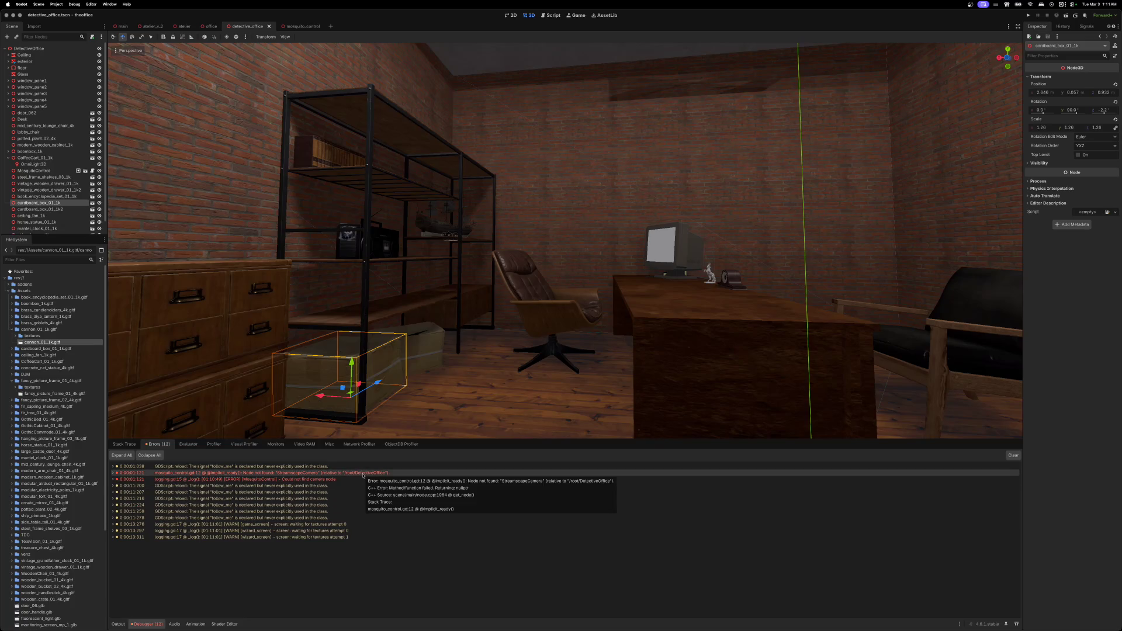
{"action": "double_click", "coordinate": [363, 475]}
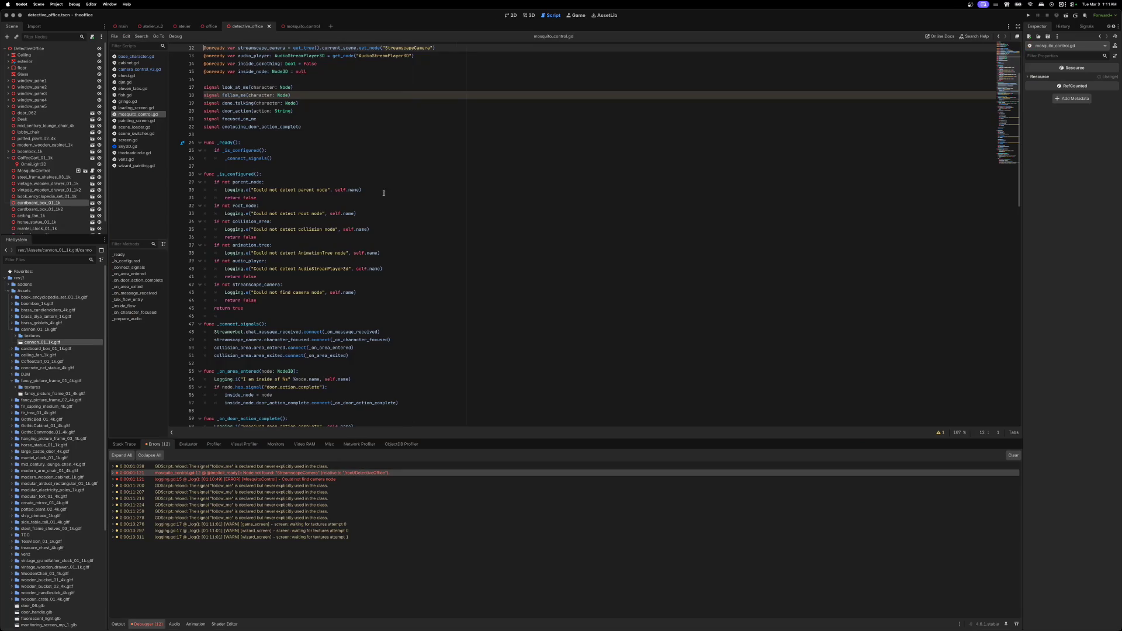
{"action": "scroll", "coordinate": [385, 228], "scroll_direction": "up", "scroll_amount": 4}
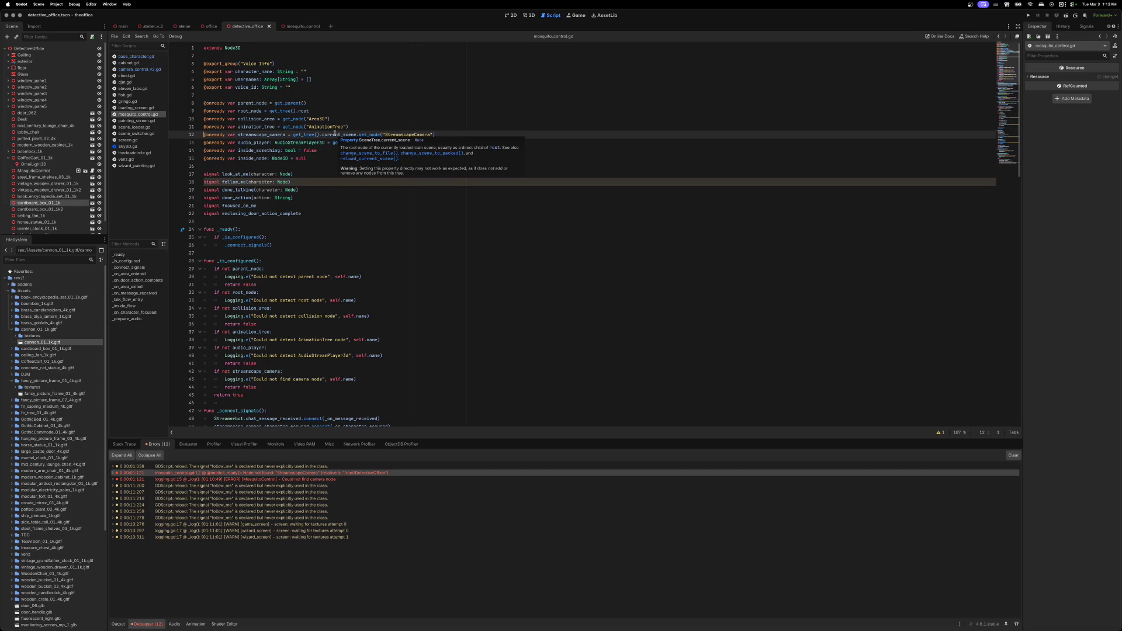
- Run the project again, reposition the game window, then stop the run
{"action": "key", "text": "super+b"}
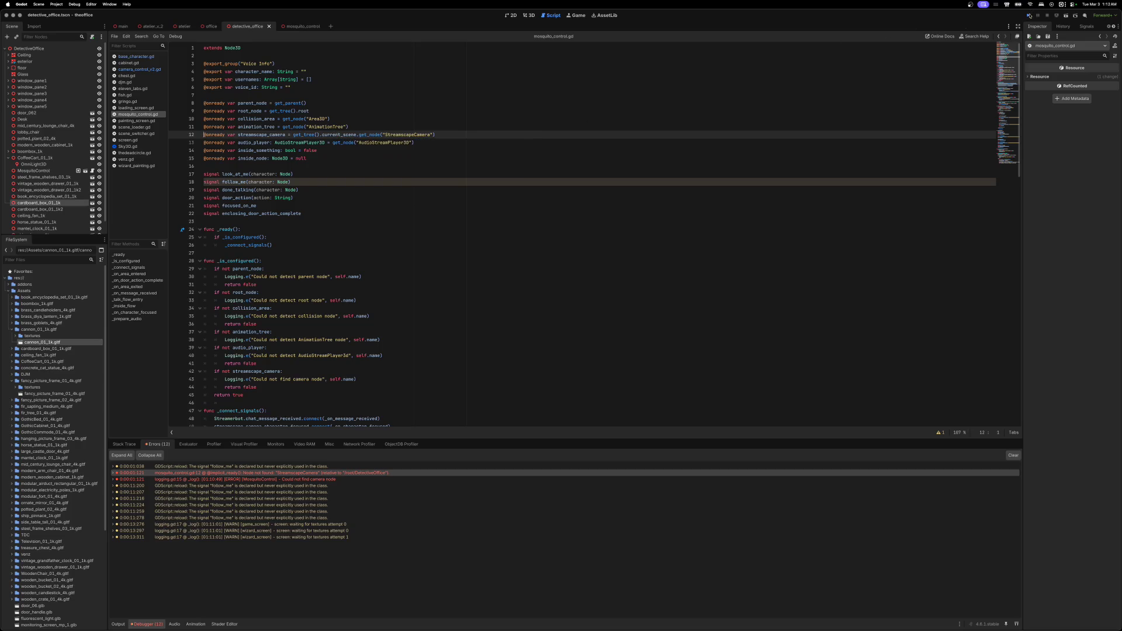
{"action": "left_click_drag", "start_coordinate": [654, 148], "coordinate": [647, 112]}
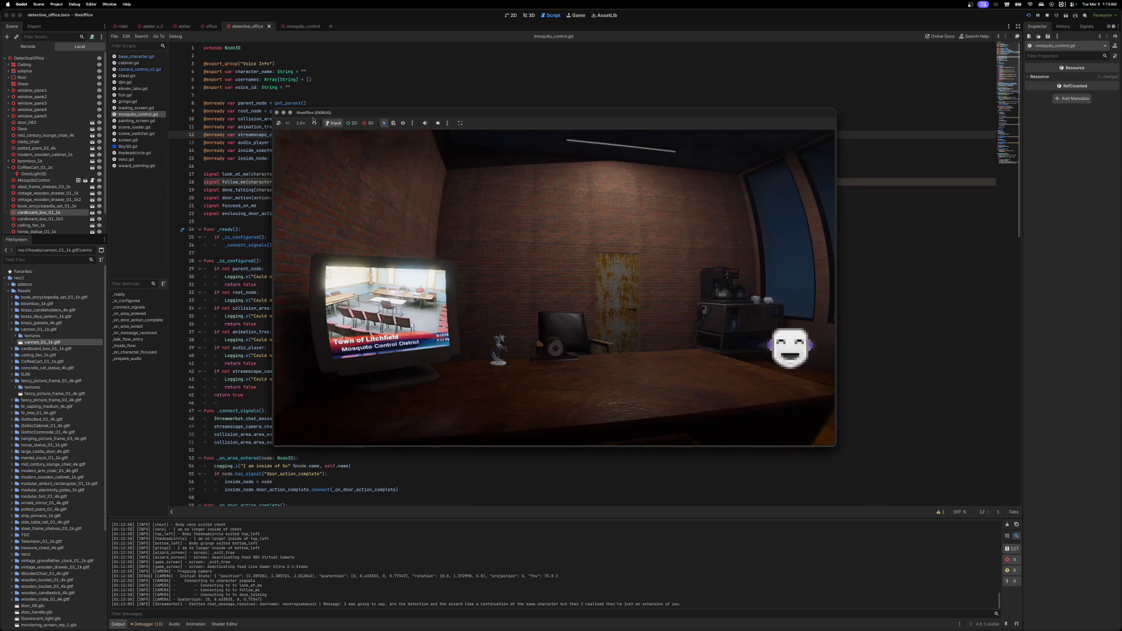
{"action": "left_click", "coordinate": [277, 113]}
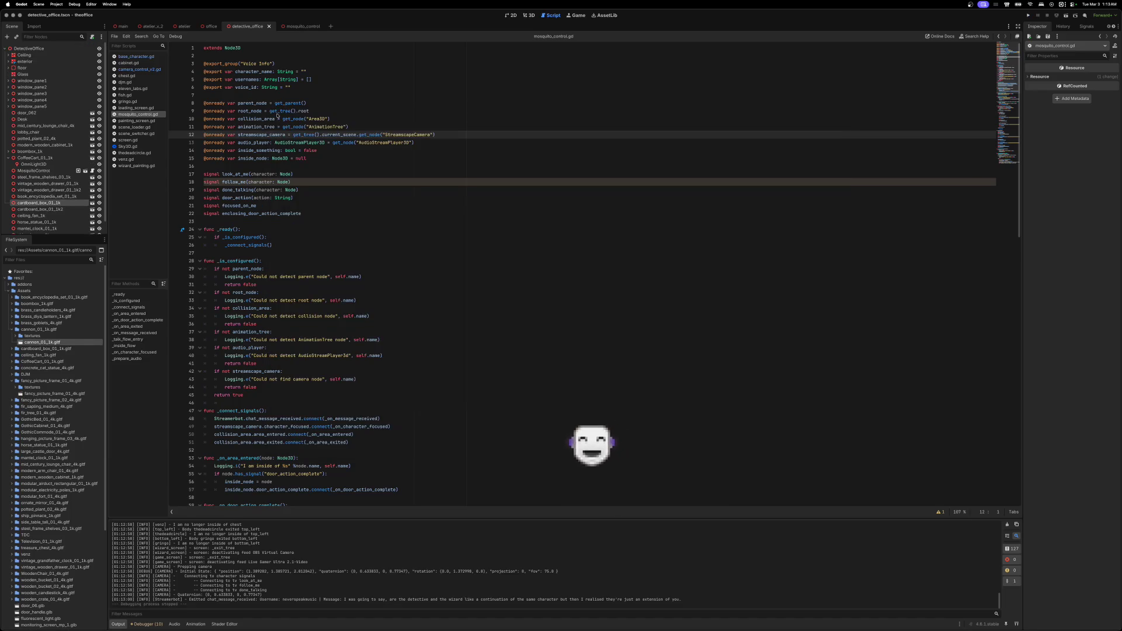
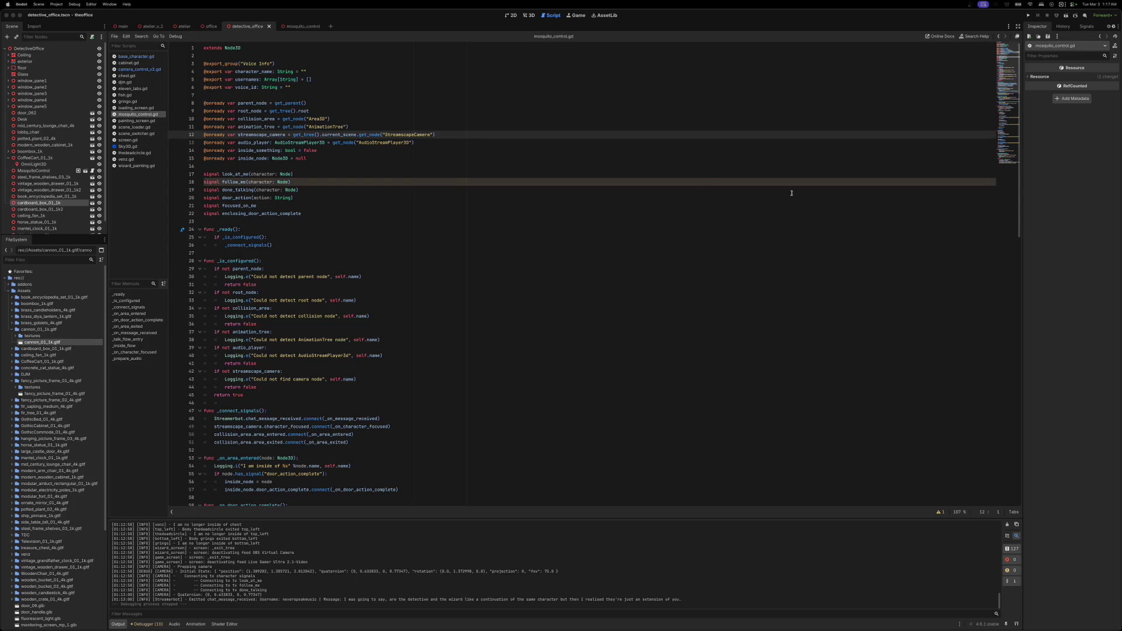
- Show the detective office scene in 3D, framed on the cardboard box
{"action": "left_click", "coordinate": [528, 15]}
{"action": "key", "text": "f"}
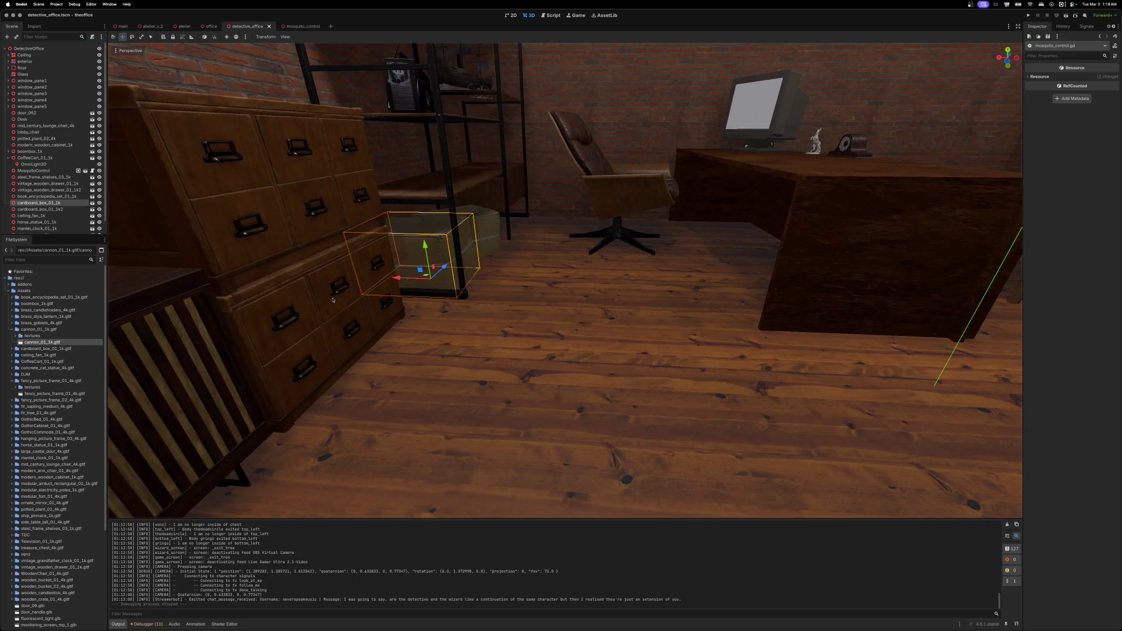
- Duplicate the wooden drawer cabinet and slide the copy sideways along X
{"action": "left_click", "coordinate": [333, 300]}
{"action": "key", "text": "super+d"}
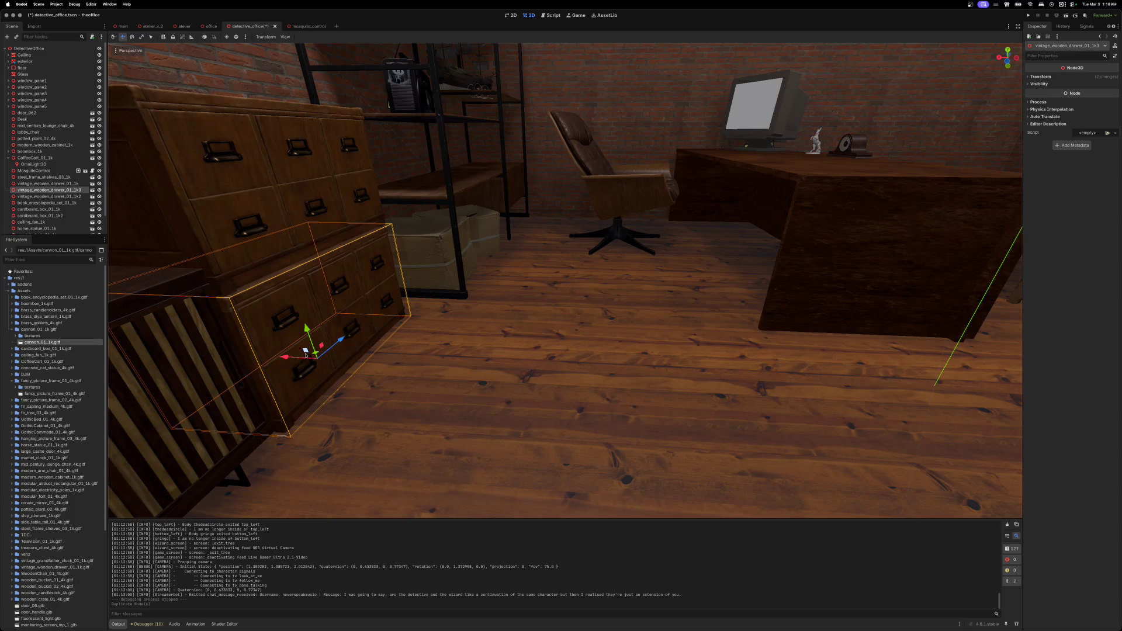
{"action": "mouse_move", "coordinate": [284, 357]}
{"action": "left_mouse_down"}
{"action": "mouse_move", "coordinate": [554, 362]}
{"action": "mouse_move", "coordinate": [611, 385]}
{"action": "mouse_move", "coordinate": [593, 400]}
{"action": "mouse_move", "coordinate": [567, 380]}
{"action": "left_mouse_up"}
{"action": "key", "text": "e"}
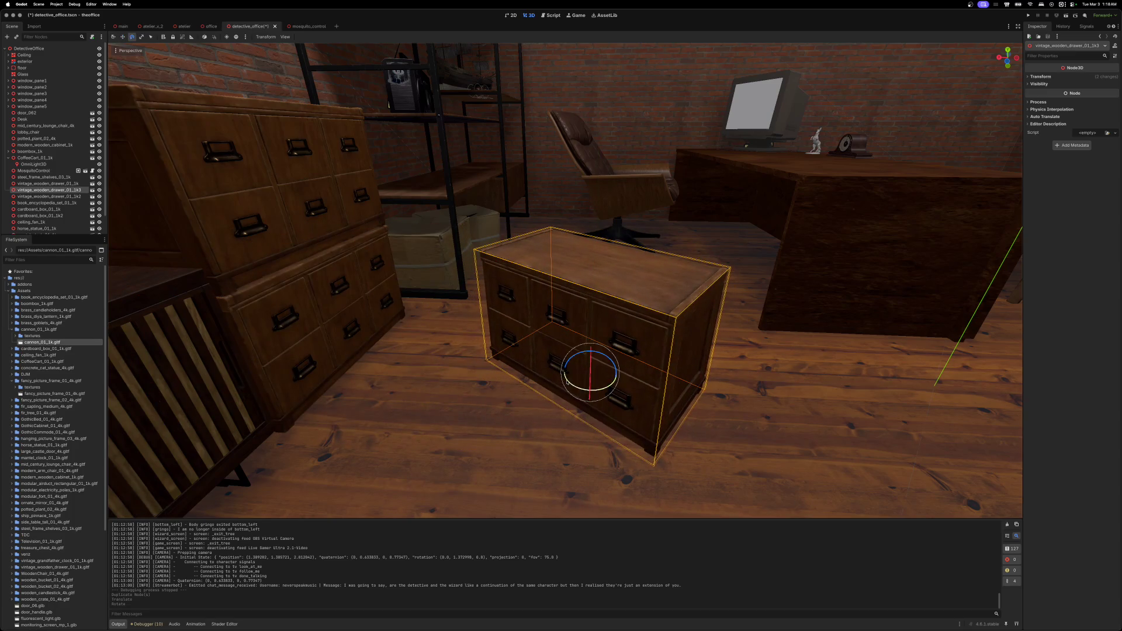
- Set the copied cabinet's Rotation Y to 90 in the Inspector
{"action": "left_click", "coordinate": [1039, 77]}
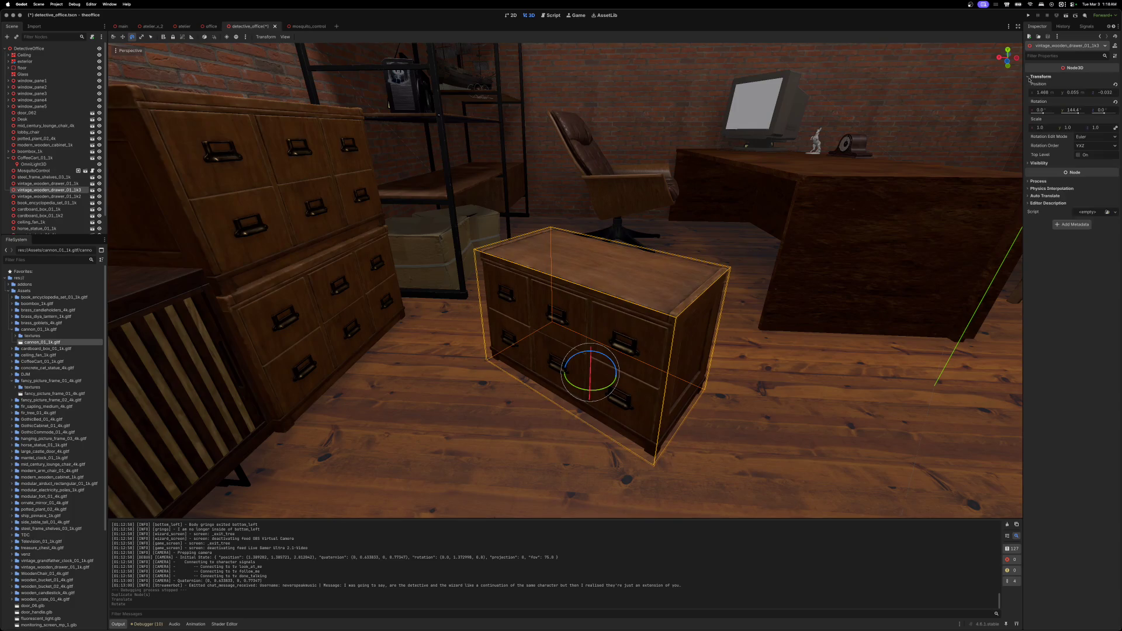
{"action": "left_click", "coordinate": [1114, 102]}
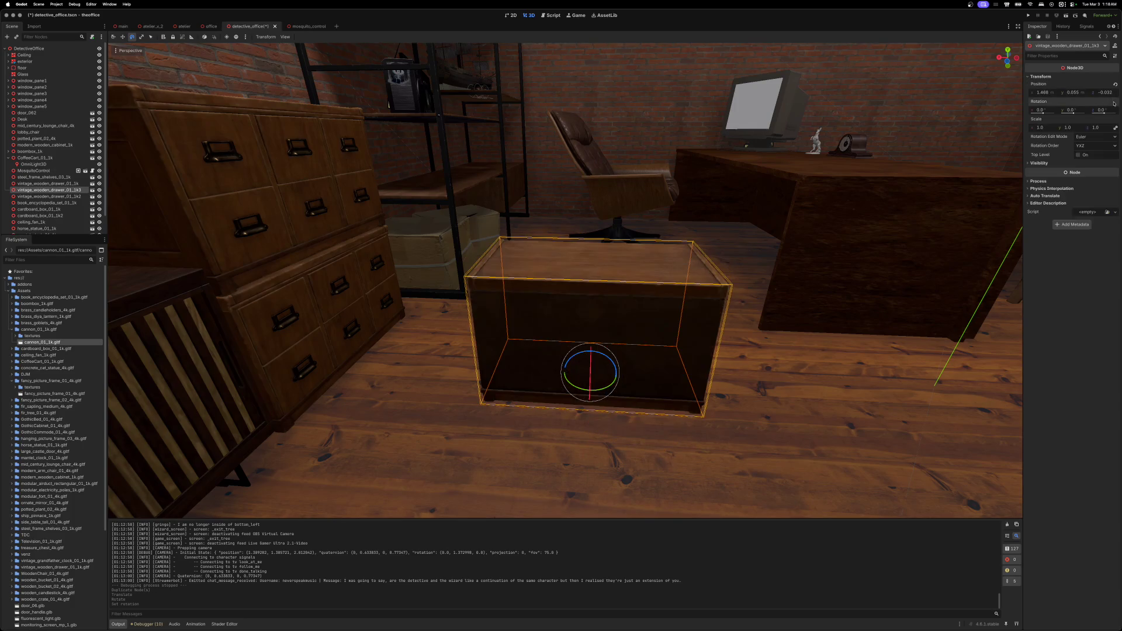
{"action": "left_click", "coordinate": [1073, 111]}
{"action": "type", "text": "90"}
{"action": "key", "text": "Return"}
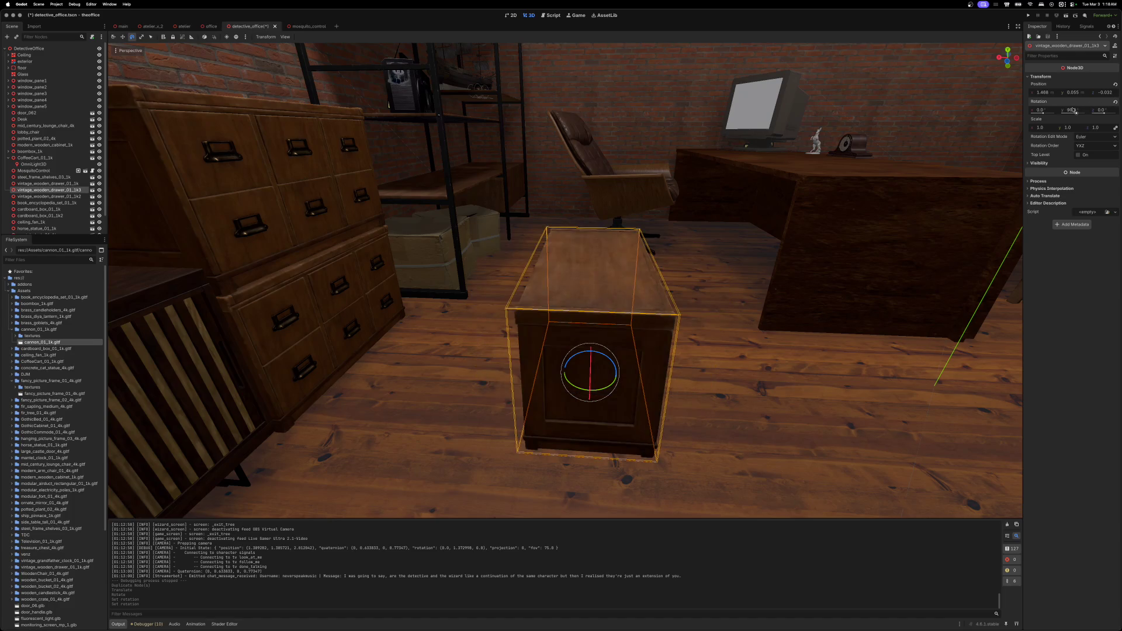
{"action": "scroll", "coordinate": [637, 372], "scroll_direction": "right", "scroll_amount": 10}
- Move the rotated cabinet against the desk, around X -0.151, Z 0.862
{"action": "key", "text": "w"}
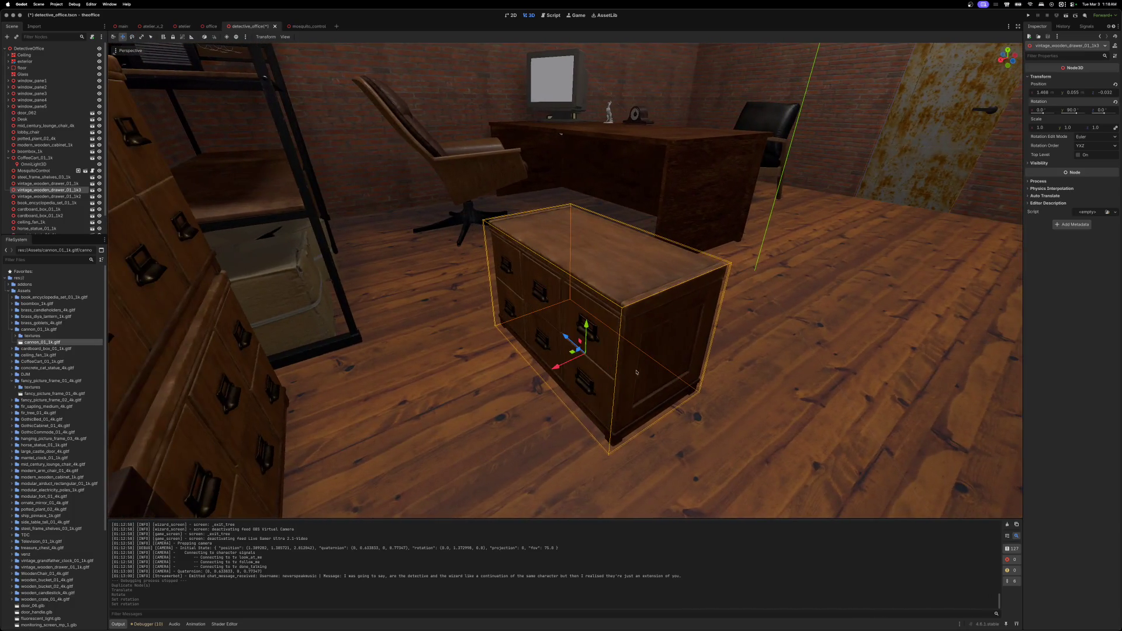
{"action": "mouse_move", "coordinate": [575, 340]}
{"action": "left_mouse_down"}
{"action": "mouse_move", "coordinate": [482, 274]}
{"action": "mouse_move", "coordinate": [464, 287]}
{"action": "mouse_move", "coordinate": [590, 248]}
{"action": "mouse_move", "coordinate": [625, 224]}
{"action": "left_mouse_up"}
{"action": "scroll", "coordinate": [659, 338], "scroll_direction": "up", "scroll_amount": 3}
{"action": "key", "text": "f"}
{"action": "left_click_drag", "start_coordinate": [543, 368], "coordinate": [560, 343]}
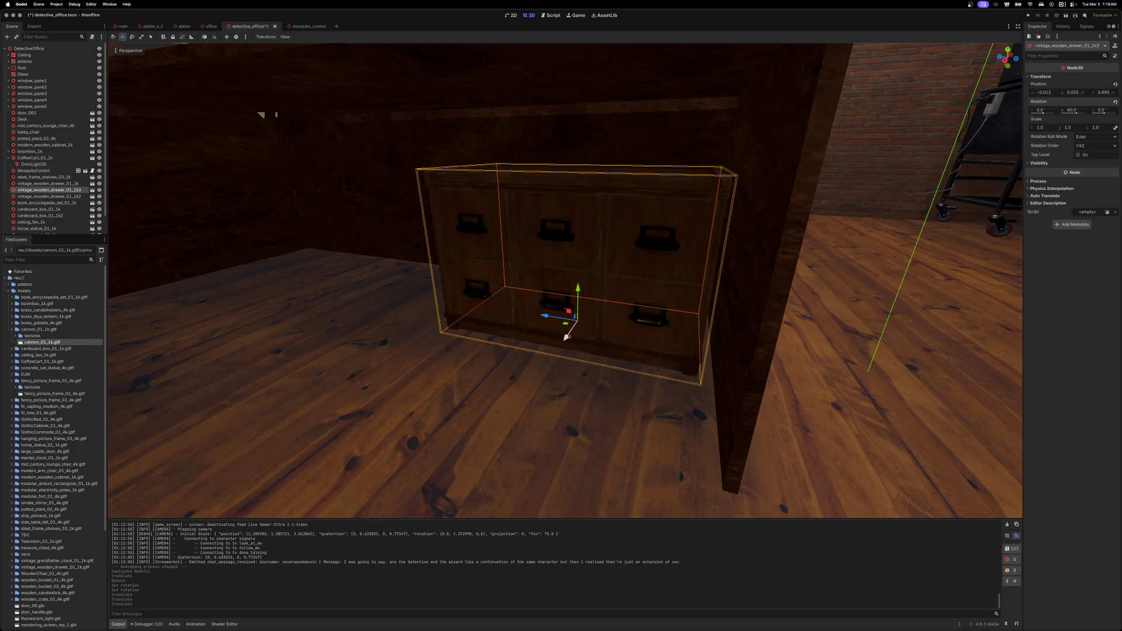
{"action": "key", "text": "f"}
{"action": "scroll", "coordinate": [561, 343], "scroll_direction": "left", "scroll_amount": 5}
{"action": "mouse_move", "coordinate": [619, 357]}
{"action": "left_mouse_down"}
{"action": "mouse_move", "coordinate": [582, 356]}
{"action": "mouse_move", "coordinate": [591, 333]}
{"action": "left_mouse_up"}
{"action": "scroll", "coordinate": [582, 357], "scroll_direction": "left", "scroll_amount": 10}
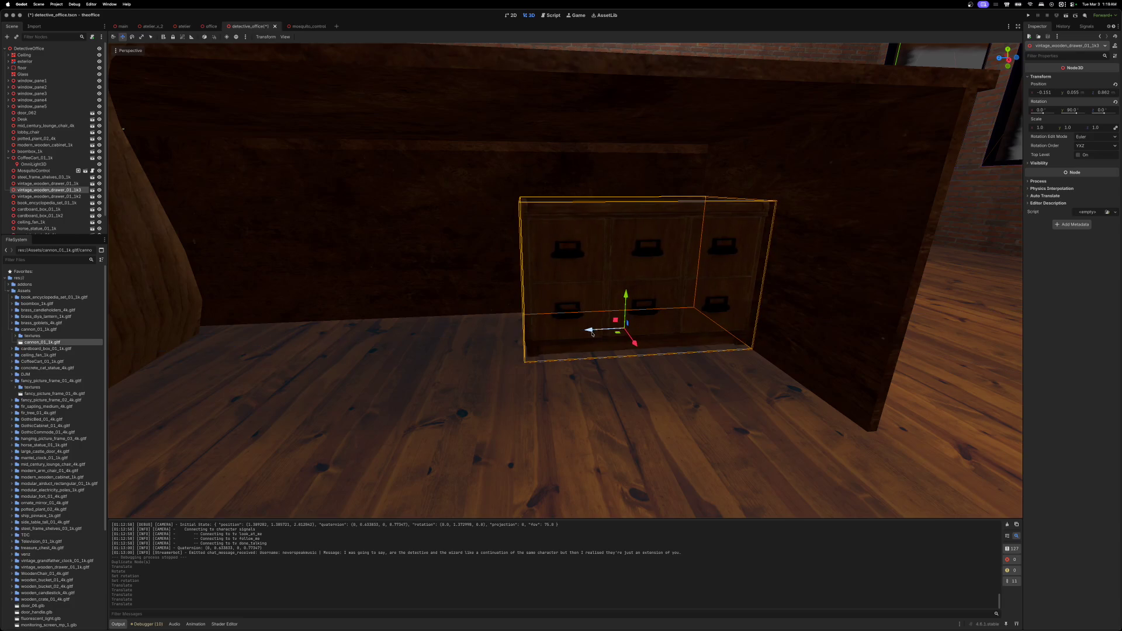
{"action": "scroll", "coordinate": [591, 333], "scroll_direction": "left", "scroll_amount": 10}
{"action": "scroll", "coordinate": [565, 280], "scroll_direction": "up", "scroll_amount": 10}
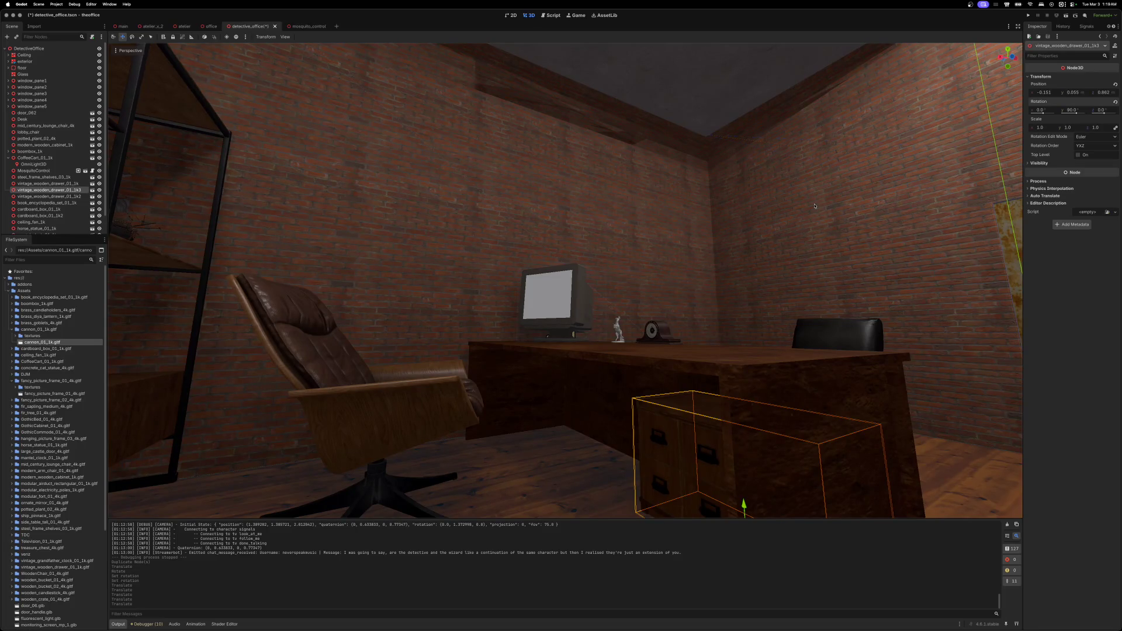
- Save the detective office scene
{"action": "scroll", "coordinate": [832, 219], "scroll_direction": "right", "scroll_amount": 15}
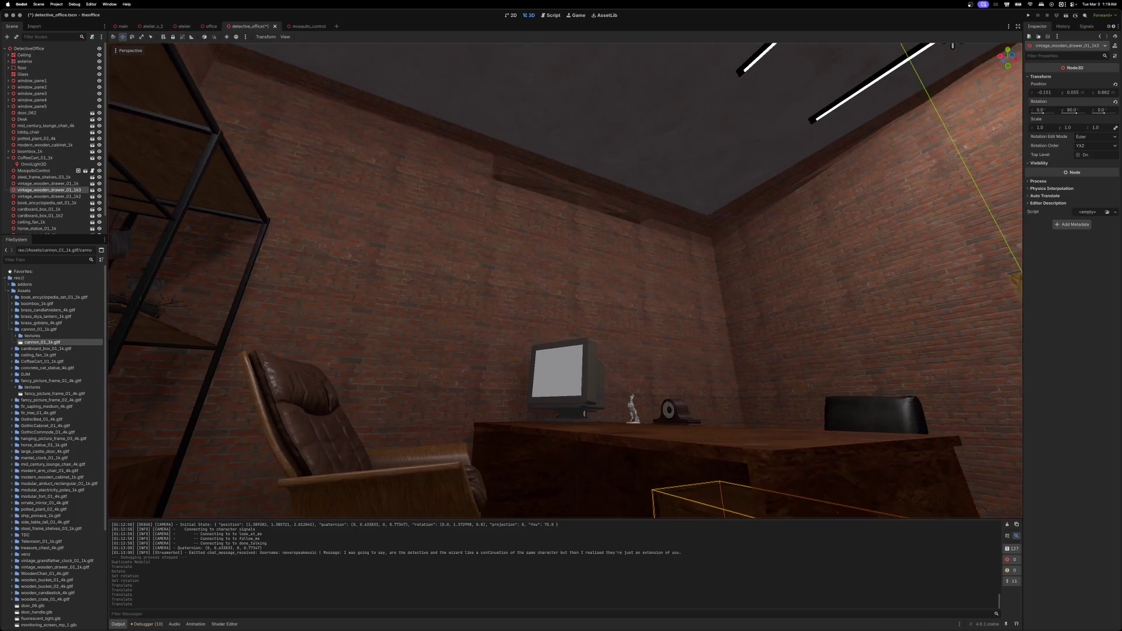
{"action": "scroll", "coordinate": [565, 280], "scroll_direction": "down", "scroll_amount": 10}
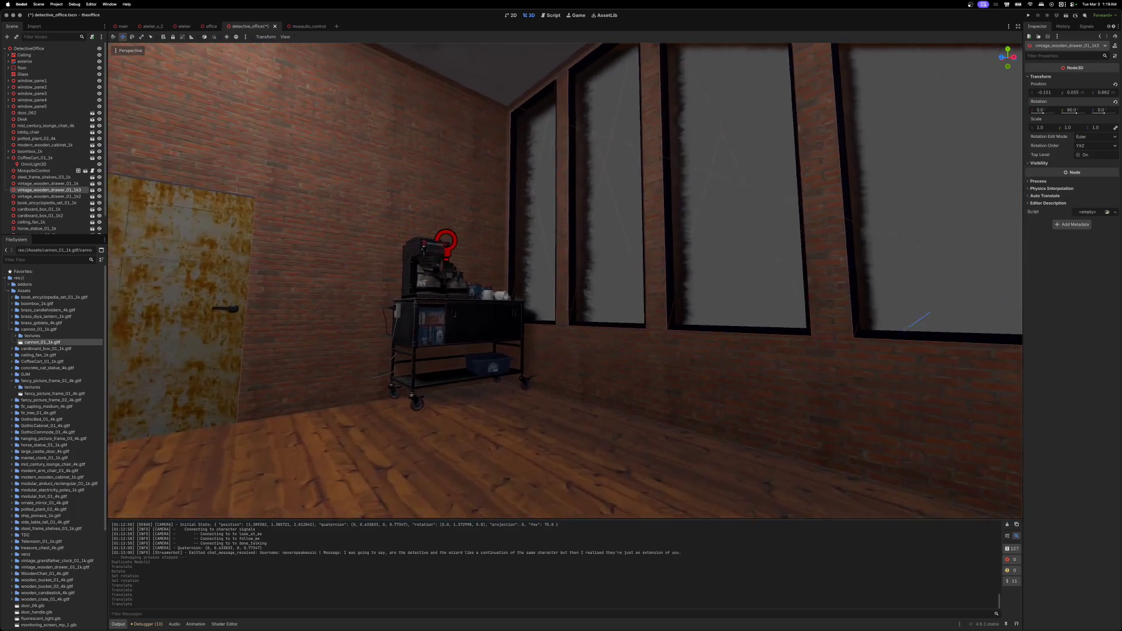
{"action": "scroll", "coordinate": [565, 281], "scroll_direction": "up", "scroll_amount": 5}
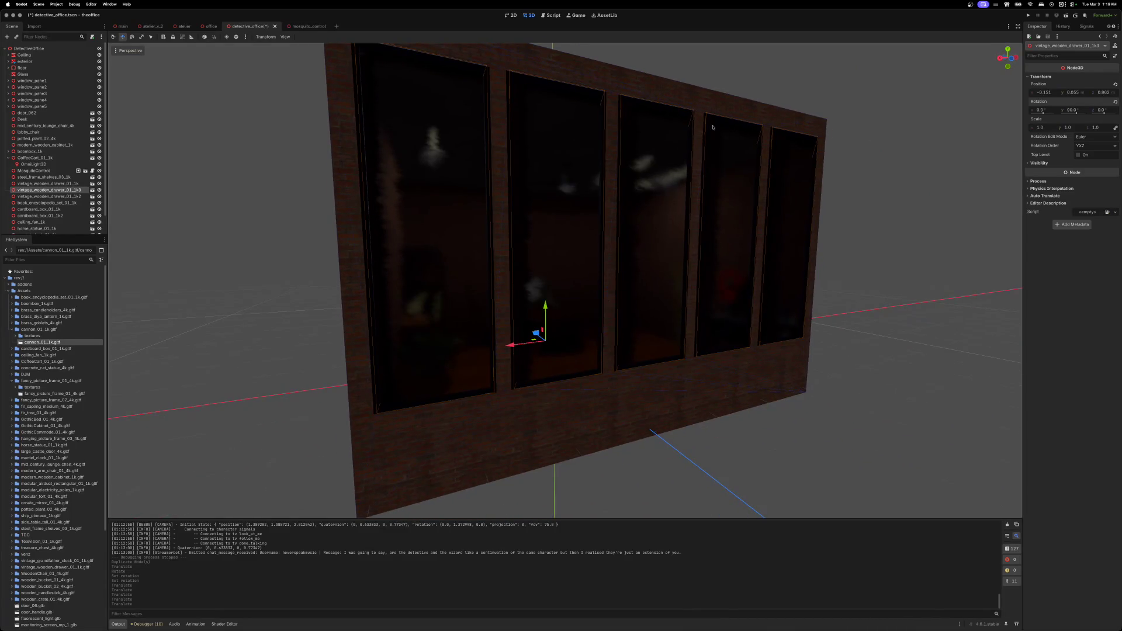
{"action": "key", "text": "super+s"}
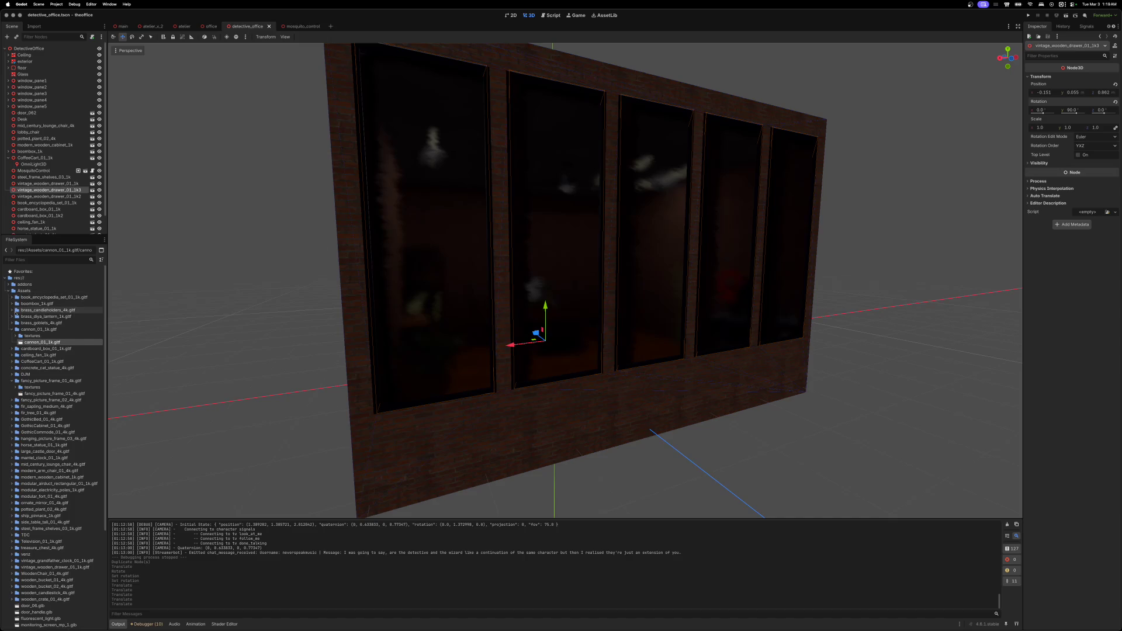
- Collapse the cannon and picture frame folders, then drop the electricity poles model into the scene
{"action": "left_click", "coordinate": [11, 329]}
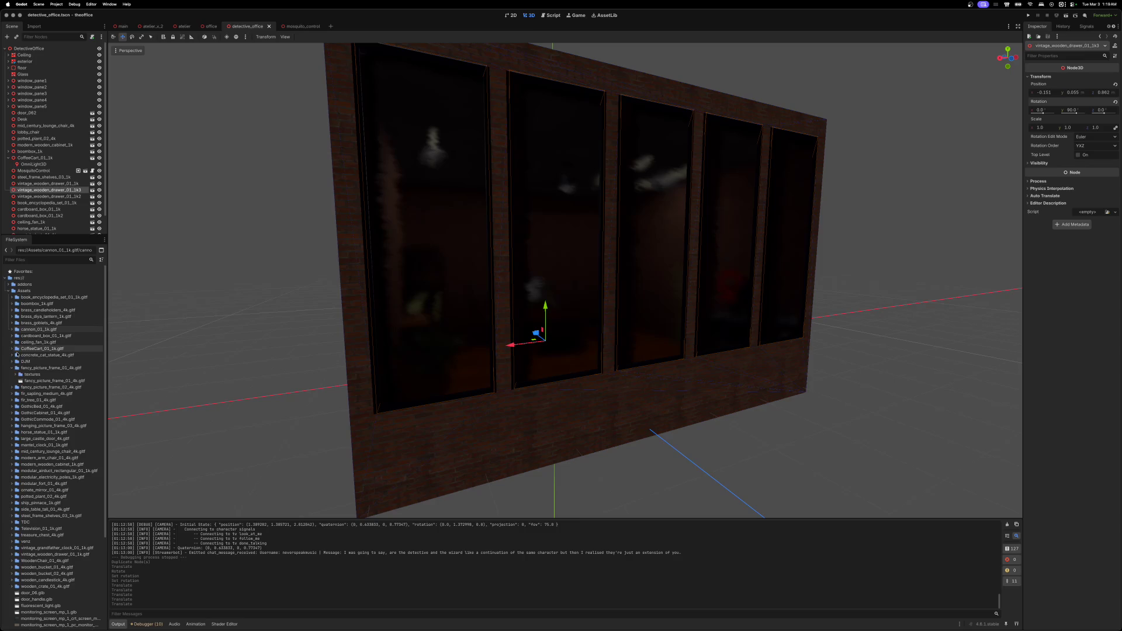
{"action": "double_click", "coordinate": [31, 368]}
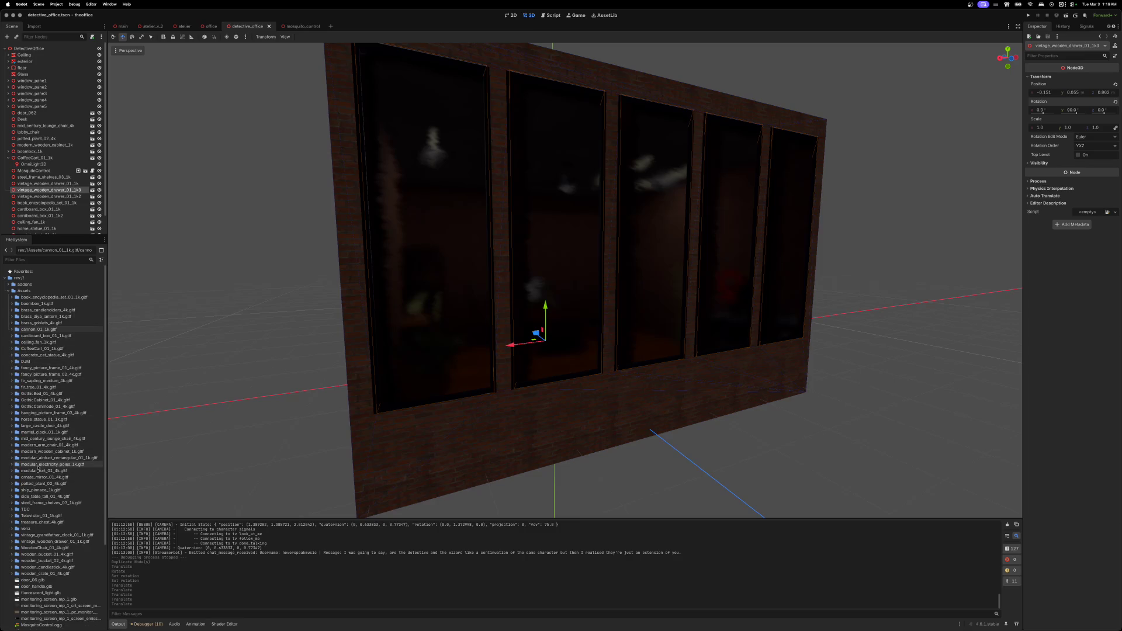
{"action": "left_click", "coordinate": [15, 465]}
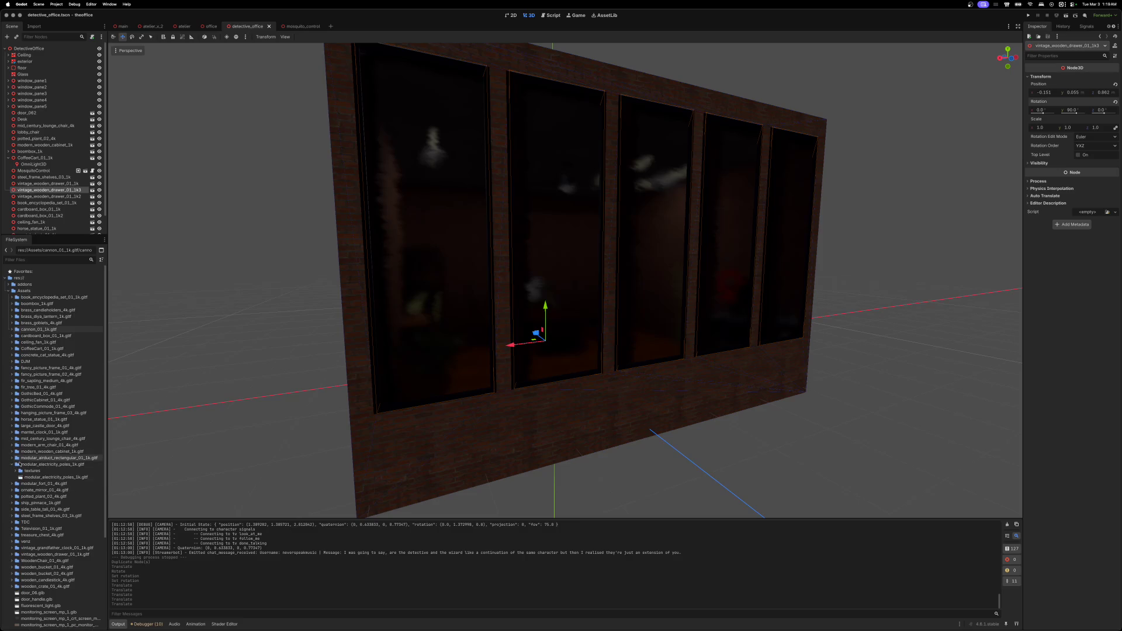
{"action": "mouse_move", "coordinate": [55, 477]}
{"action": "left_mouse_down"}
{"action": "mouse_move", "coordinate": [534, 486]}
{"action": "mouse_move", "coordinate": [729, 438]}
{"action": "left_mouse_up"}
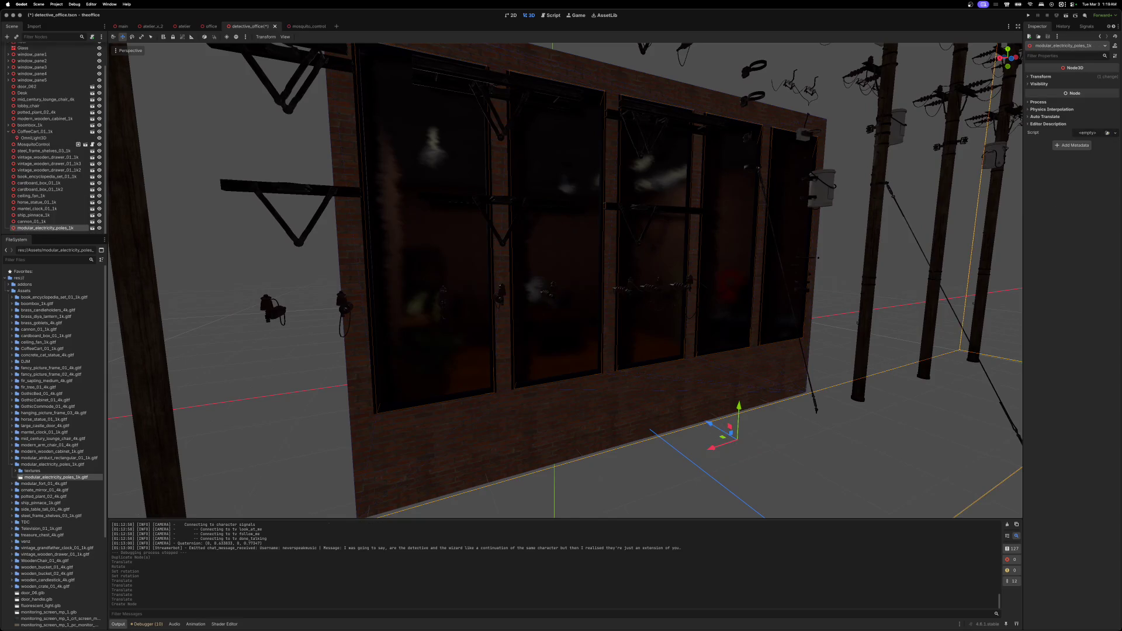
{"action": "key", "text": "f"}
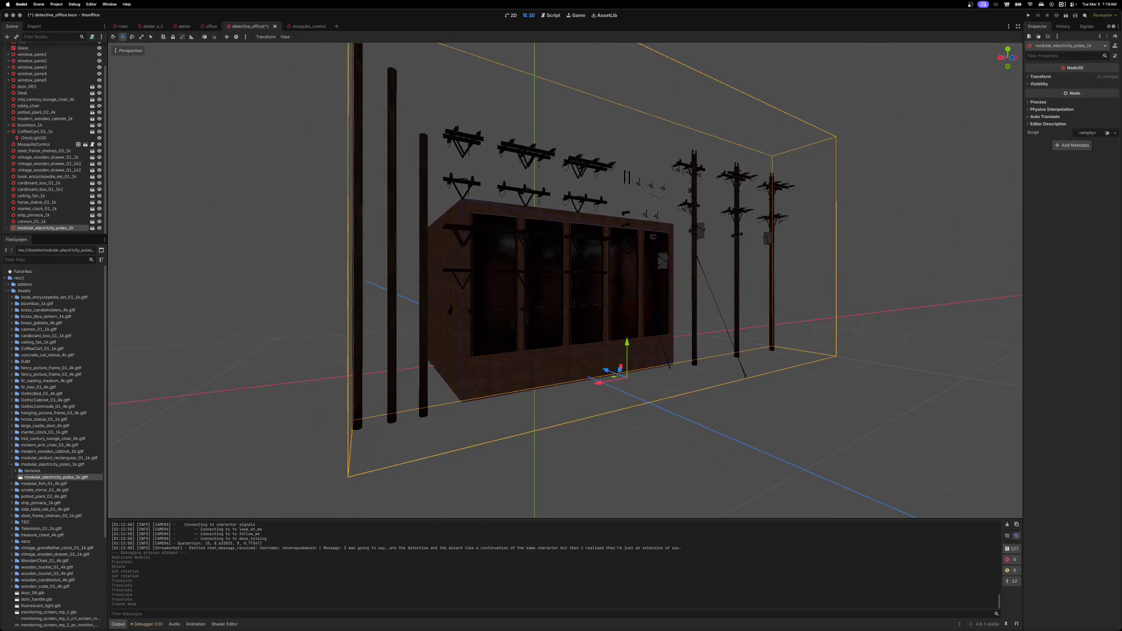
{"action": "key", "text": "w"}
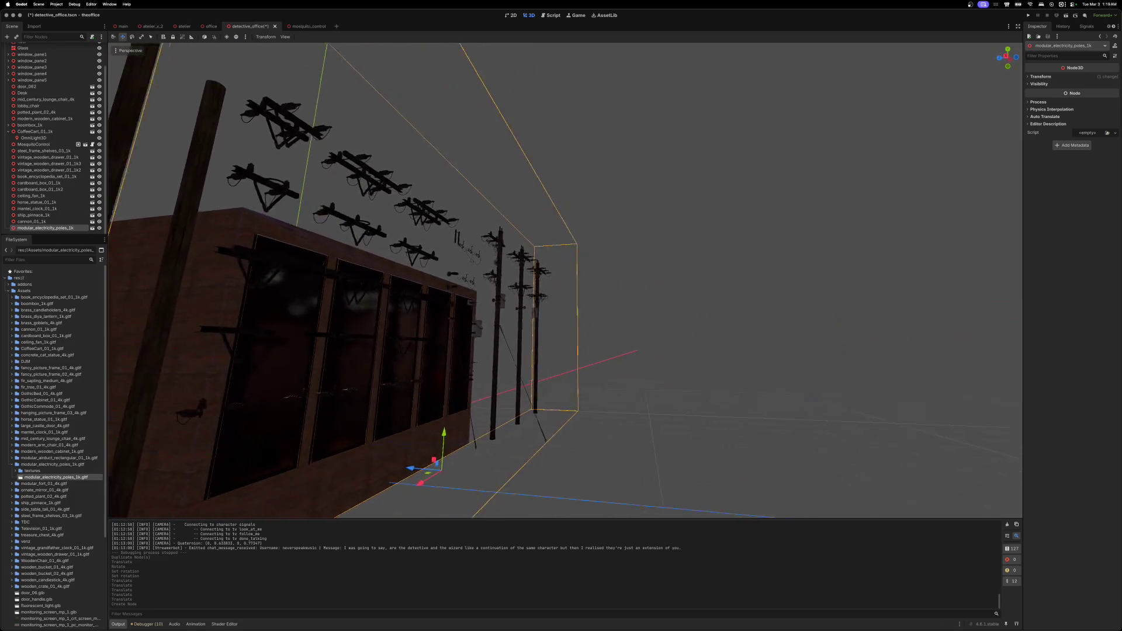
{"action": "key", "text": "w"}
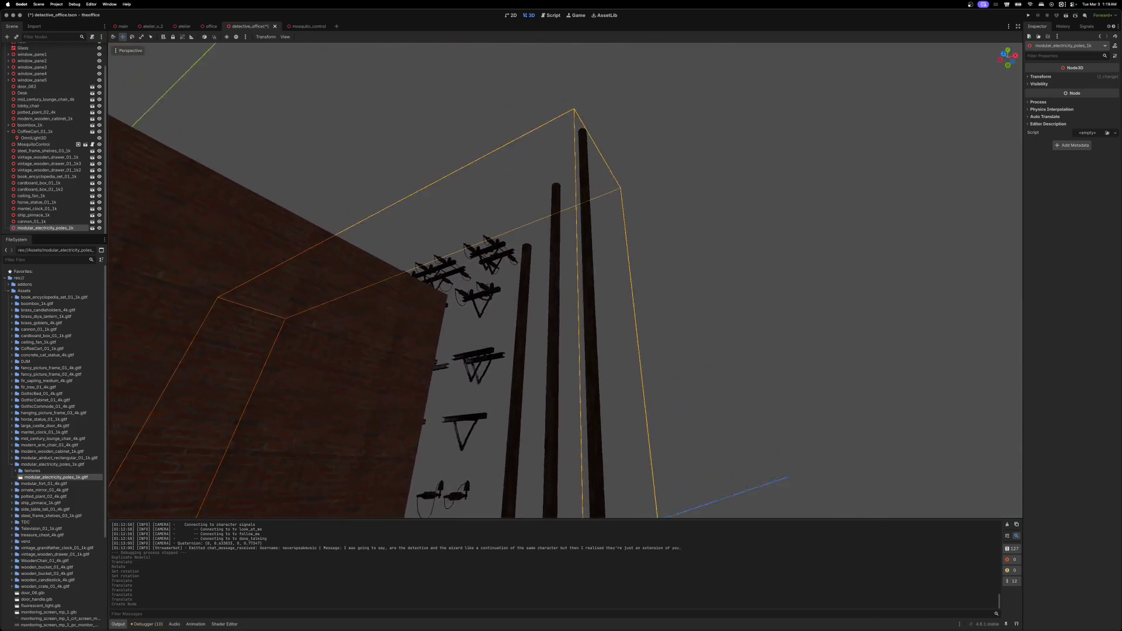
{"action": "key", "text": "w"}
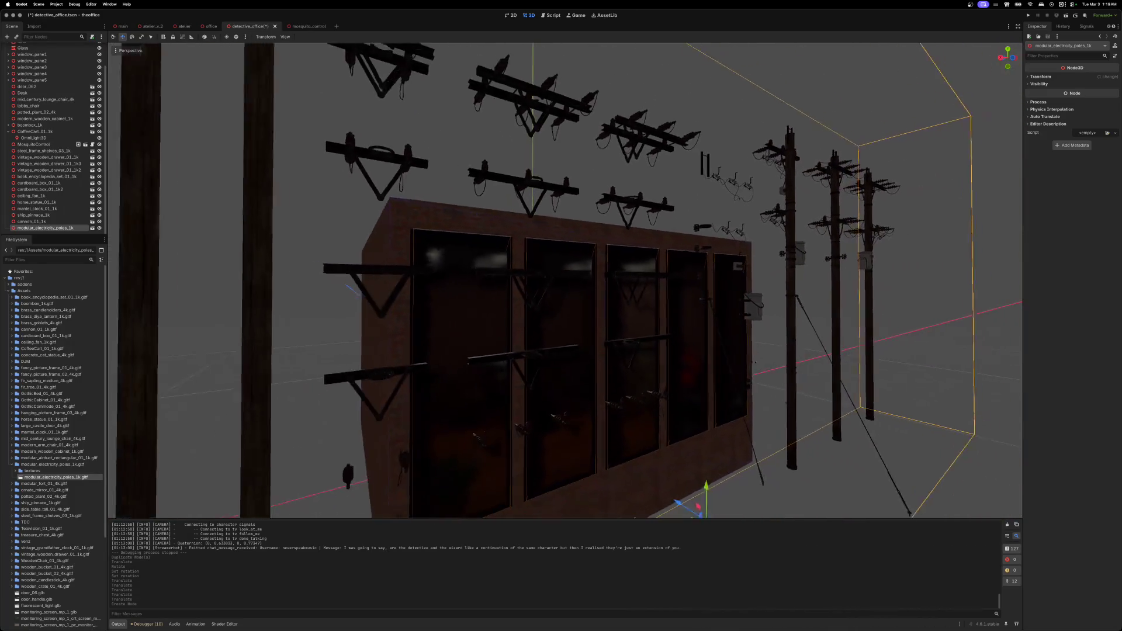
{"action": "key", "text": "s"}
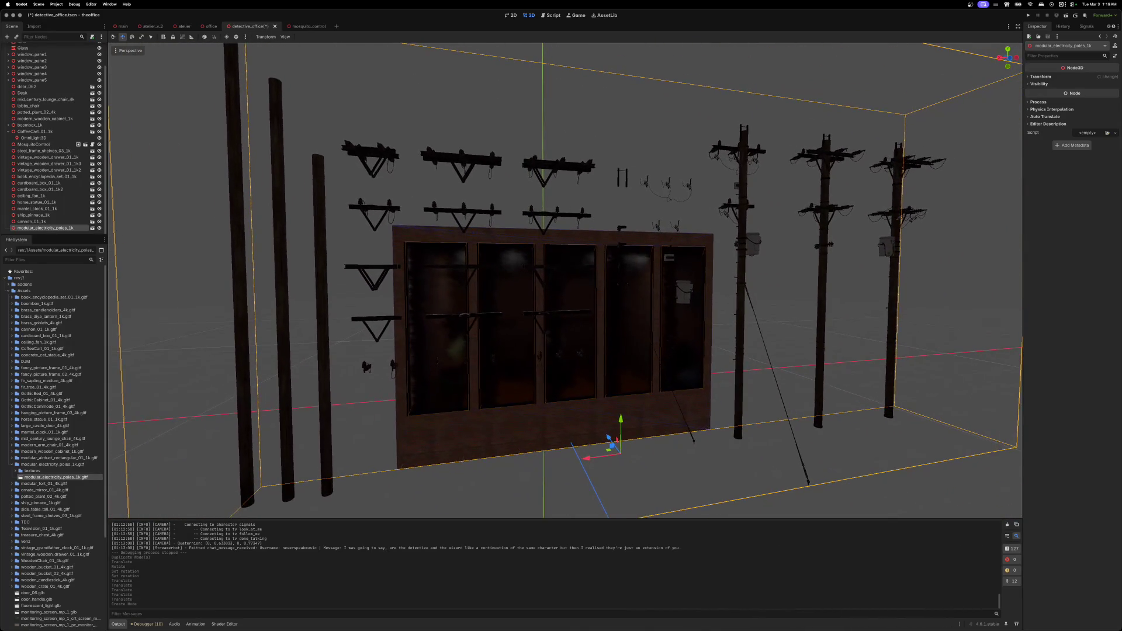
{"action": "key", "text": "a"}
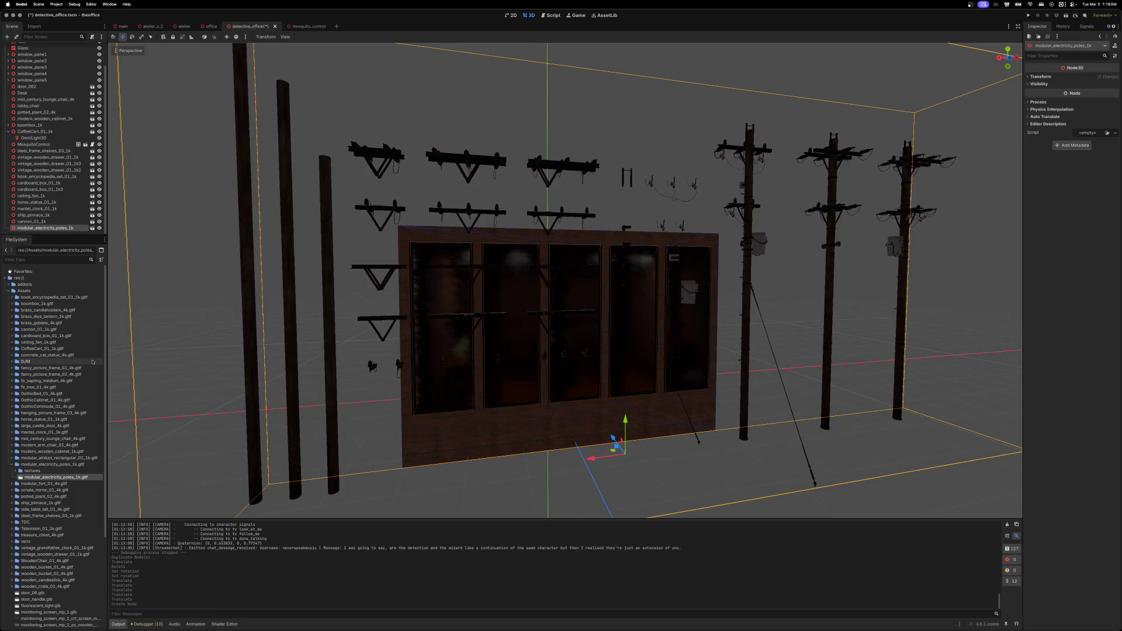
{"action": "right_click", "coordinate": [53, 229]}
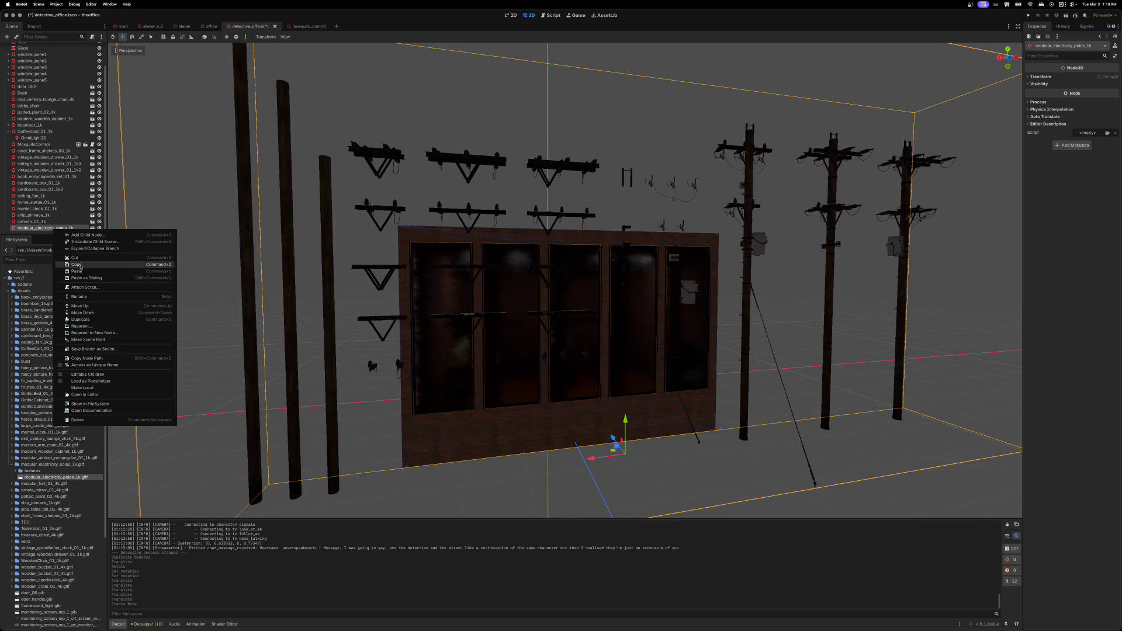
{"action": "left_click", "coordinate": [86, 420]}
{"action": "left_click", "coordinate": [581, 321]}
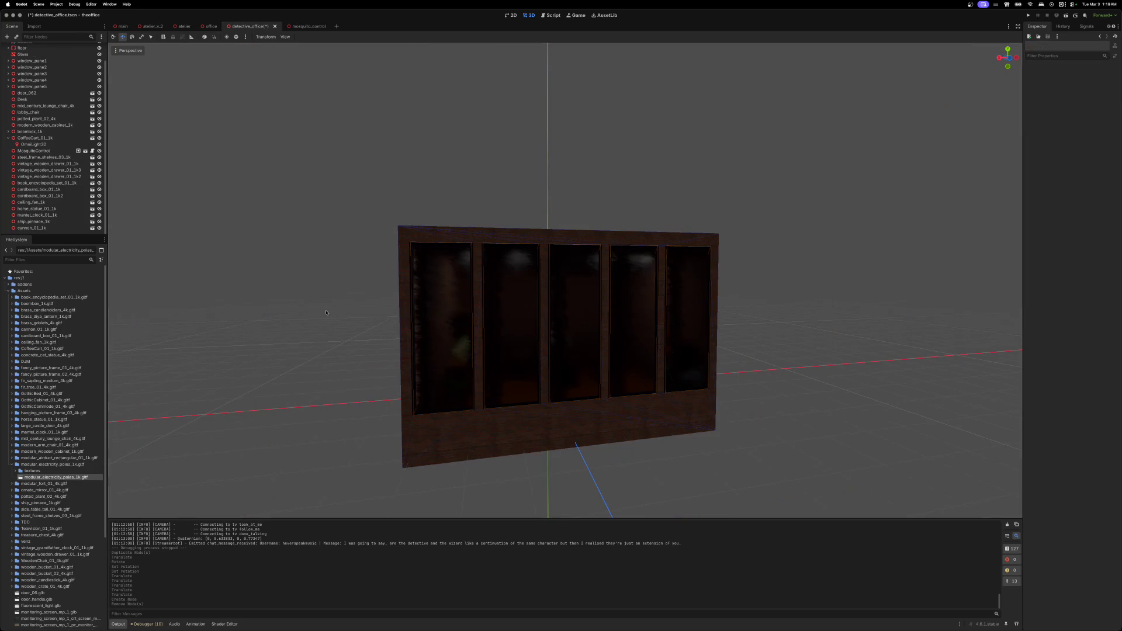
- Bring in the rectangular air-duct model and open it as its own scene
{"action": "left_click", "coordinate": [12, 464]}
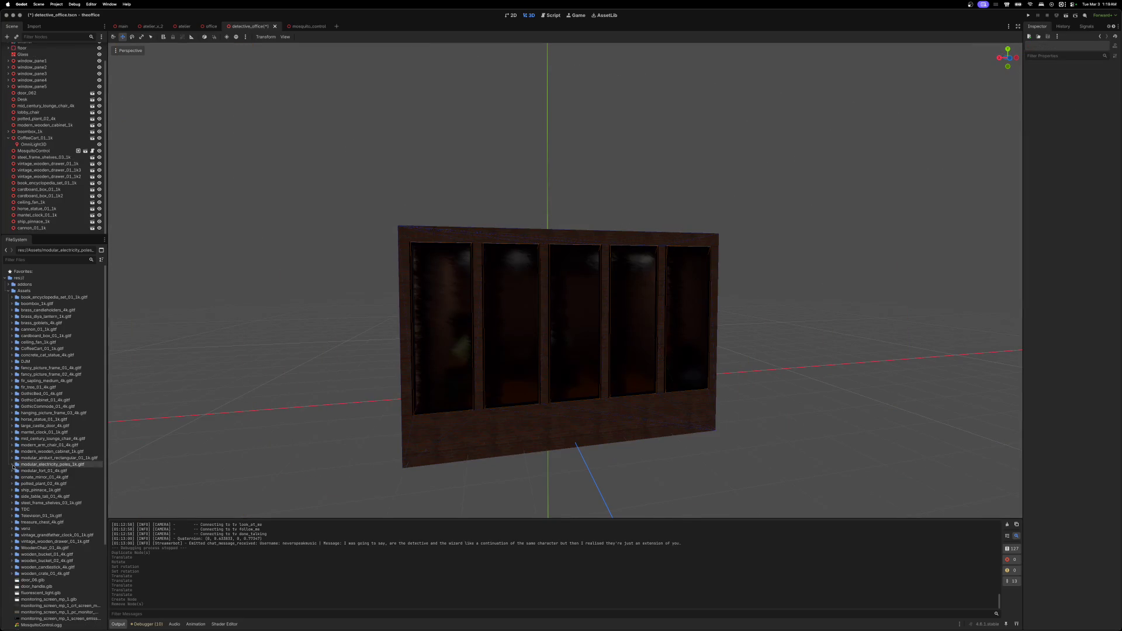
{"action": "left_click", "coordinate": [12, 459]}
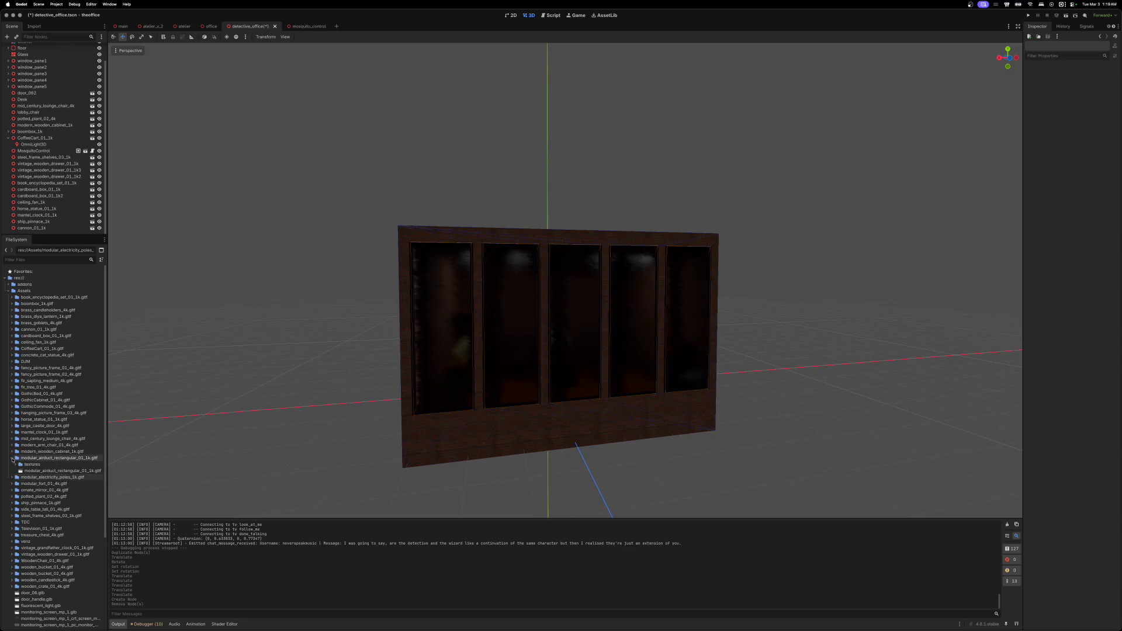
{"action": "mouse_move", "coordinate": [21, 472]}
{"action": "left_mouse_down"}
{"action": "mouse_move", "coordinate": [222, 485]}
{"action": "mouse_move", "coordinate": [671, 442]}
{"action": "left_mouse_up"}
{"action": "double_click", "coordinate": [643, 435]}
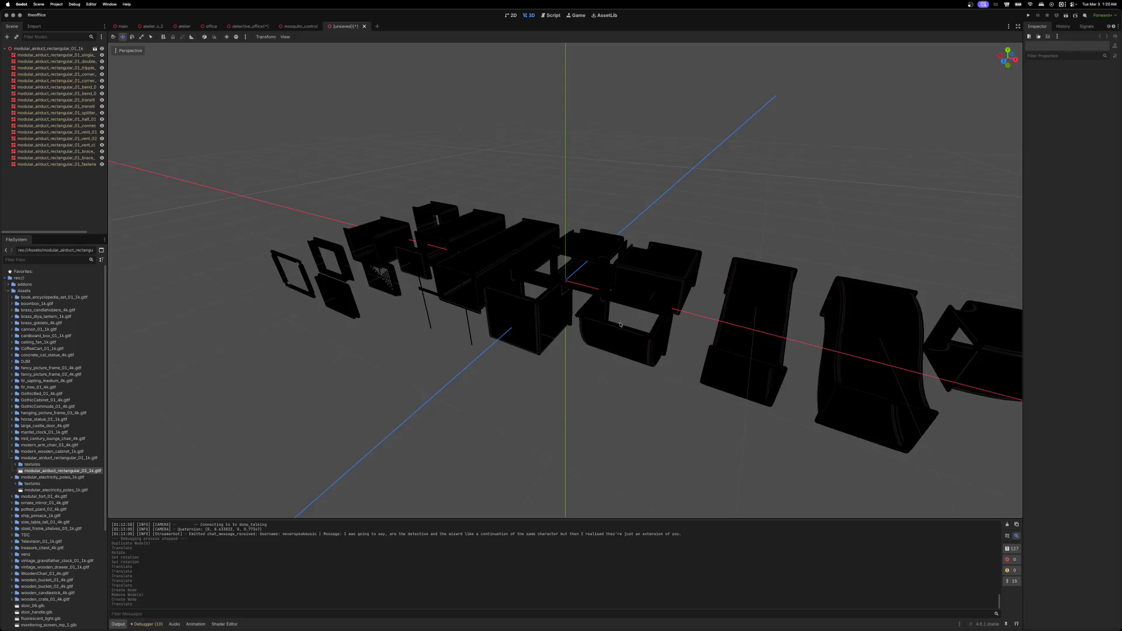
- Turn on preview sun and sky lighting and select the thin brace bar
{"action": "left_click", "coordinate": [15, 56]}
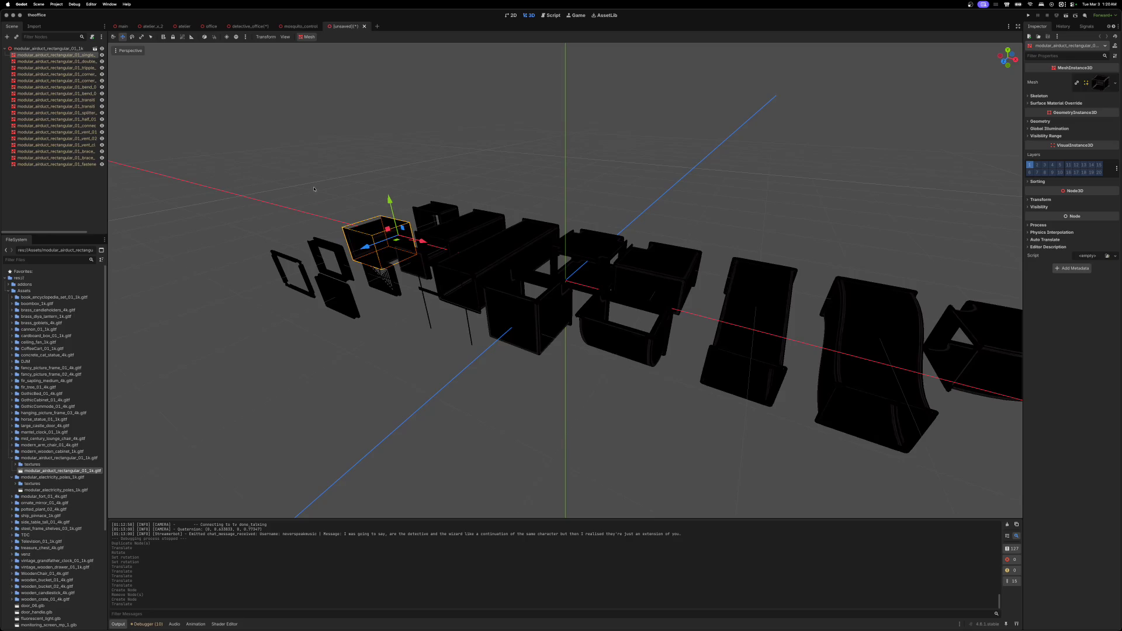
{"action": "left_click", "coordinate": [236, 37]}
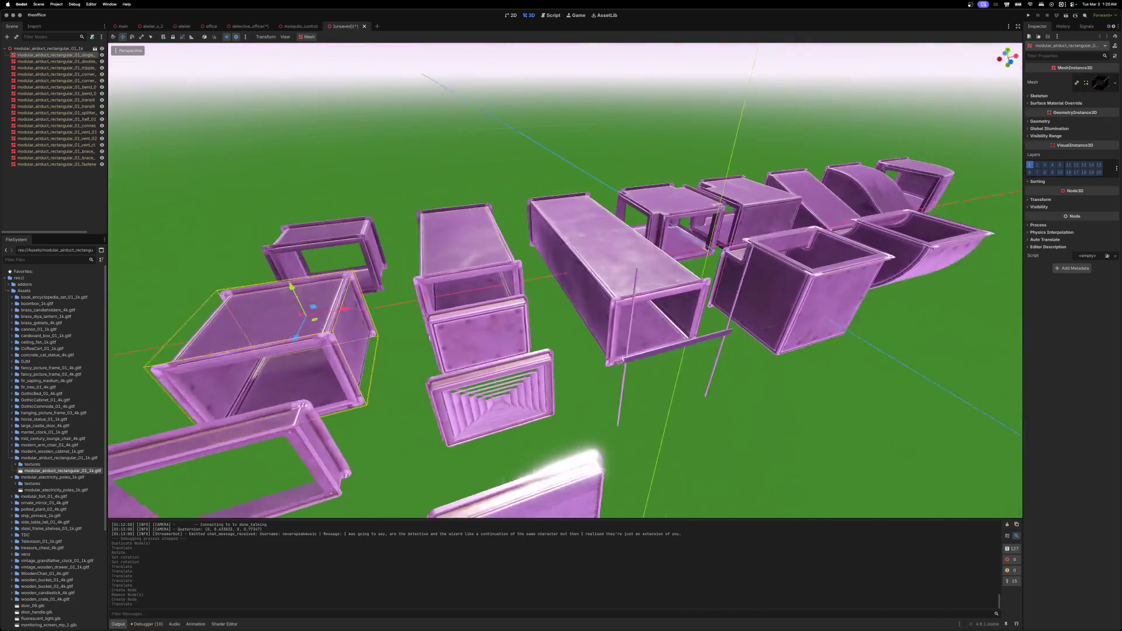
{"action": "scroll", "coordinate": [565, 281], "scroll_direction": "down", "scroll_amount": 5}
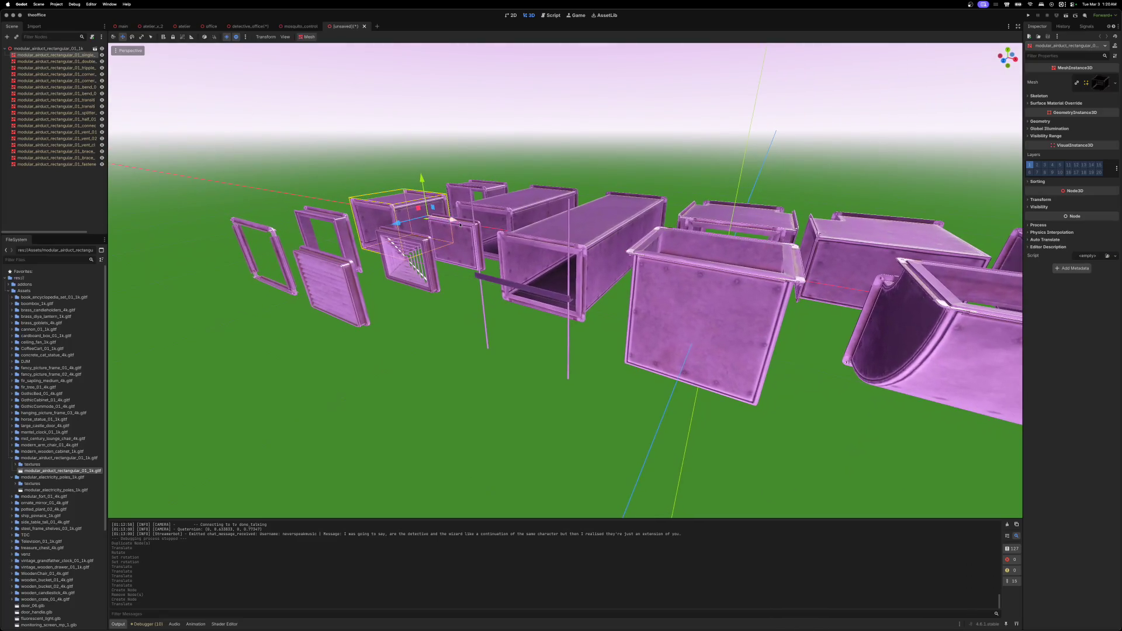
{"action": "left_click", "coordinate": [520, 287]}
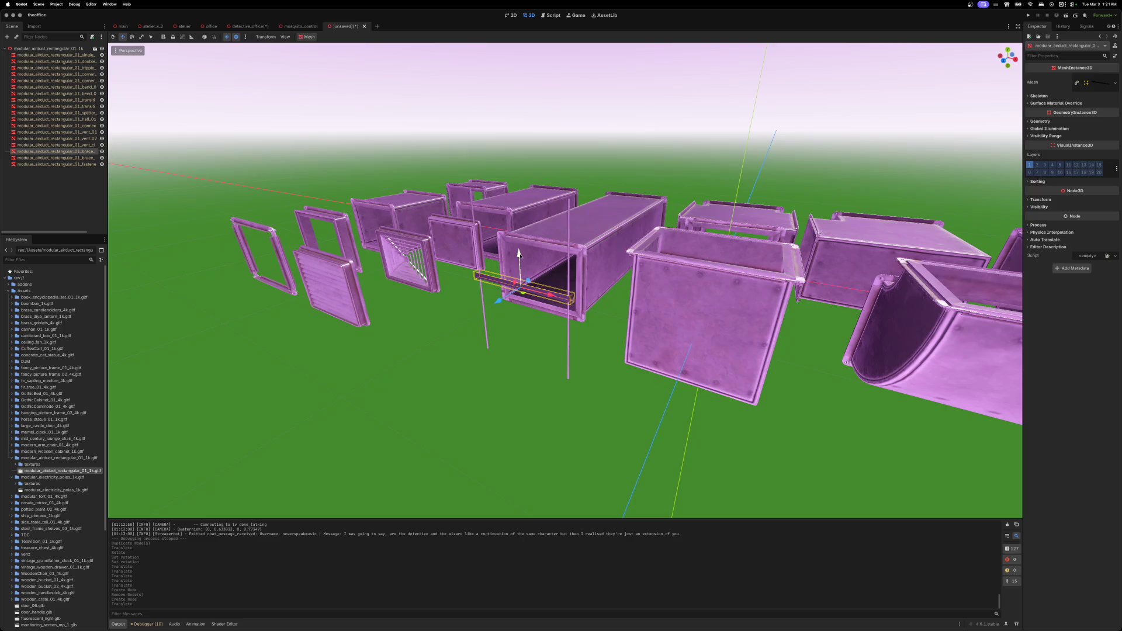
- Raise the long straight duct high above the other pieces
{"action": "key", "text": "w"}
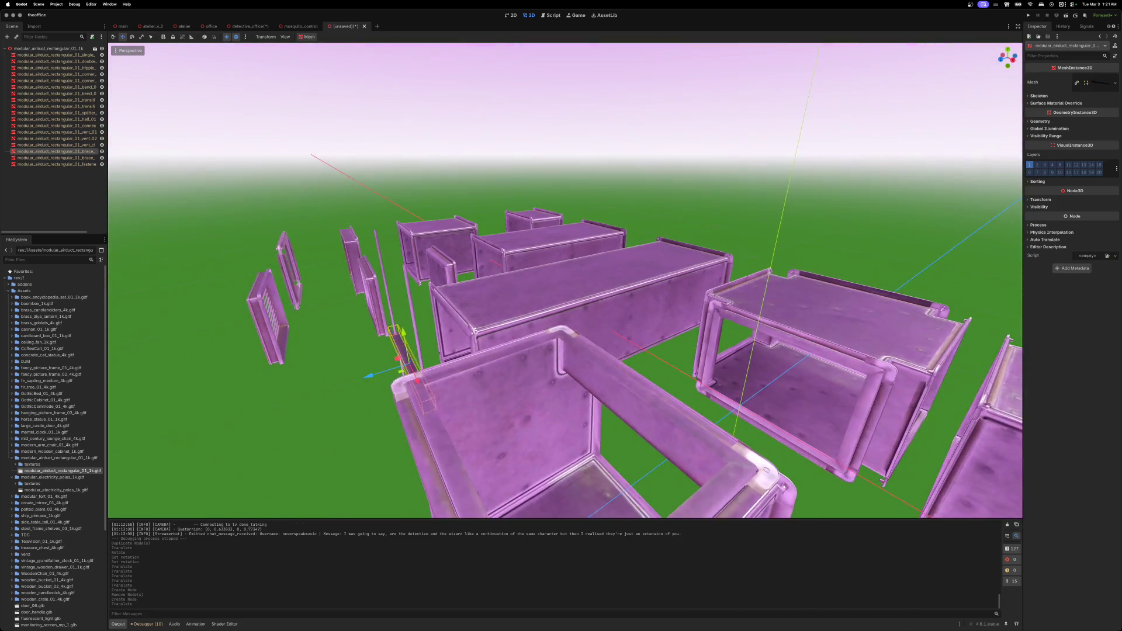
{"action": "left_click", "coordinate": [573, 303]}
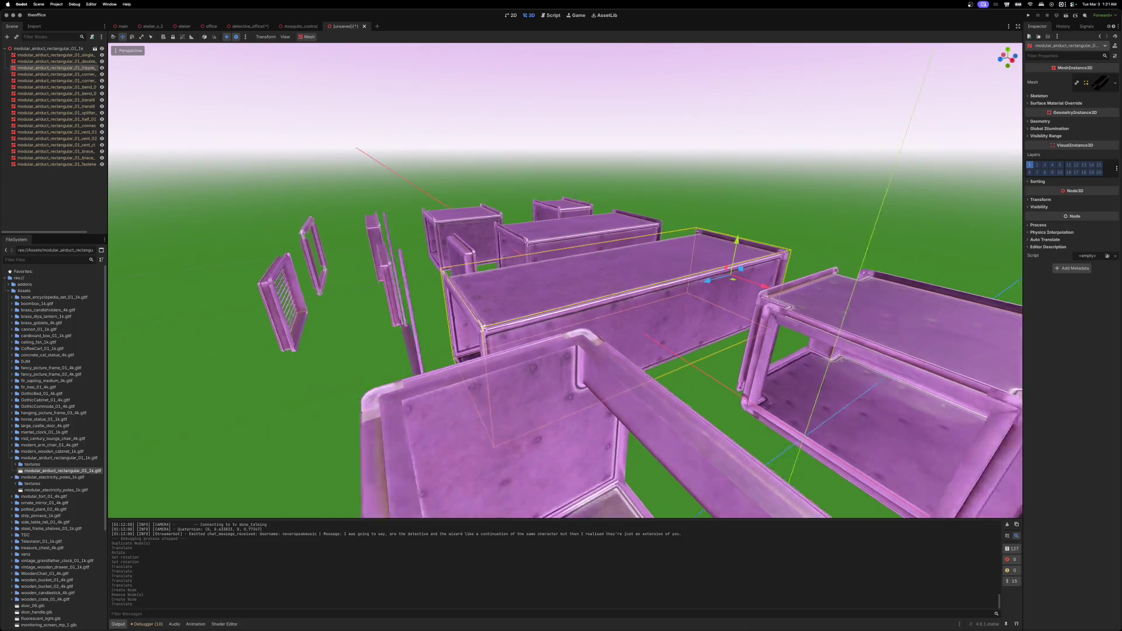
{"action": "left_click_drag", "start_coordinate": [635, 268], "coordinate": [645, 143]}
{"action": "key", "text": "w"}
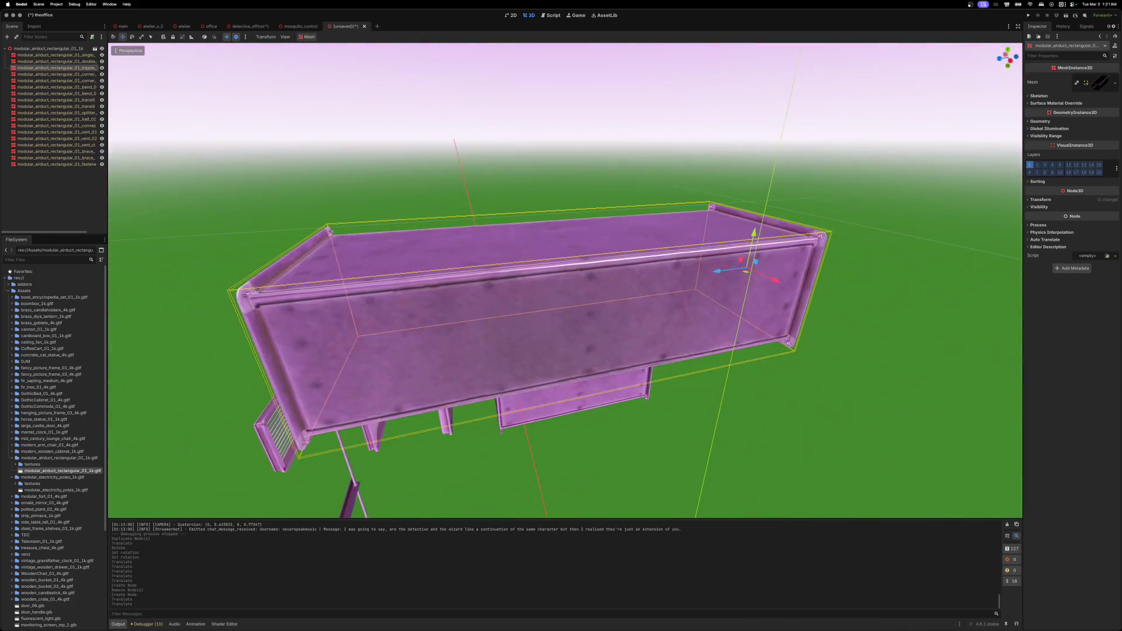
{"action": "key", "text": "s"}
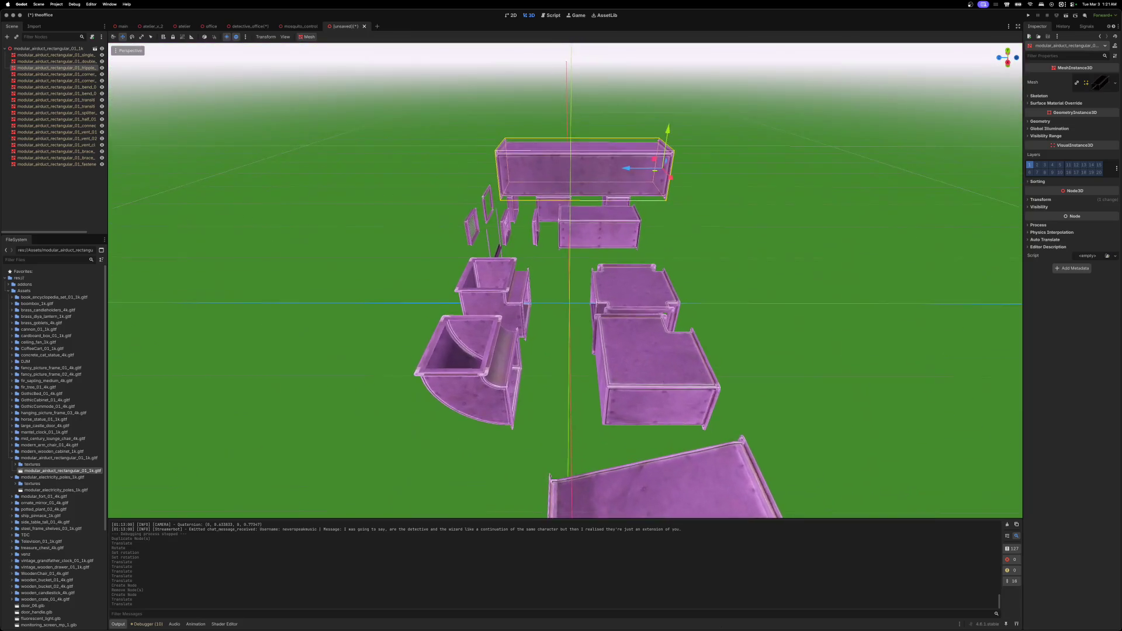
- Duplicate the curved bend duct and lift the copy upward
{"action": "key", "text": "w"}
{"action": "left_click", "coordinate": [467, 411]}
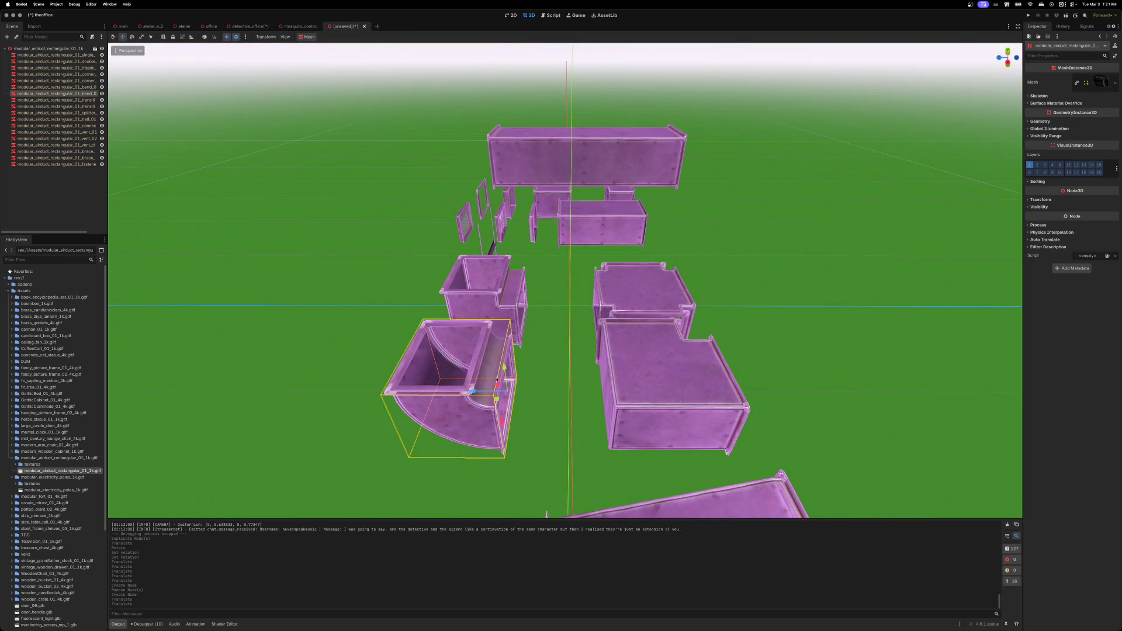
{"action": "key", "text": "super+d"}
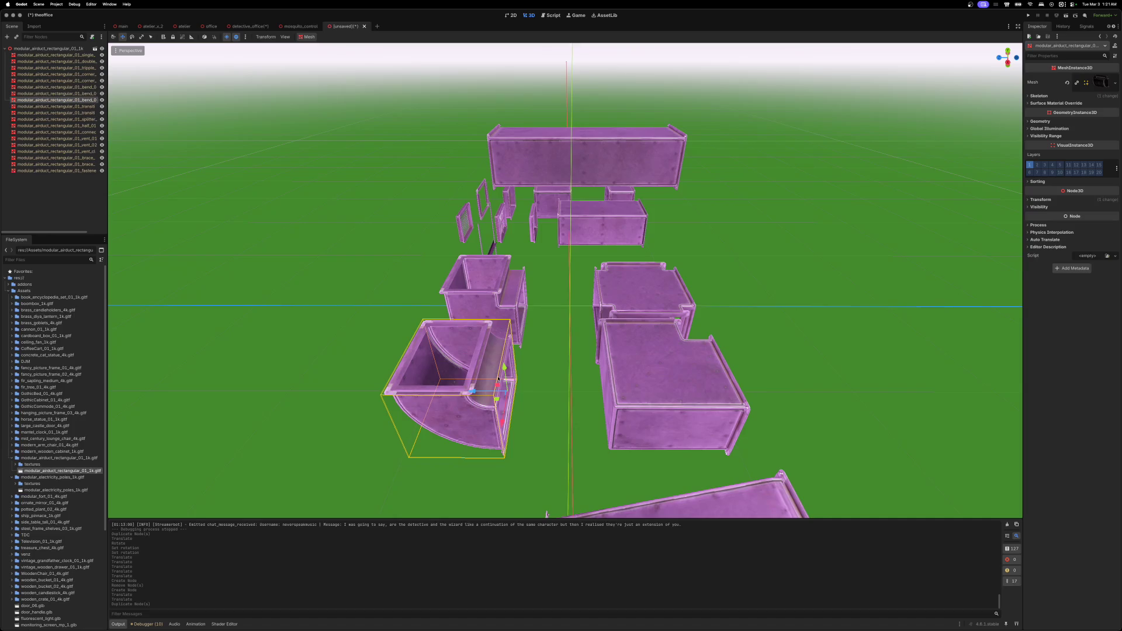
{"action": "left_click_drag", "start_coordinate": [512, 365], "coordinate": [500, 219]}
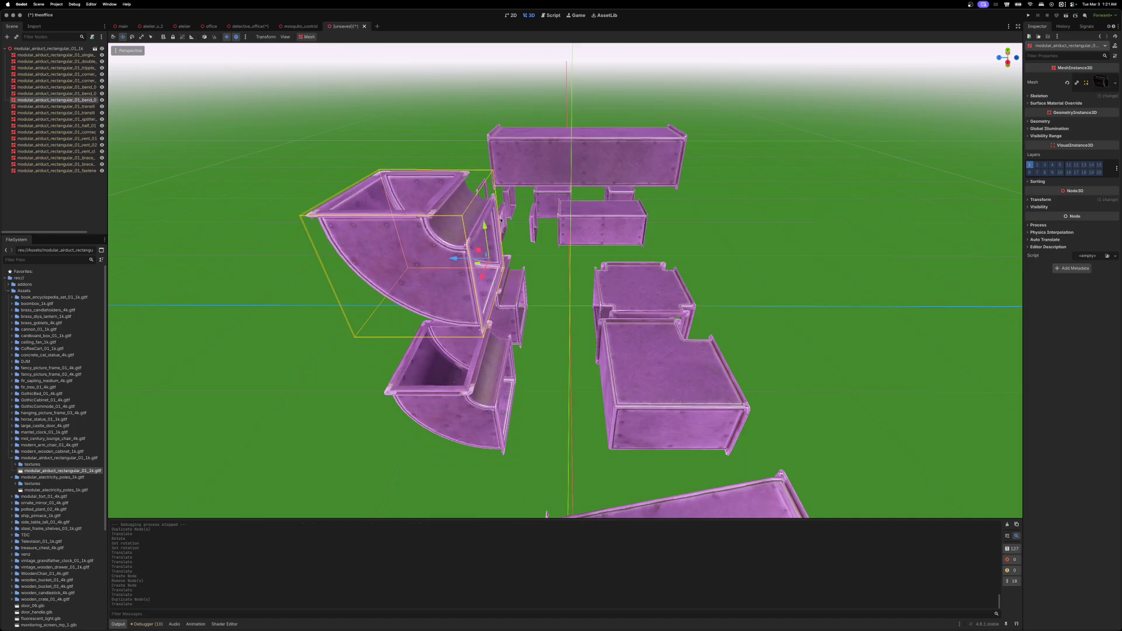
- Rotate the duplicated bend 180° on Y and move it to the raised duct's end
{"action": "left_click", "coordinate": [1027, 96]}
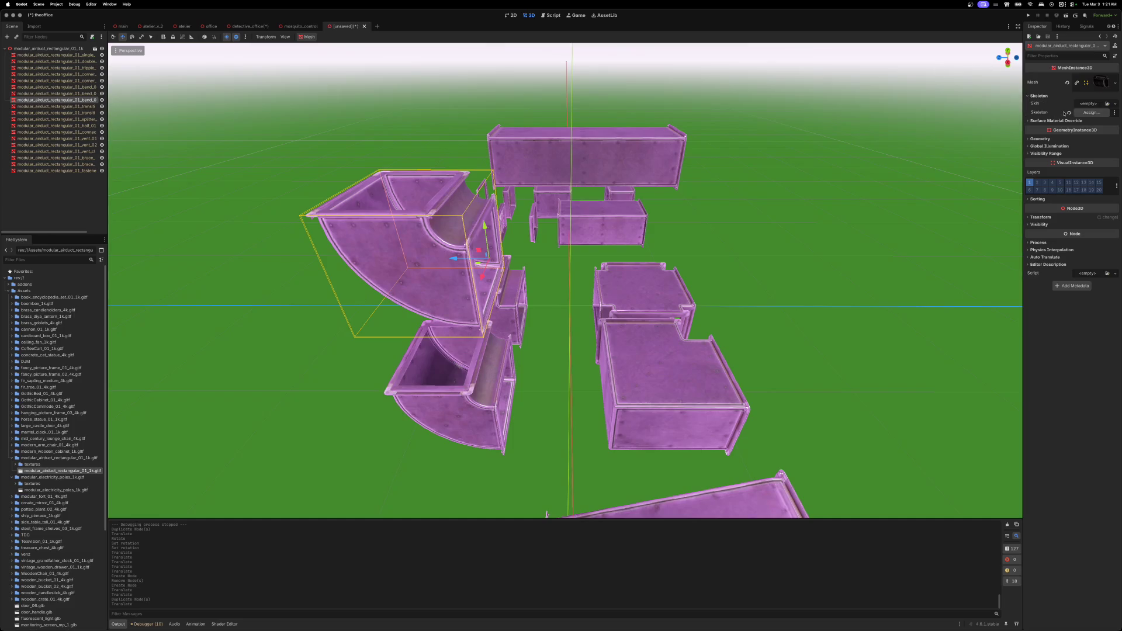
{"action": "left_click", "coordinate": [1027, 96]}
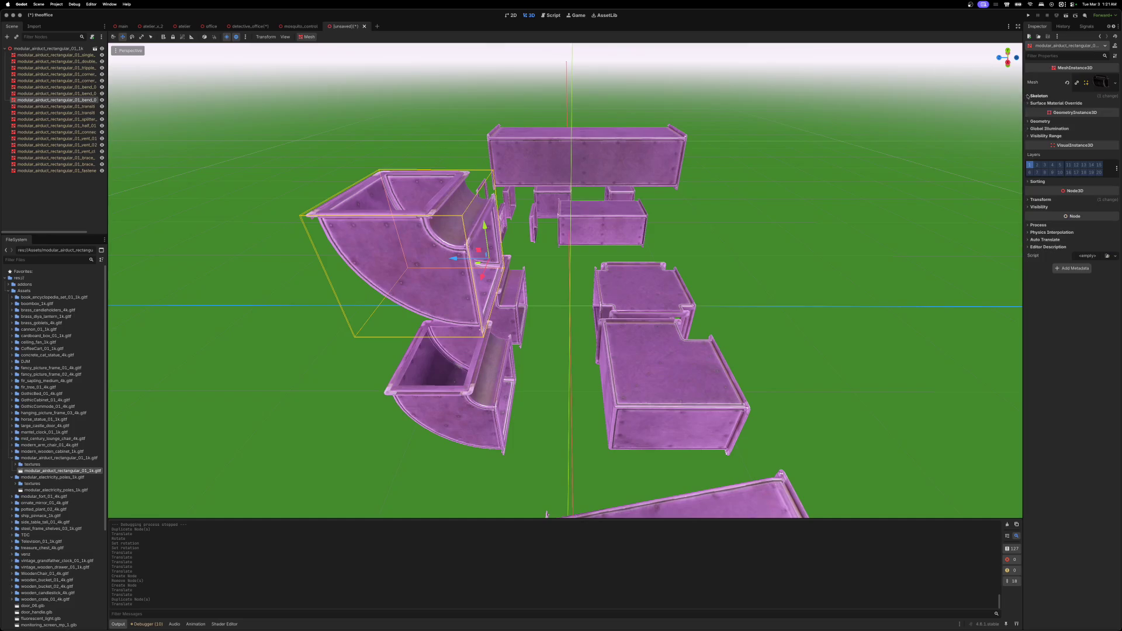
{"action": "left_click", "coordinate": [1027, 200]}
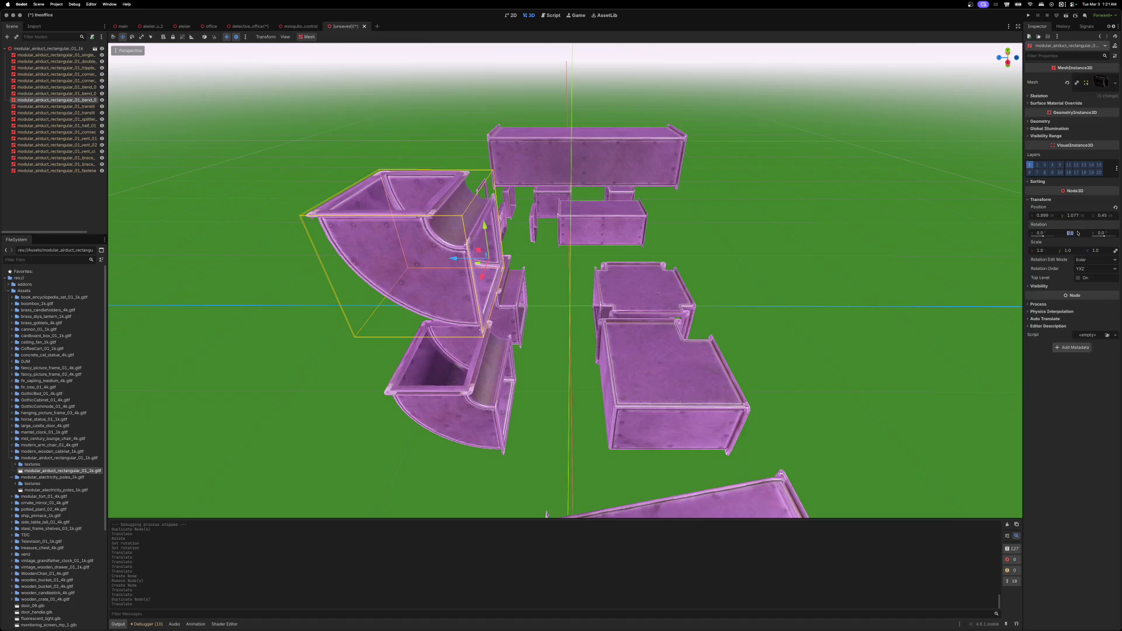
{"action": "type", "text": "180"}
{"action": "key", "text": "Return"}
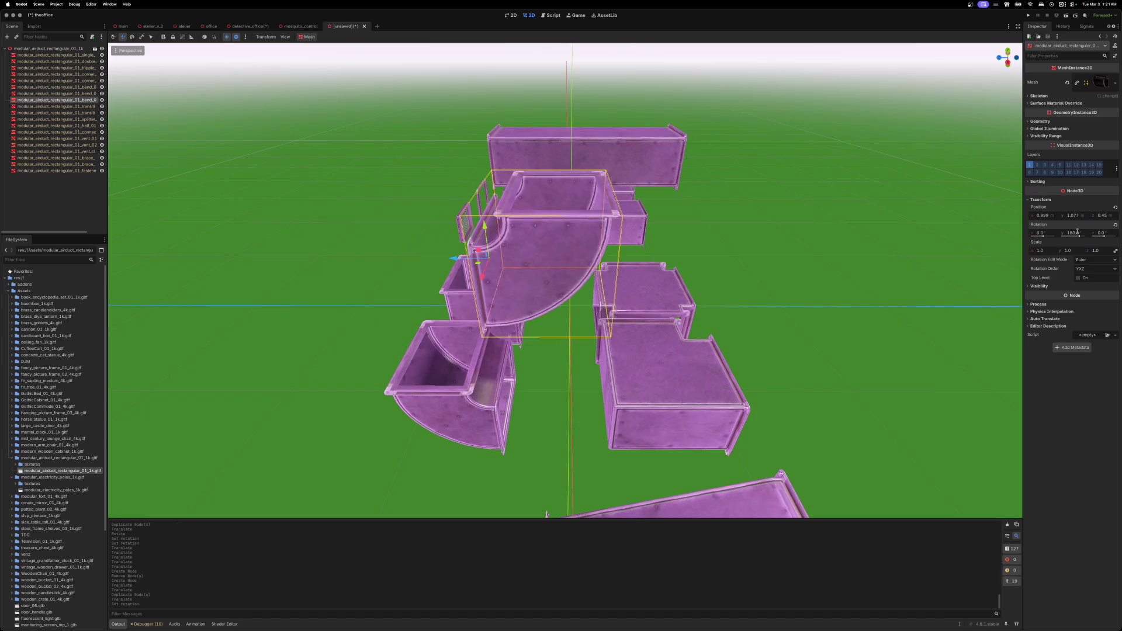
{"action": "mouse_move", "coordinate": [479, 269]}
{"action": "left_mouse_down"}
{"action": "mouse_move", "coordinate": [754, 263]}
{"action": "mouse_move", "coordinate": [707, 284]}
{"action": "mouse_move", "coordinate": [497, 266]}
{"action": "mouse_move", "coordinate": [365, 234]}
{"action": "left_mouse_up"}
{"action": "scroll", "coordinate": [732, 273], "scroll_direction": "up", "scroll_amount": 5}
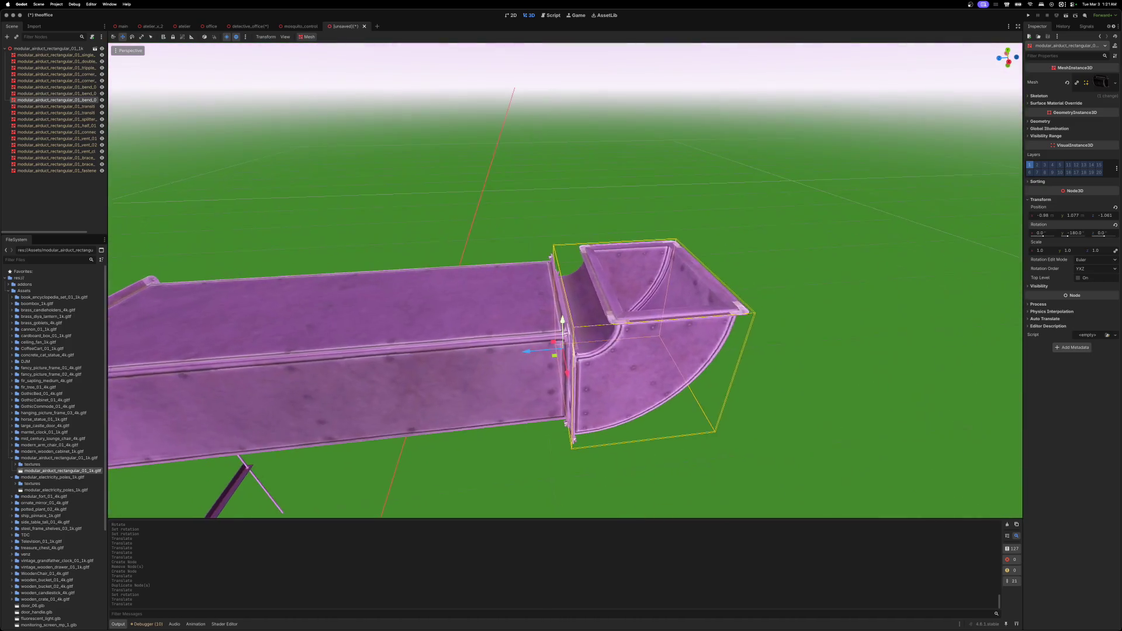
- Match the bend's height to the straight duct and slide it flush, checking from the right side
{"action": "scroll", "coordinate": [405, 259], "scroll_direction": "down", "scroll_amount": 5}
{"action": "left_click_drag", "start_coordinate": [528, 224], "coordinate": [527, 203]}
{"action": "scroll", "coordinate": [527, 203], "scroll_direction": "up", "scroll_amount": 5}
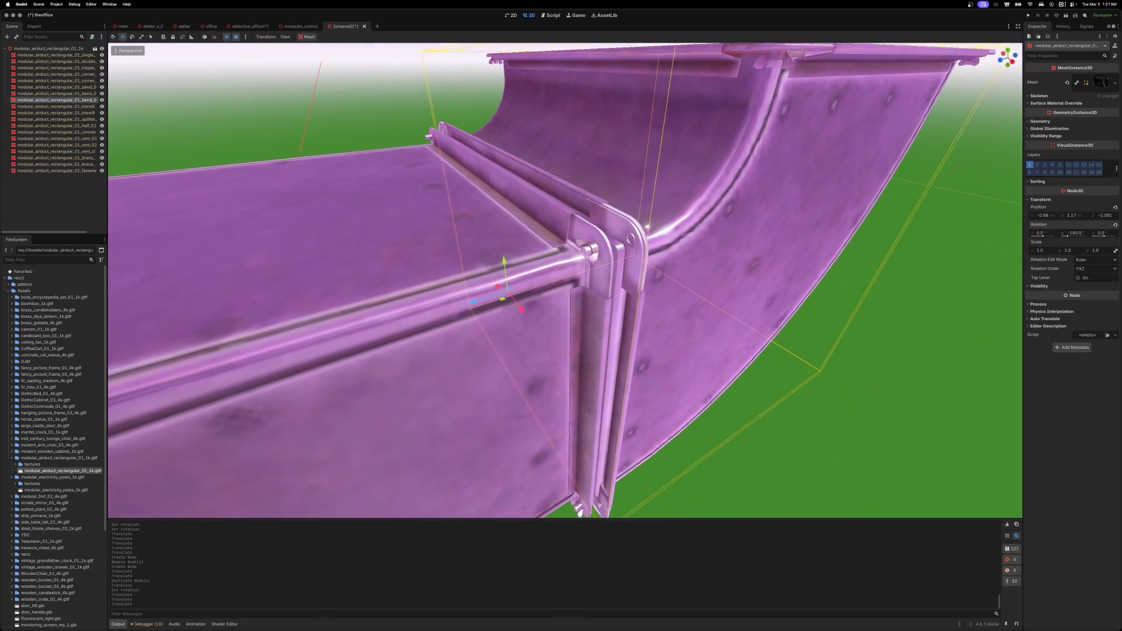
{"action": "left_click_drag", "start_coordinate": [510, 253], "coordinate": [511, 255]}
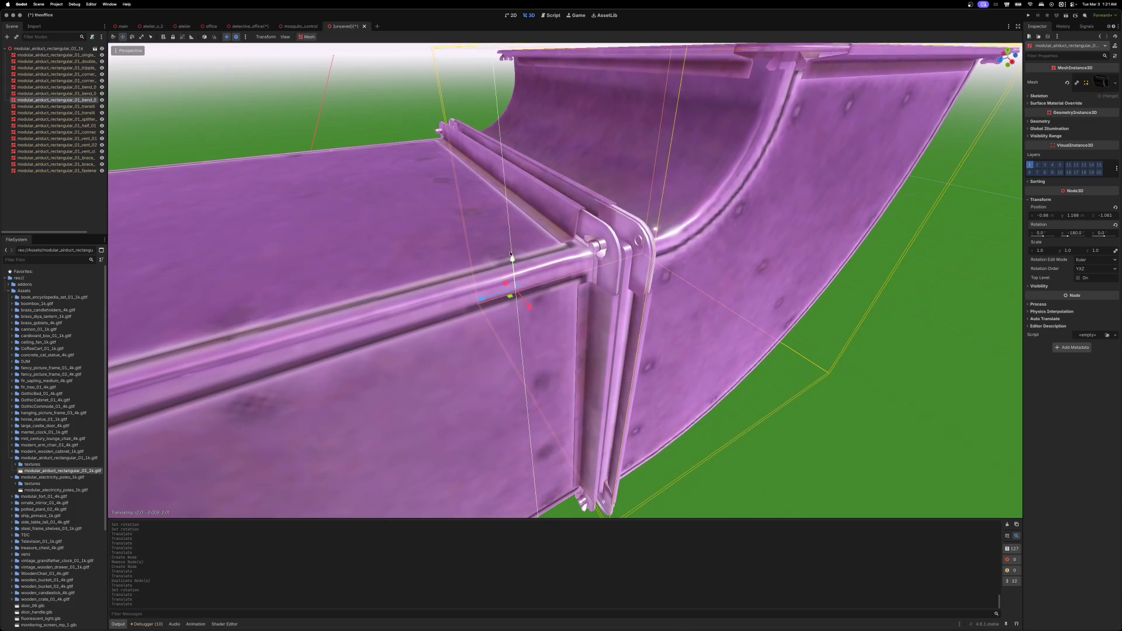
{"action": "scroll", "coordinate": [510, 254], "scroll_direction": "down", "scroll_amount": 3}
{"action": "scroll", "coordinate": [520, 250], "scroll_direction": "left", "scroll_amount": 5}
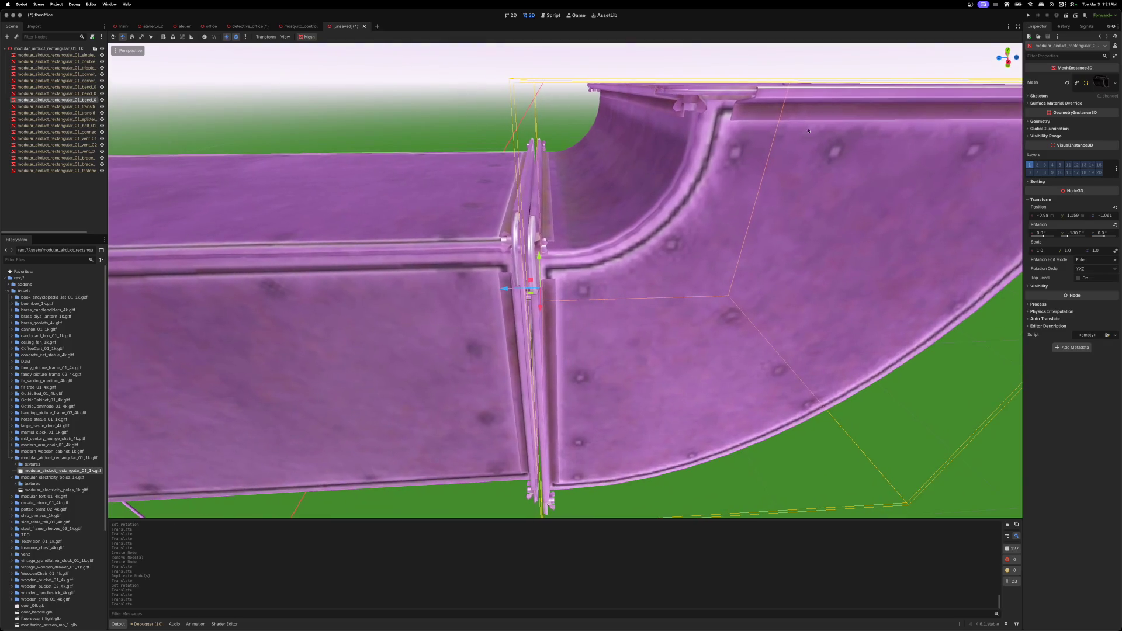
{"action": "left_click", "coordinate": [1006, 63]}
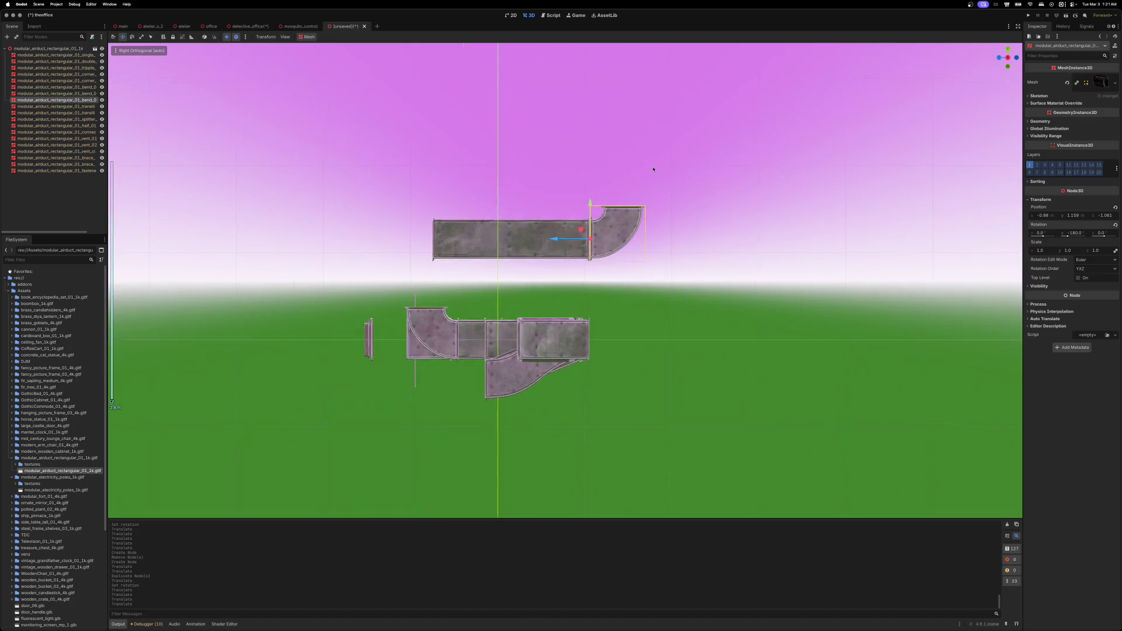
{"action": "scroll", "coordinate": [655, 171], "scroll_direction": "up", "scroll_amount": 5}
{"action": "scroll", "coordinate": [838, 210], "scroll_direction": "up", "scroll_amount": 5}
{"action": "scroll", "coordinate": [838, 210], "scroll_direction": "up", "scroll_amount": 3}
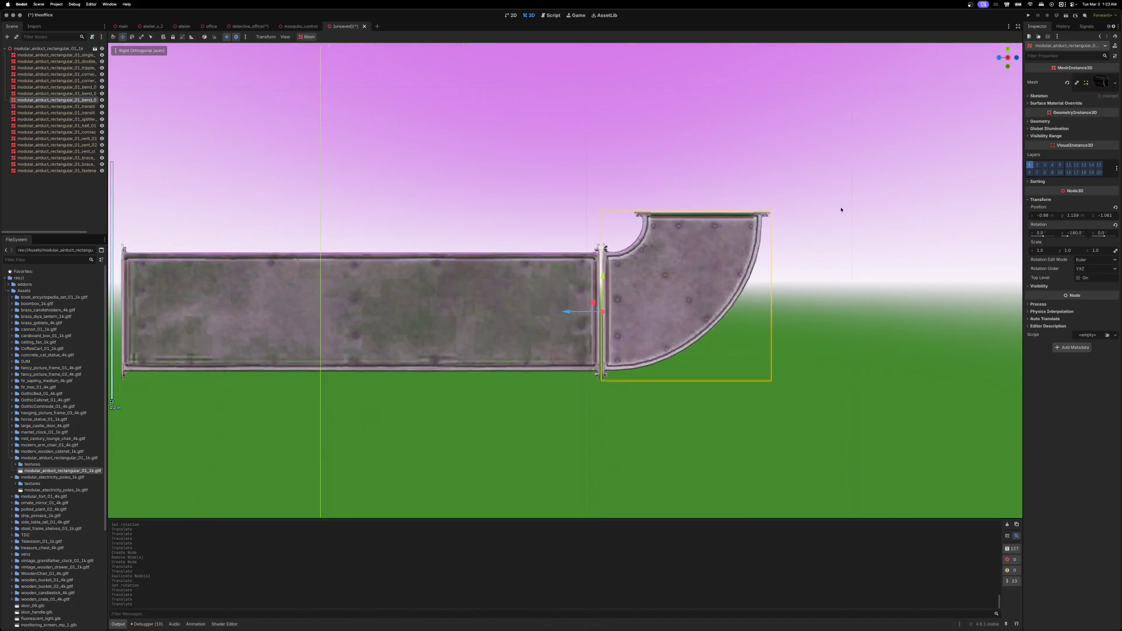
{"action": "scroll", "coordinate": [841, 208], "scroll_direction": "up", "scroll_amount": 1}
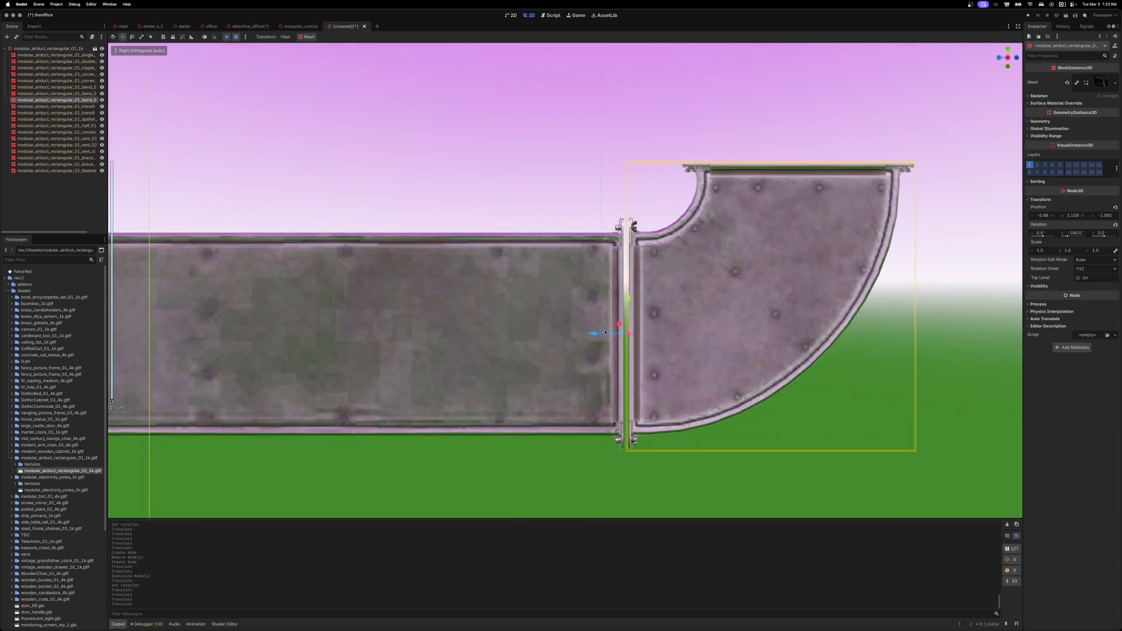
{"action": "left_click_drag", "start_coordinate": [592, 334], "coordinate": [585, 334]}
{"action": "left_click_drag", "start_coordinate": [621, 298], "coordinate": [621, 298]}
- Check the bend's alignment in Top, Front and Left orthogonal views
{"action": "scroll", "coordinate": [599, 297], "scroll_direction": "right", "scroll_amount": 1}
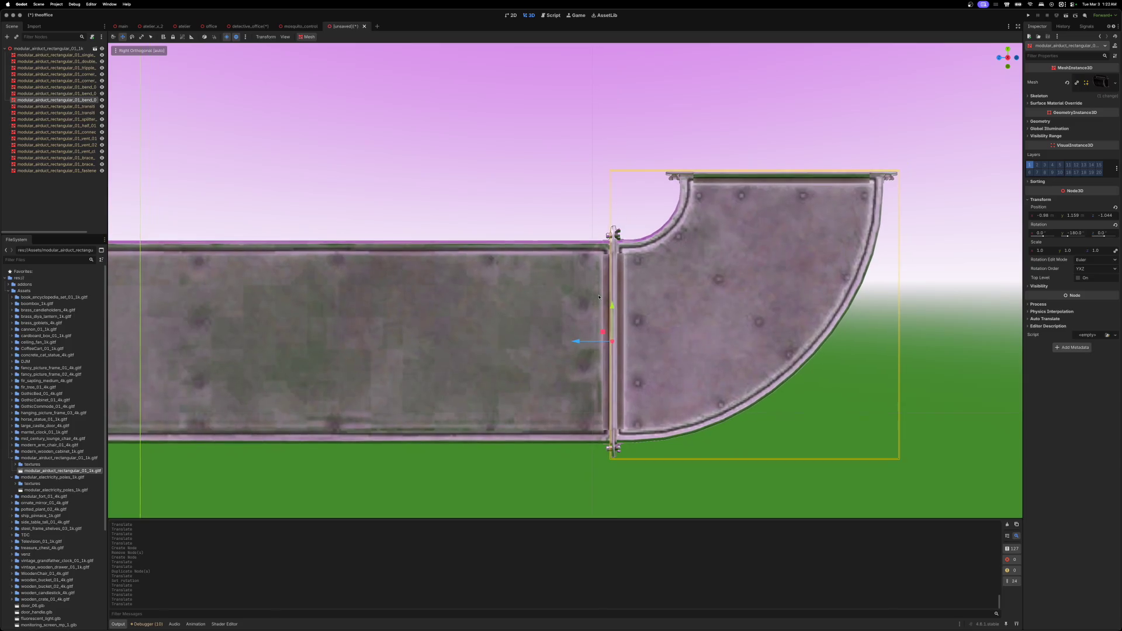
{"action": "scroll", "coordinate": [554, 174], "scroll_direction": "right", "scroll_amount": 3}
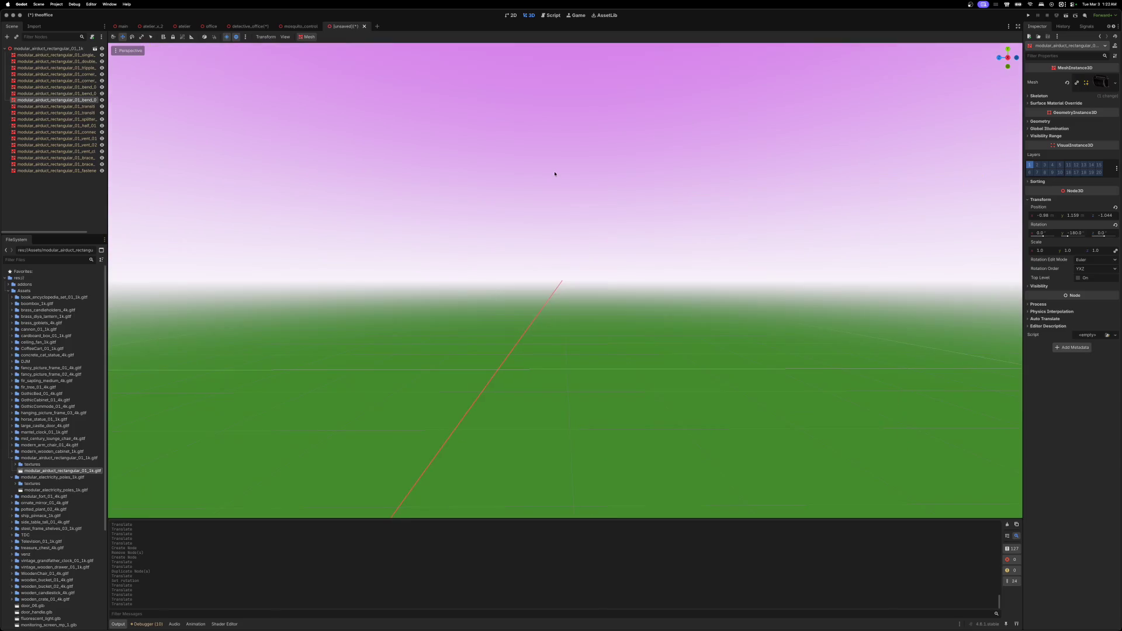
{"action": "left_click", "coordinate": [1008, 51]}
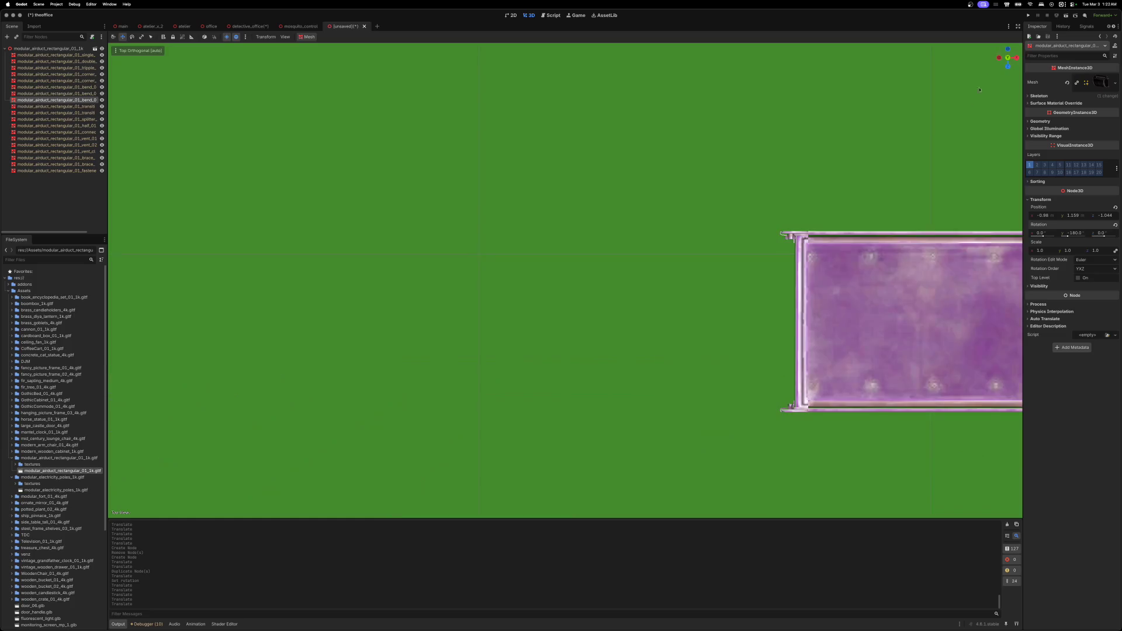
{"action": "scroll", "coordinate": [834, 285], "scroll_direction": "down", "scroll_amount": 1}
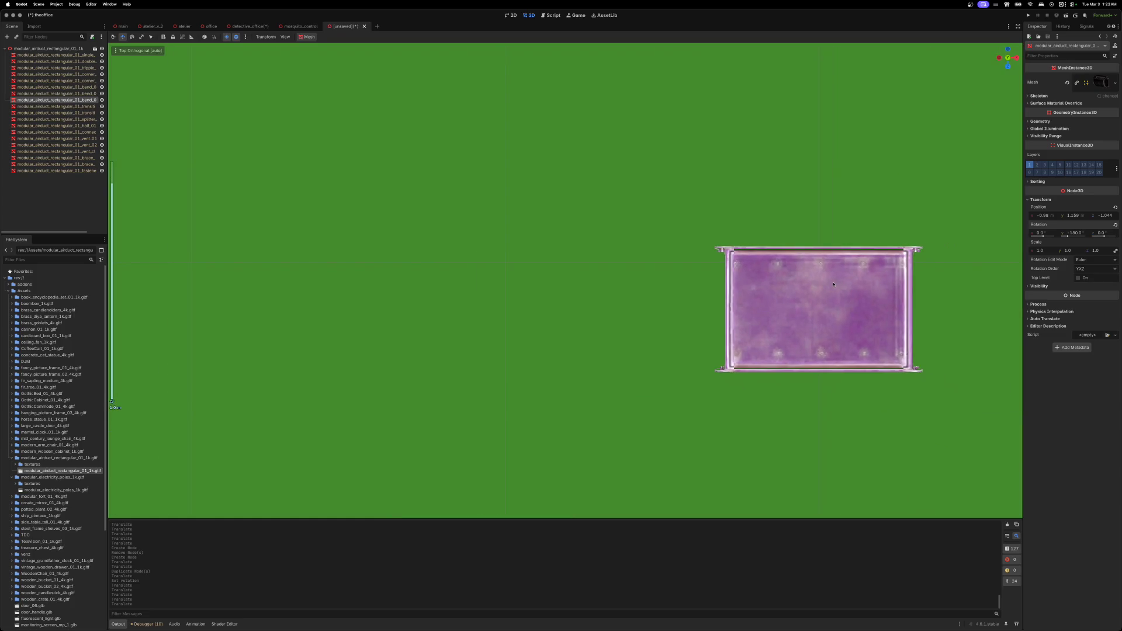
{"action": "left_click", "coordinate": [1008, 67]}
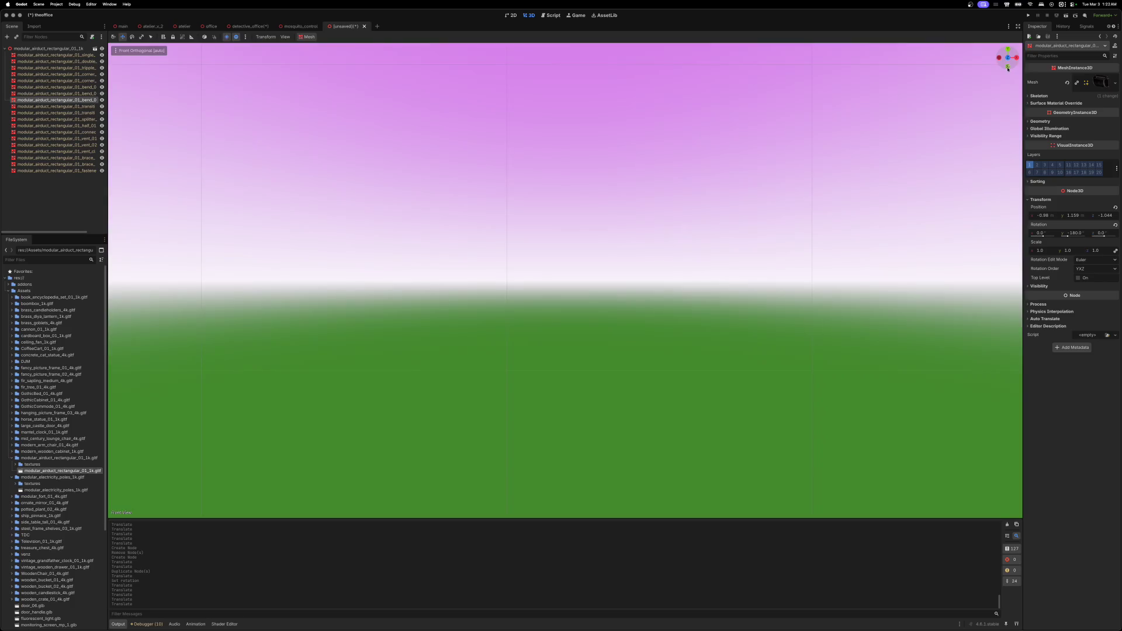
{"action": "scroll", "coordinate": [867, 215], "scroll_direction": "down", "scroll_amount": 5}
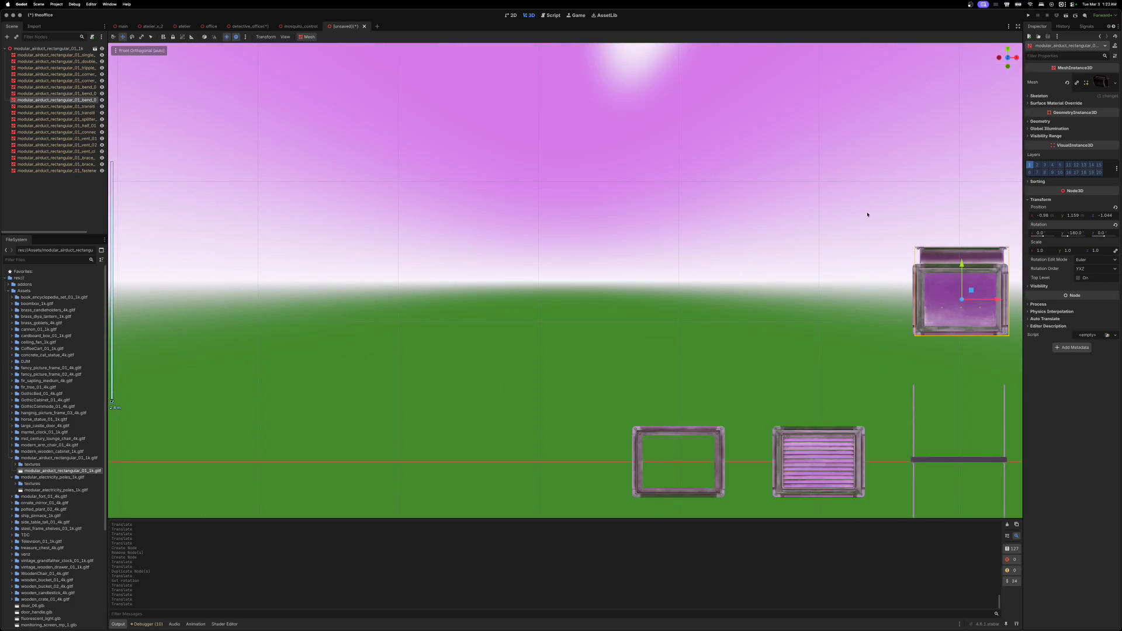
{"action": "left_click", "coordinate": [998, 57]}
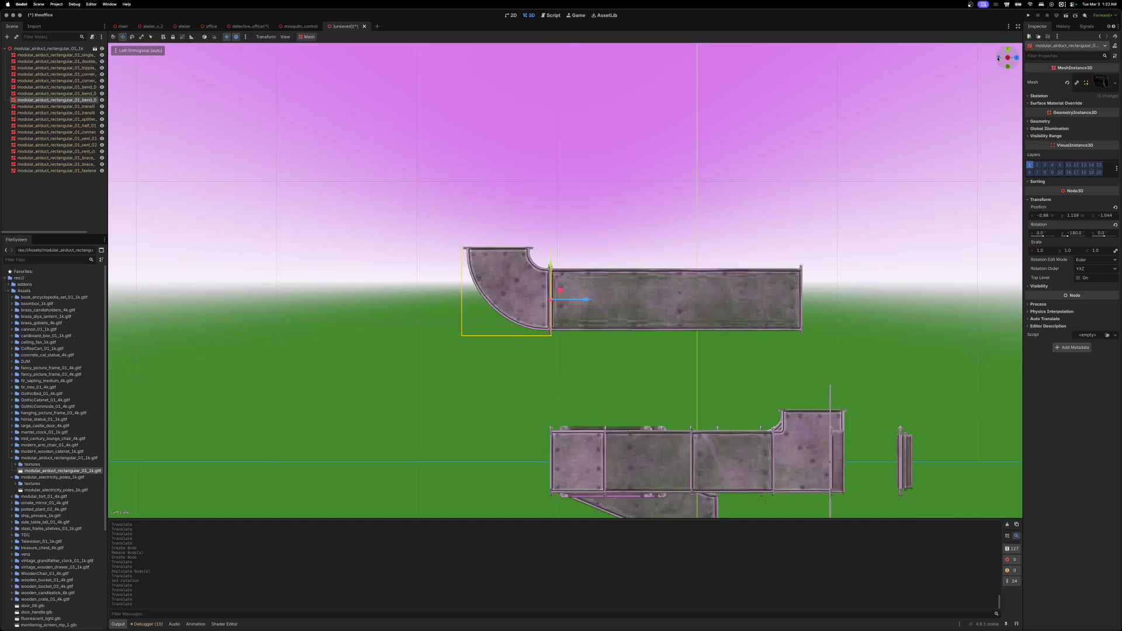
{"action": "scroll", "coordinate": [725, 234], "scroll_direction": "up", "scroll_amount": 6}
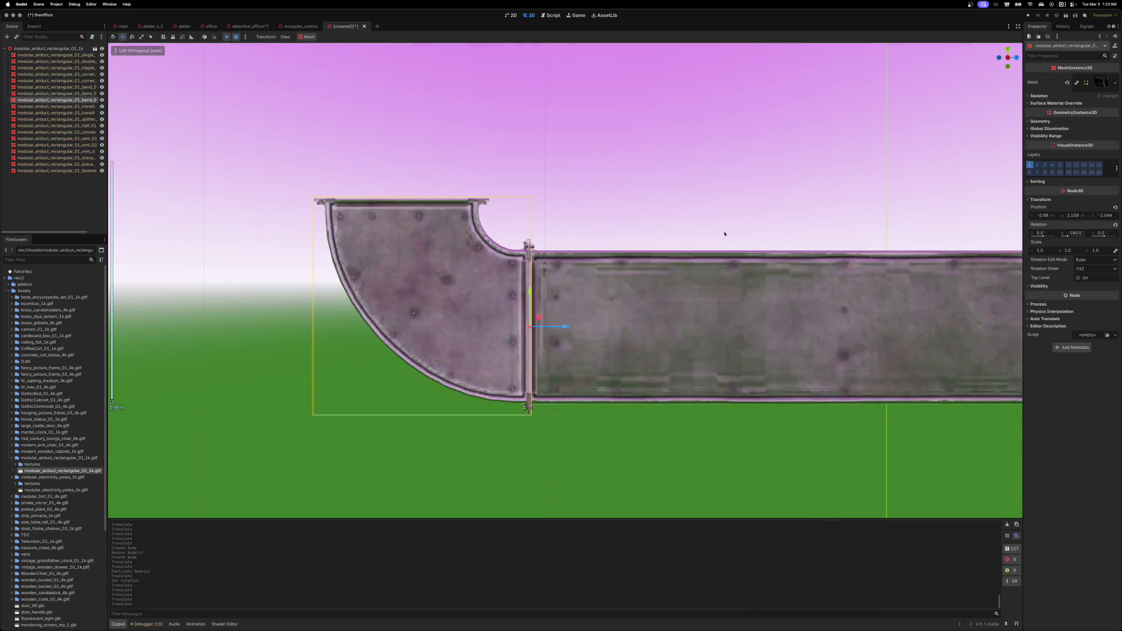
{"action": "left_click", "coordinate": [1008, 49]}
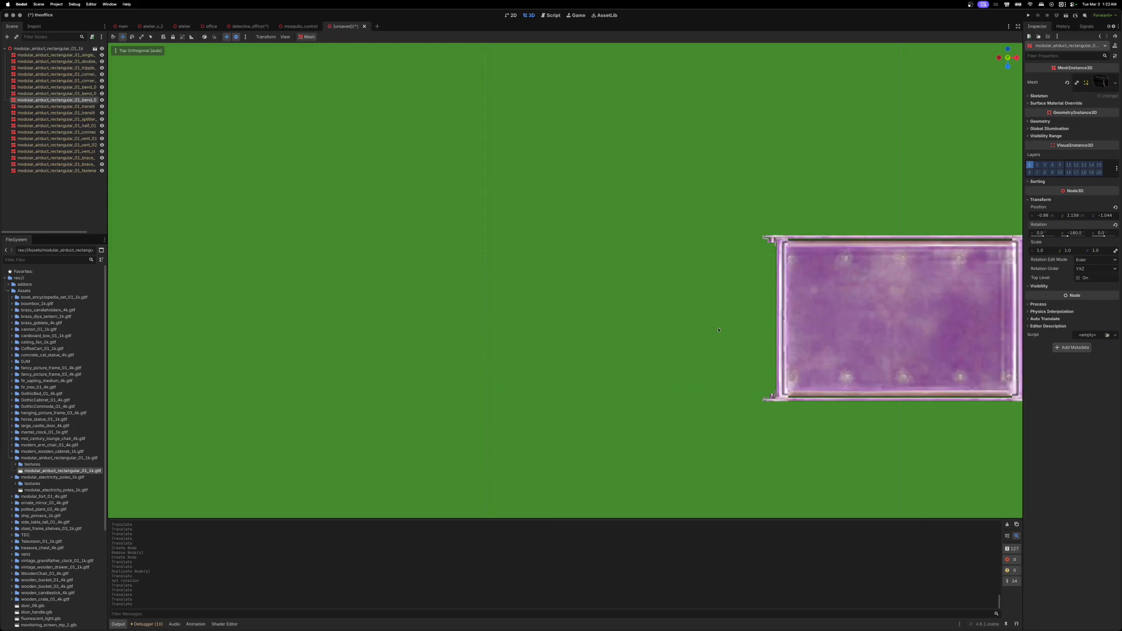
- In Top view, nudge the end duct piece along X to -1.001
{"action": "scroll", "coordinate": [718, 330], "scroll_direction": "right", "scroll_amount": 10}
{"action": "scroll", "coordinate": [718, 330], "scroll_direction": "down", "scroll_amount": 4}
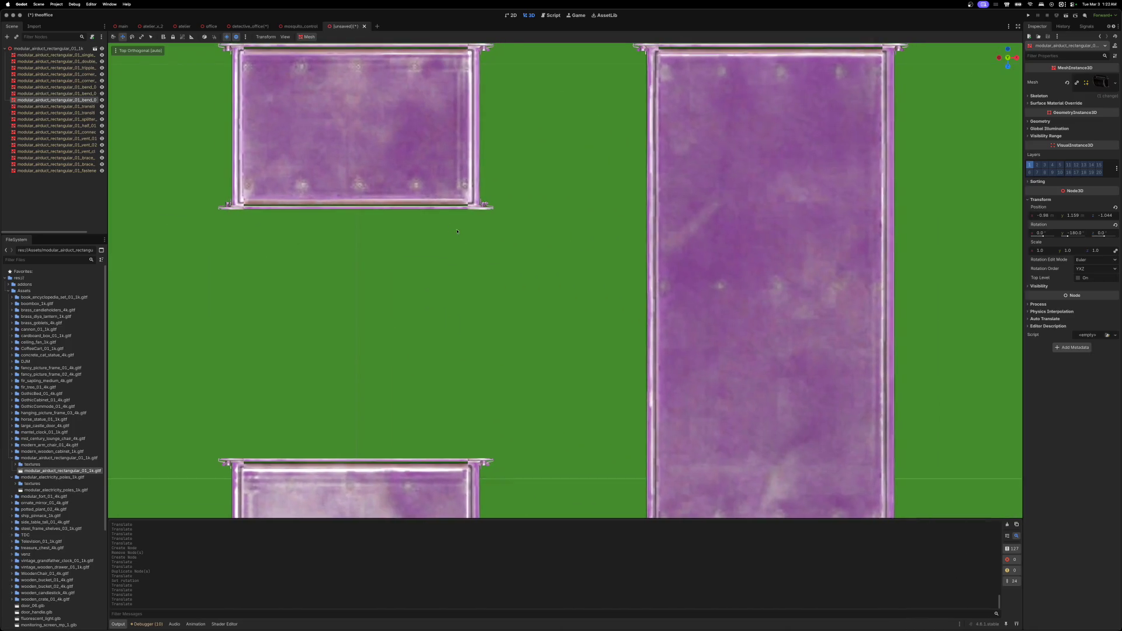
{"action": "scroll", "coordinate": [564, 284], "scroll_direction": "down", "scroll_amount": 3}
{"action": "scroll", "coordinate": [824, 247], "scroll_direction": "right", "scroll_amount": 10}
{"action": "scroll", "coordinate": [823, 247], "scroll_direction": "up", "scroll_amount": 3}
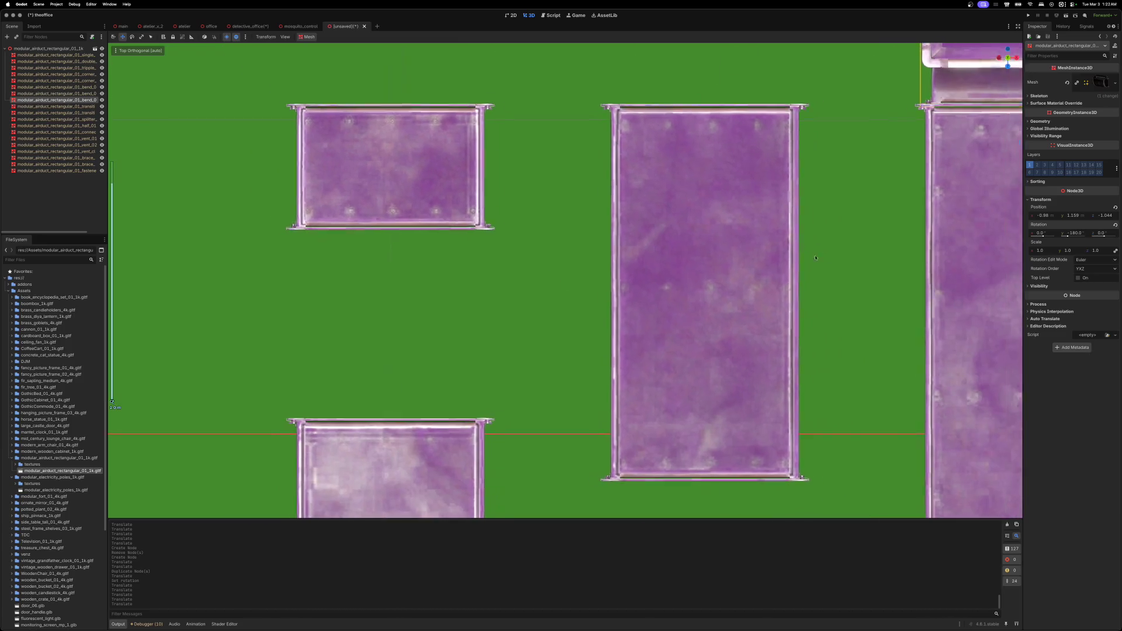
{"action": "scroll", "coordinate": [647, 297], "scroll_direction": "up", "scroll_amount": 1}
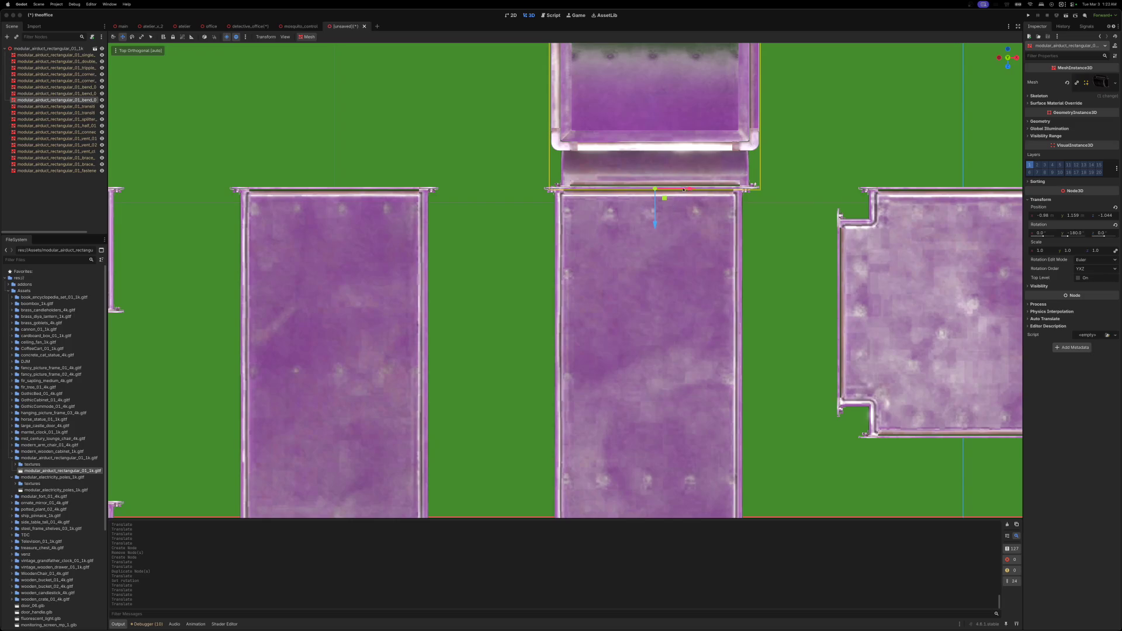
{"action": "left_click_drag", "start_coordinate": [682, 189], "coordinate": [684, 189]}
{"action": "scroll", "coordinate": [770, 173], "scroll_direction": "up", "scroll_amount": 2}
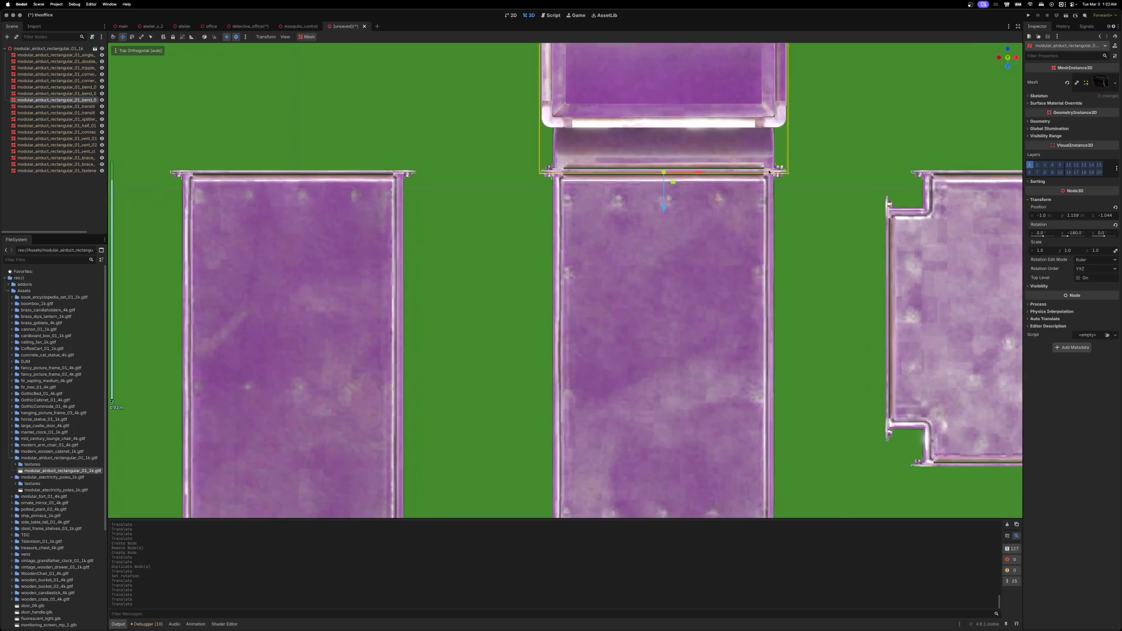
{"action": "scroll", "coordinate": [770, 172], "scroll_direction": "up", "scroll_amount": 2}
{"action": "left_click_drag", "start_coordinate": [742, 123], "coordinate": [742, 122]}
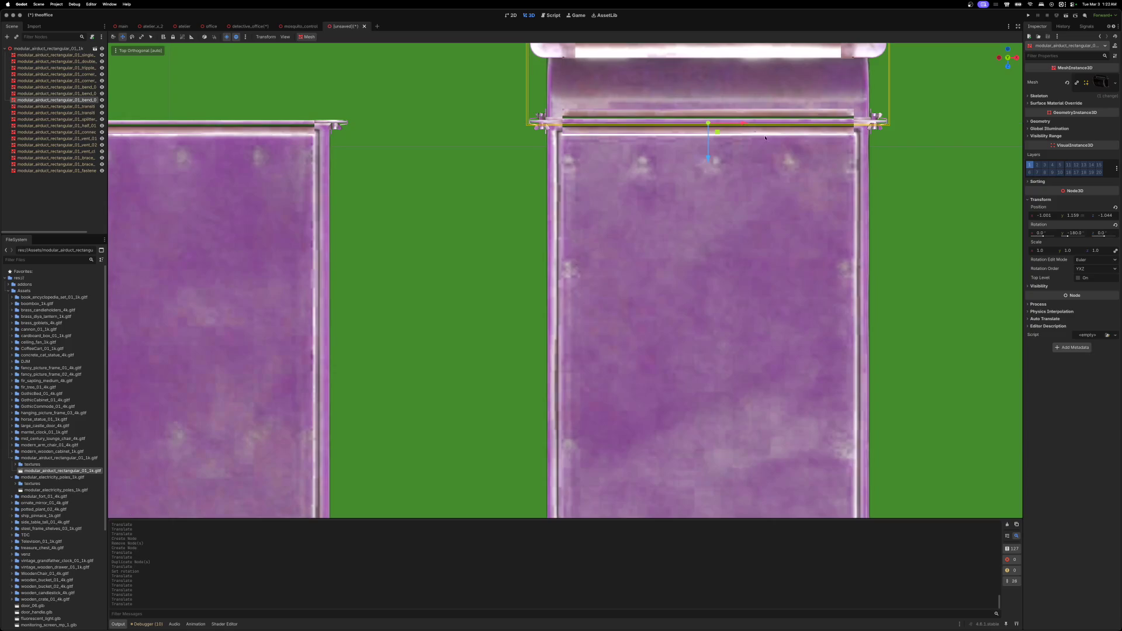
{"action": "scroll", "coordinate": [881, 194], "scroll_direction": "down", "scroll_amount": 5}
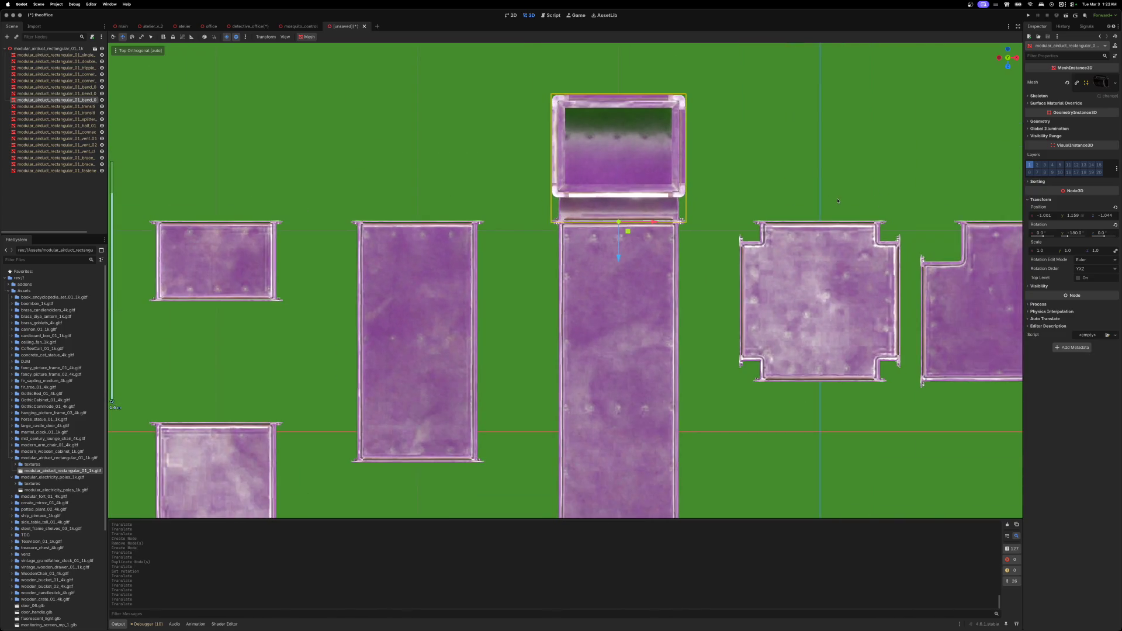
{"action": "scroll", "coordinate": [830, 185], "scroll_direction": "down", "scroll_amount": 2}
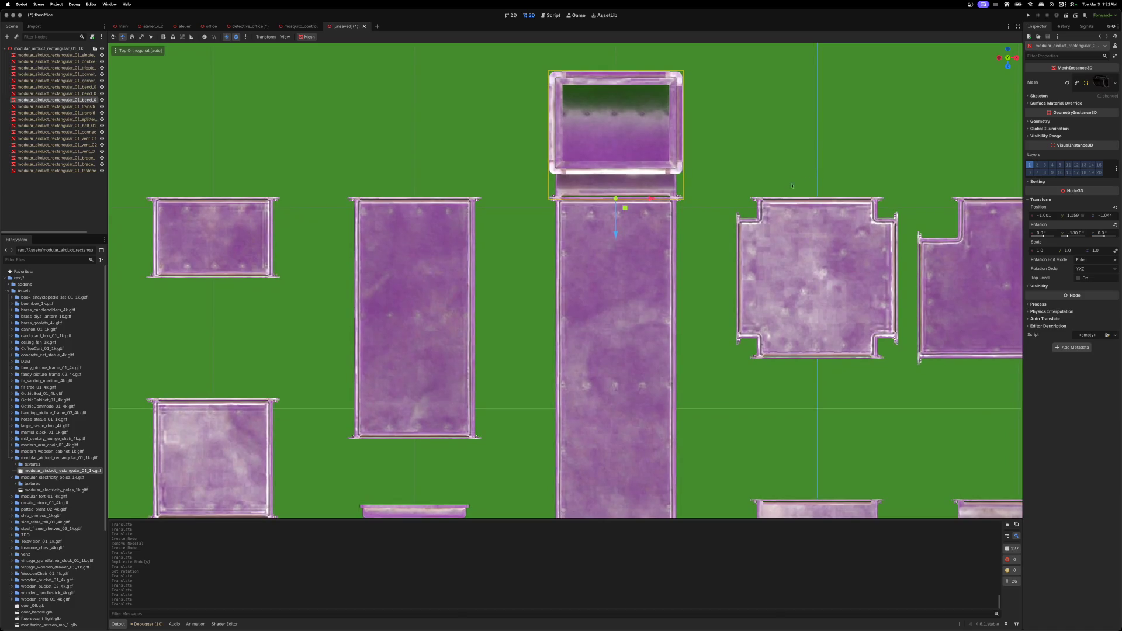
{"action": "scroll", "coordinate": [722, 308], "scroll_direction": "down", "scroll_amount": 10}
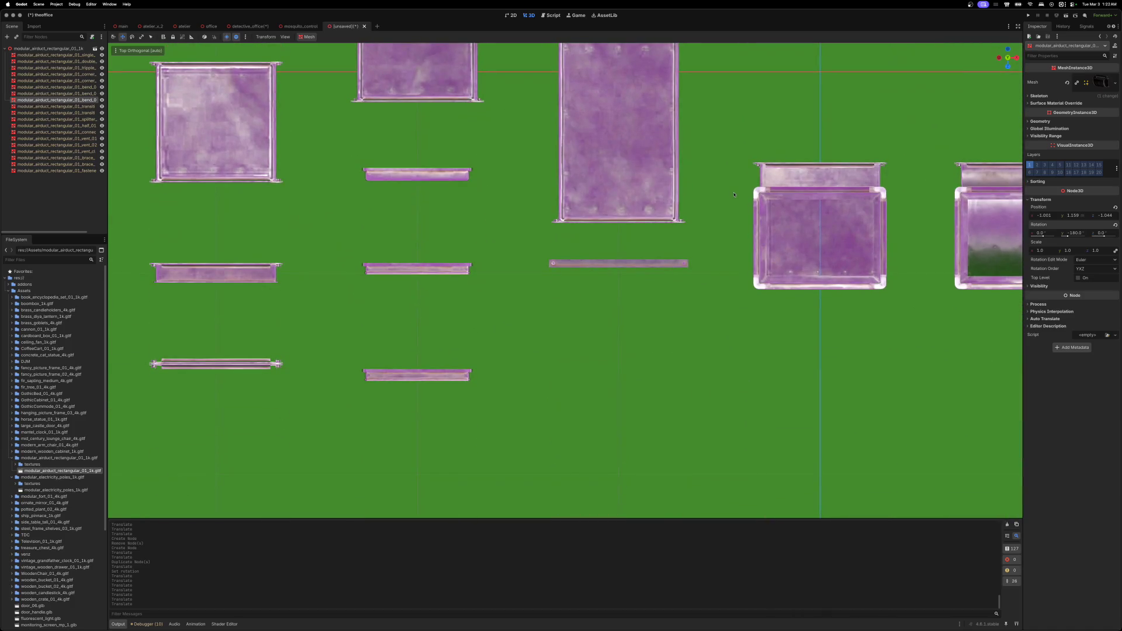
{"action": "scroll", "coordinate": [733, 195], "scroll_direction": "up", "scroll_amount": 2}
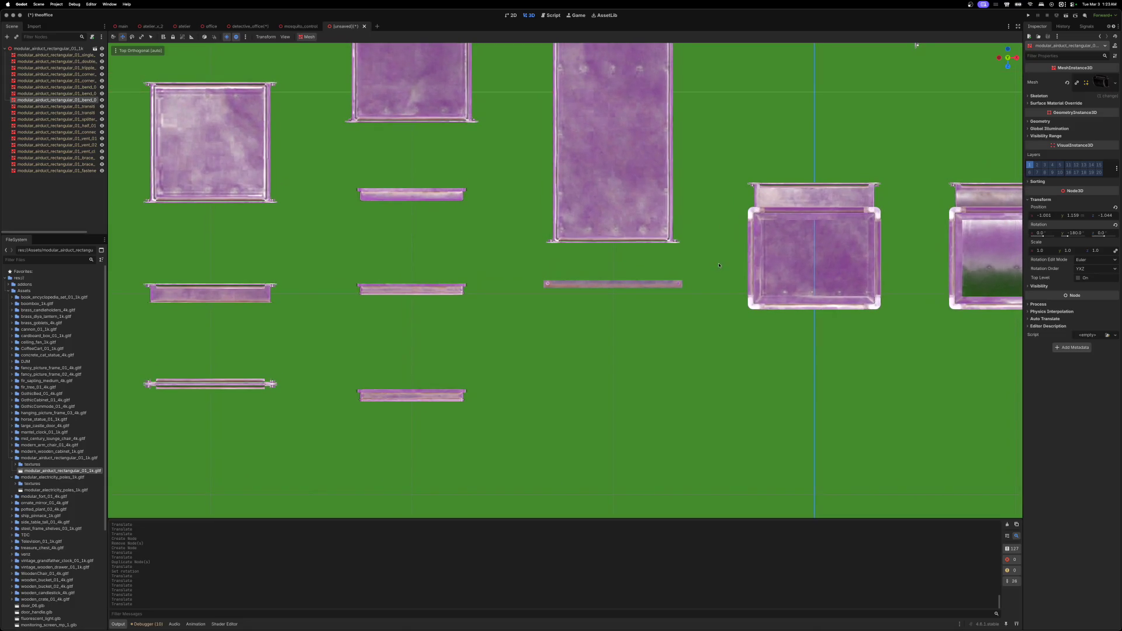
- Return to a perspective view and duplicate the lower-left box duct section
{"action": "left_click_drag", "start_coordinate": [705, 256], "coordinate": [721, 186]}
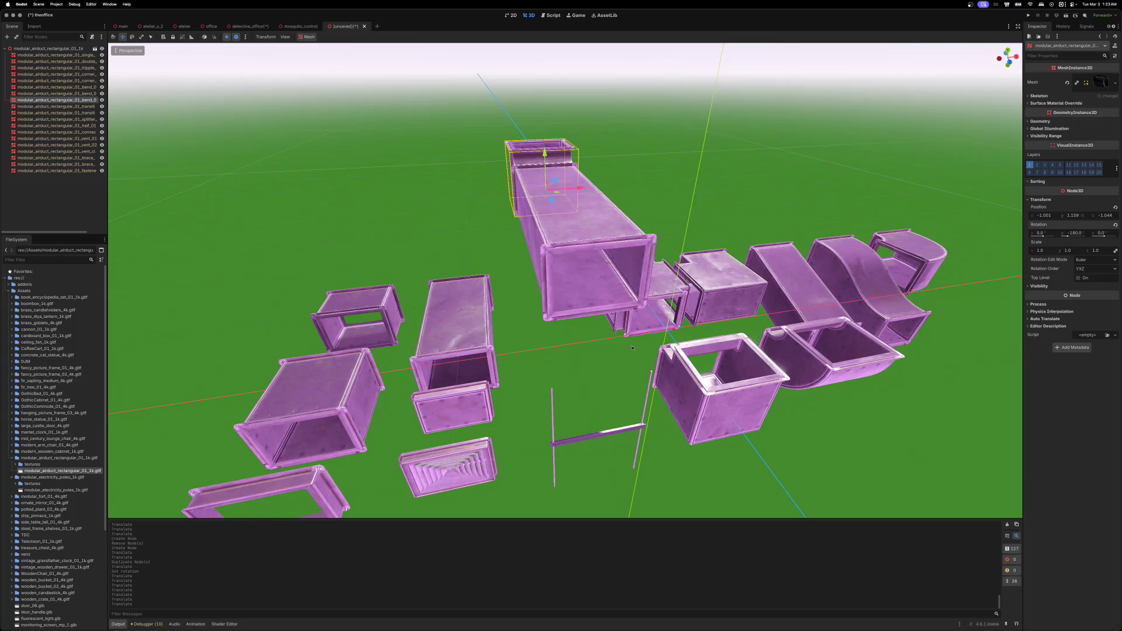
{"action": "left_click_drag", "start_coordinate": [570, 362], "coordinate": [421, 326]}
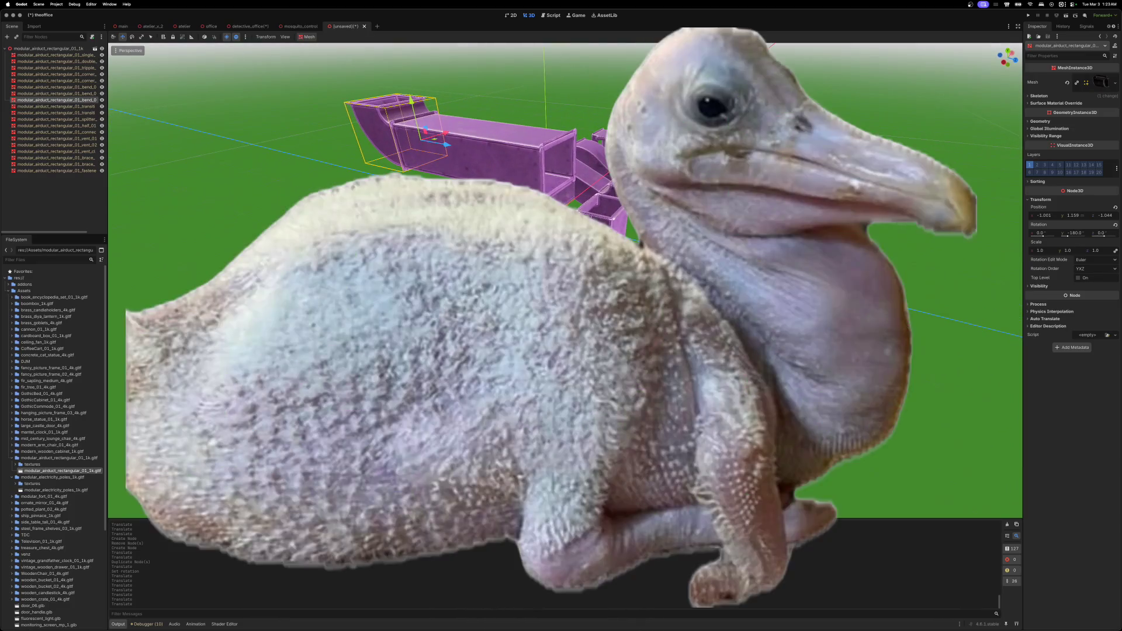
{"action": "left_click", "coordinate": [371, 387]}
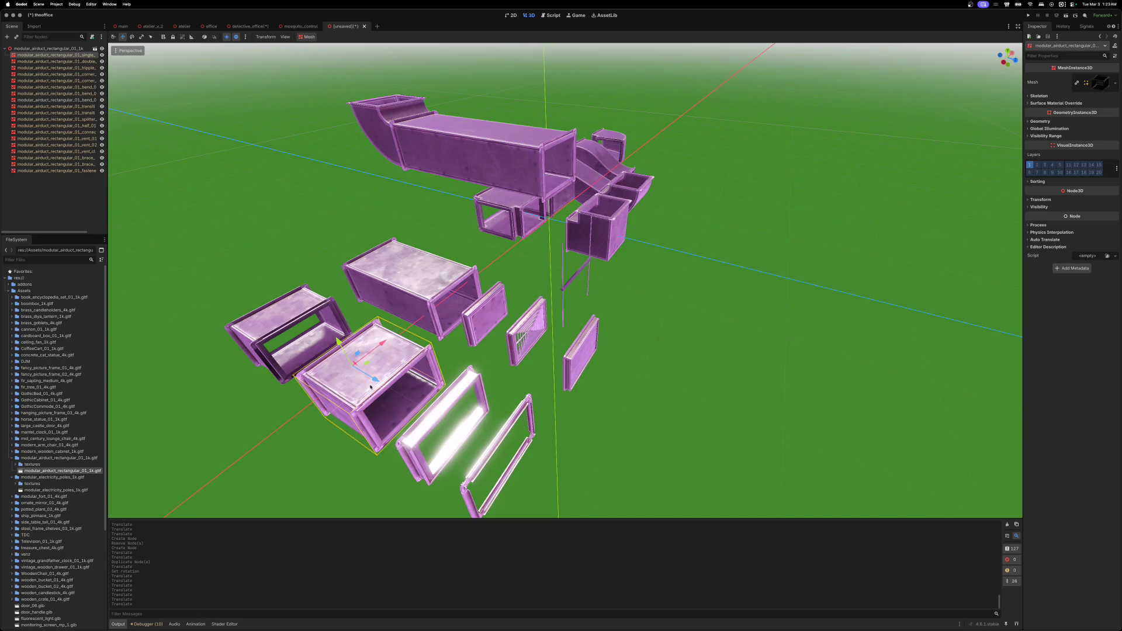
{"action": "key", "text": "ctrl+d"}
- Lift the box duct copy to the run's height and slide it to the run's end
{"action": "mouse_move", "coordinate": [340, 344]}
{"action": "left_mouse_down"}
{"action": "mouse_move", "coordinate": [335, 215]}
{"action": "mouse_move", "coordinate": [503, 143]}
{"action": "left_mouse_up"}
{"action": "scroll", "coordinate": [503, 142], "scroll_direction": "up", "scroll_amount": 3}
{"action": "left_click_drag", "start_coordinate": [528, 198], "coordinate": [655, 245]}
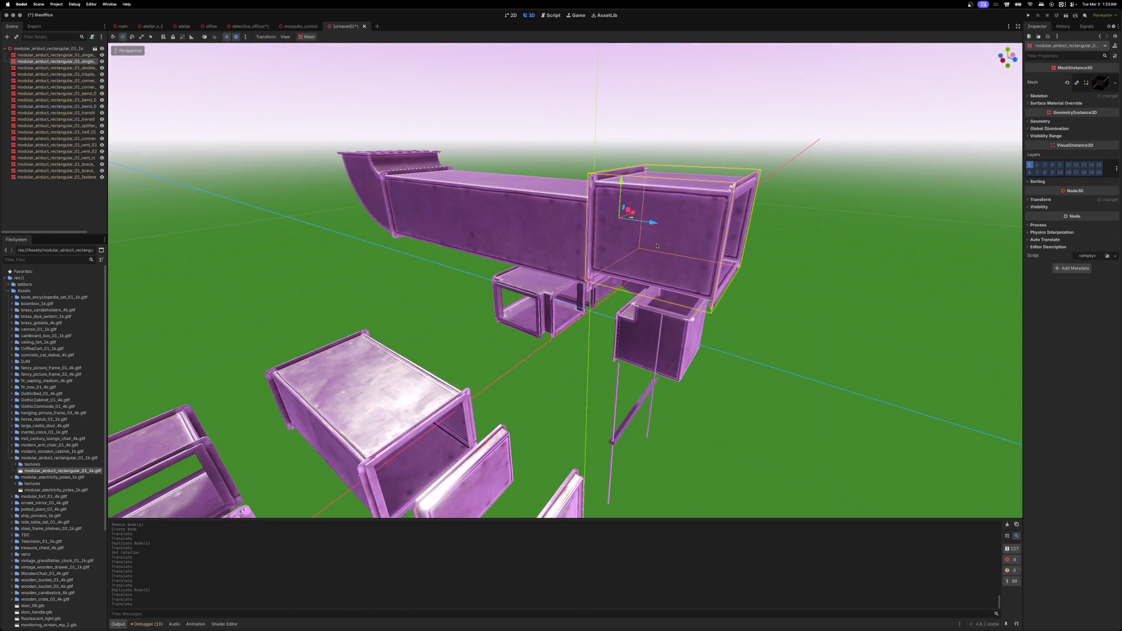
{"action": "scroll", "coordinate": [655, 246], "scroll_direction": "up", "scroll_amount": 5}
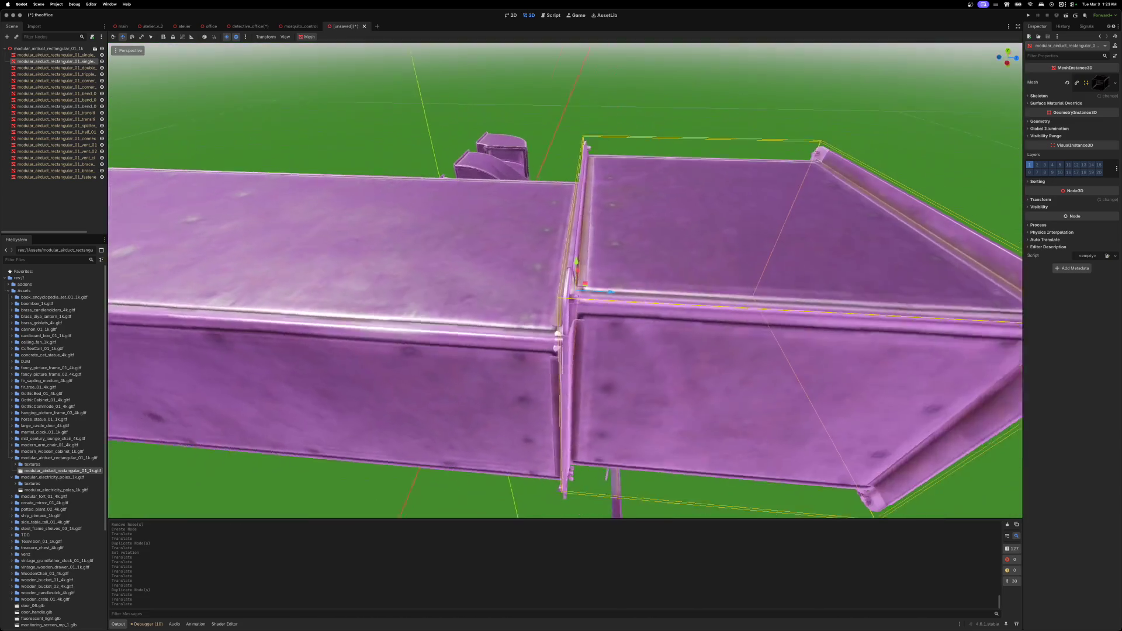
{"action": "scroll", "coordinate": [656, 246], "scroll_direction": "down", "scroll_amount": 2}
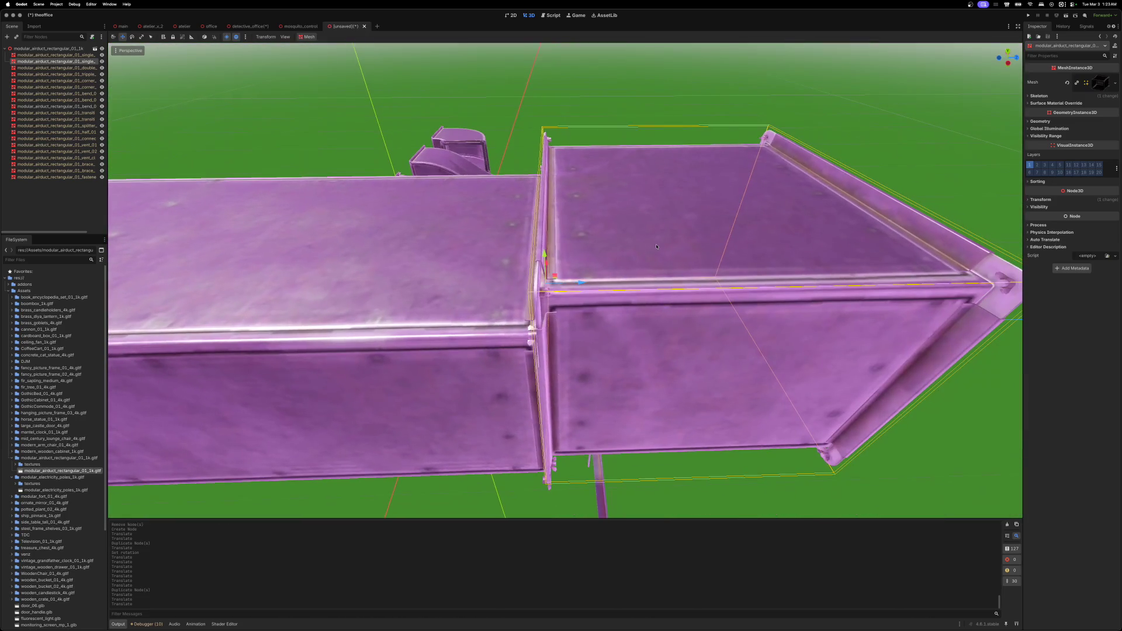
- Fine-align the box duct copy flush using Left, Top and Right orthogonal views
{"action": "left_click", "coordinate": [1008, 63]}
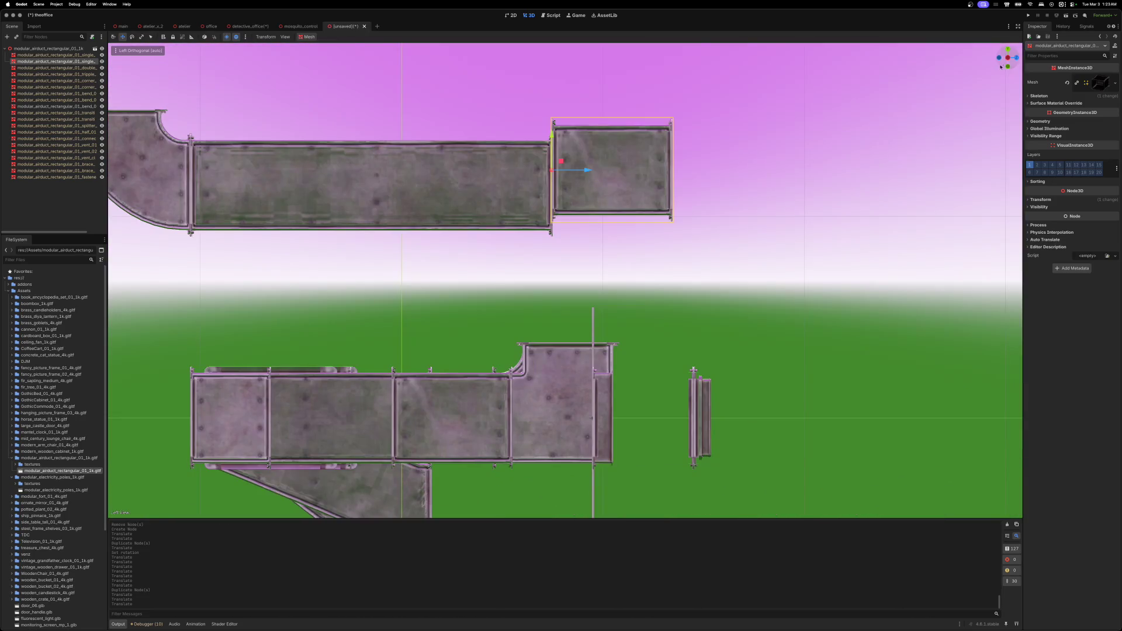
{"action": "left_click_drag", "start_coordinate": [551, 143], "coordinate": [551, 149]}
{"action": "scroll", "coordinate": [551, 149], "scroll_direction": "up", "scroll_amount": 2}
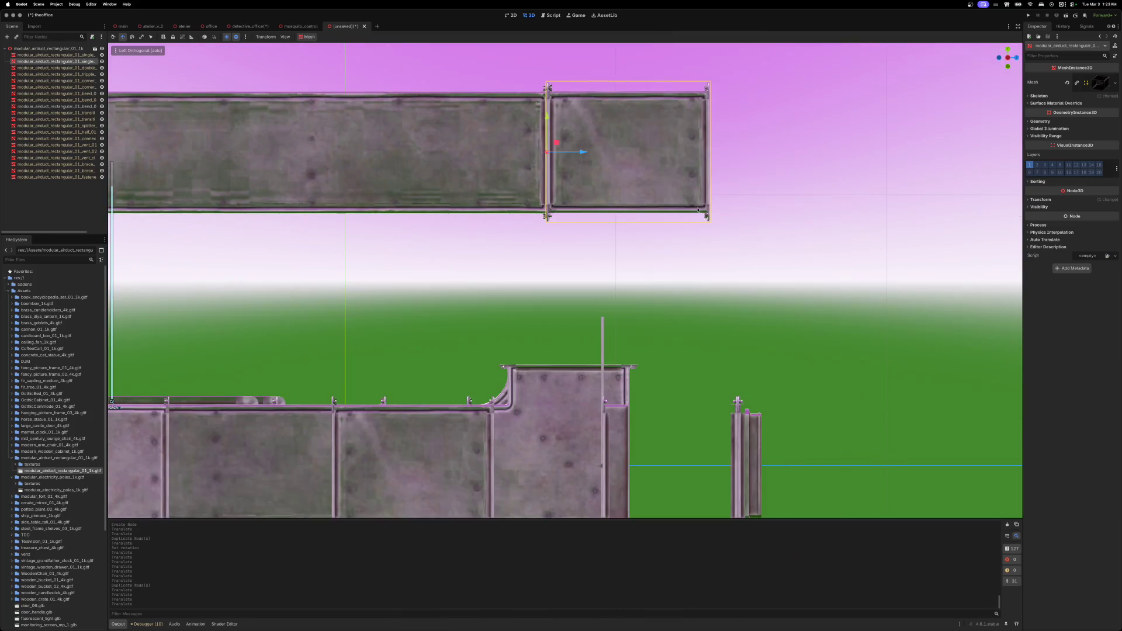
{"action": "left_click", "coordinate": [1007, 49]}
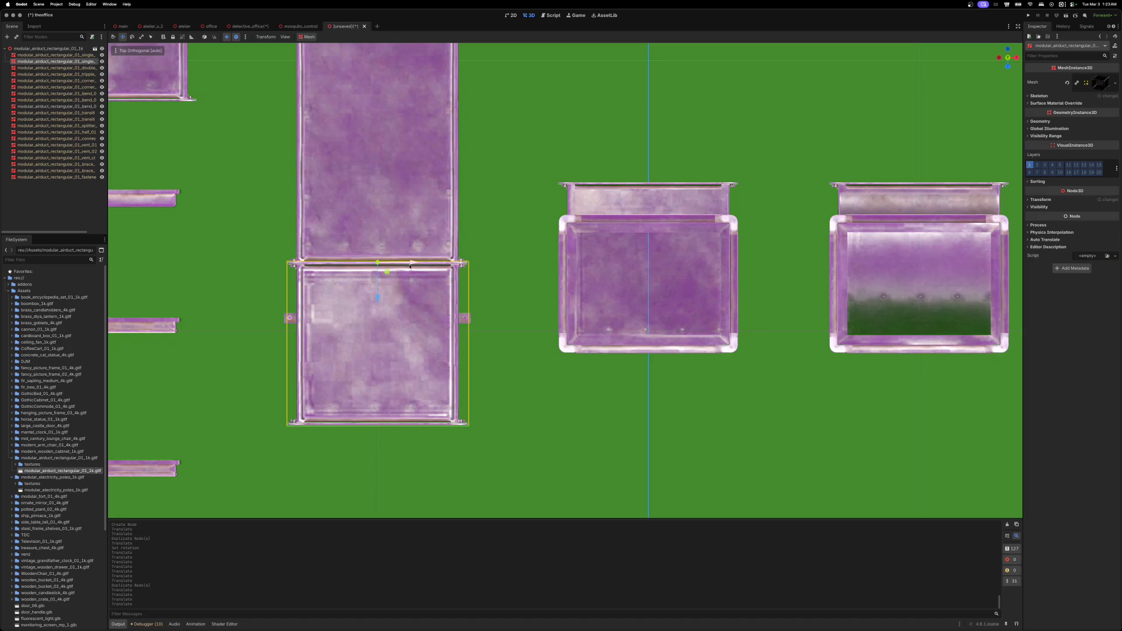
{"action": "left_click", "coordinate": [1017, 57]}
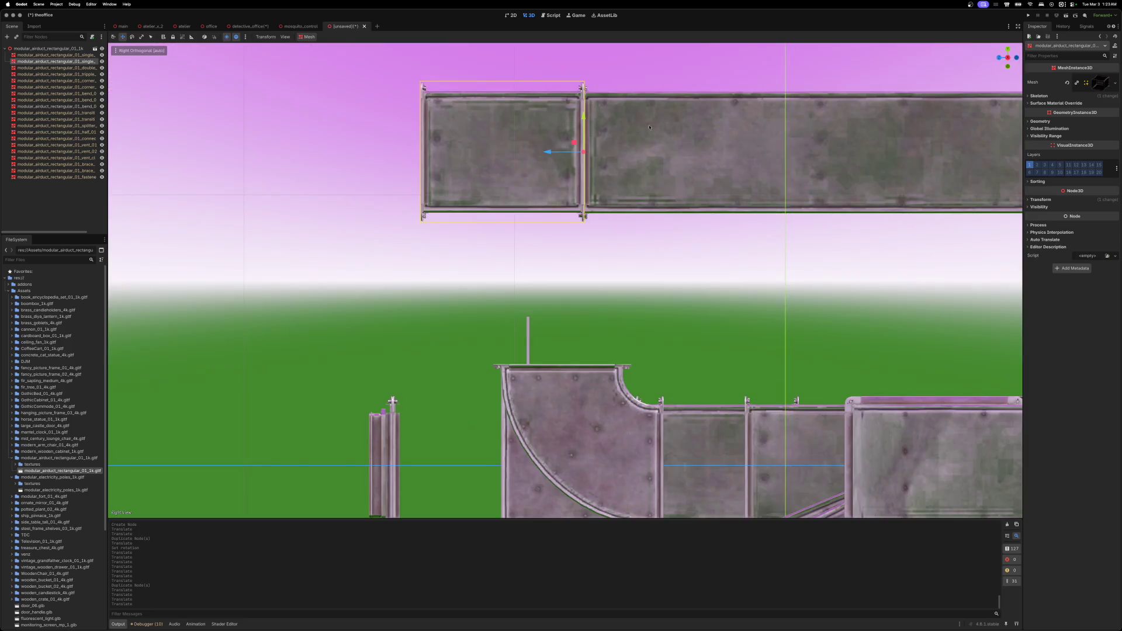
{"action": "left_click_drag", "start_coordinate": [583, 117], "coordinate": [584, 118]}
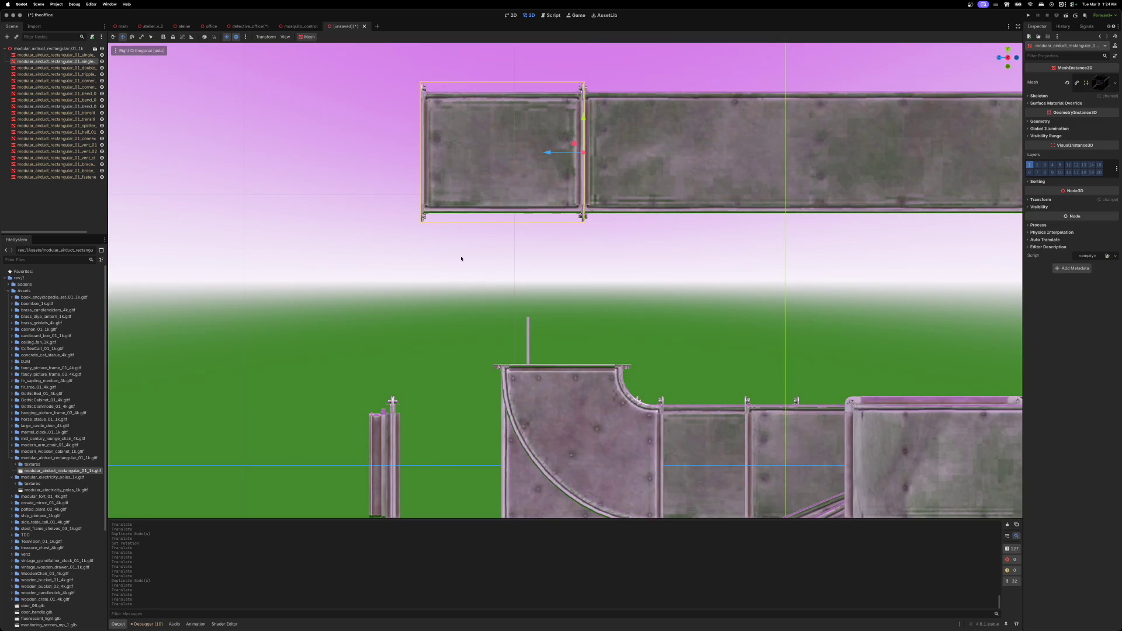
{"action": "left_click_drag", "start_coordinate": [589, 304], "coordinate": [675, 322]}
- Raise the thin hanger frame up to the duct run
{"action": "scroll", "coordinate": [649, 314], "scroll_direction": "down", "scroll_amount": 3}
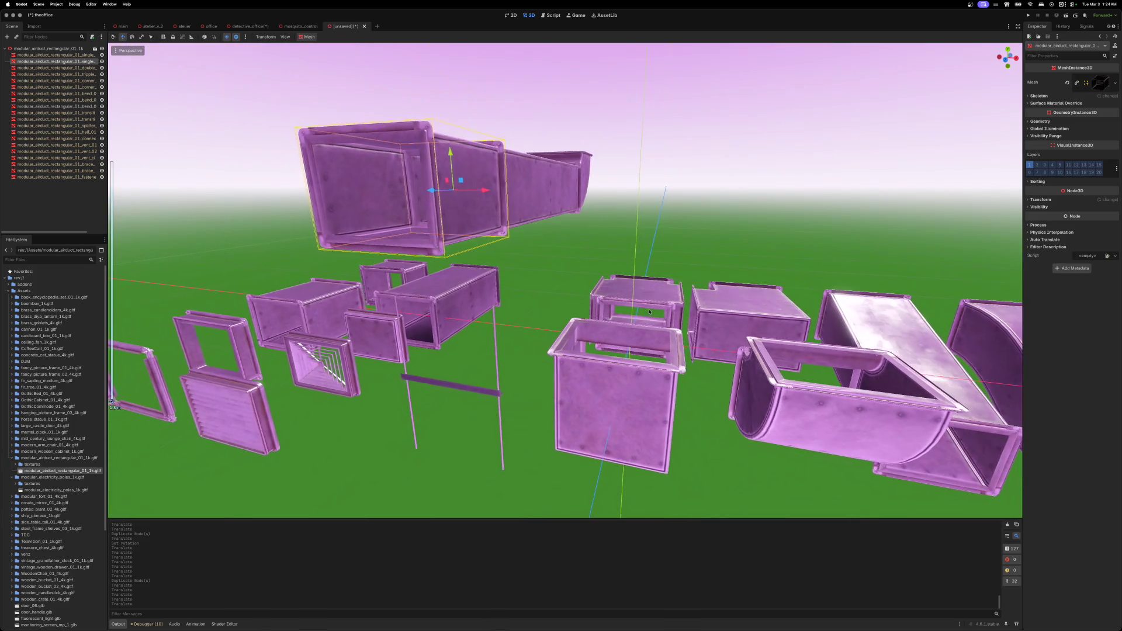
{"action": "left_click_drag", "start_coordinate": [495, 313], "coordinate": [477, 382]}
{"action": "left_click", "coordinate": [499, 388]}
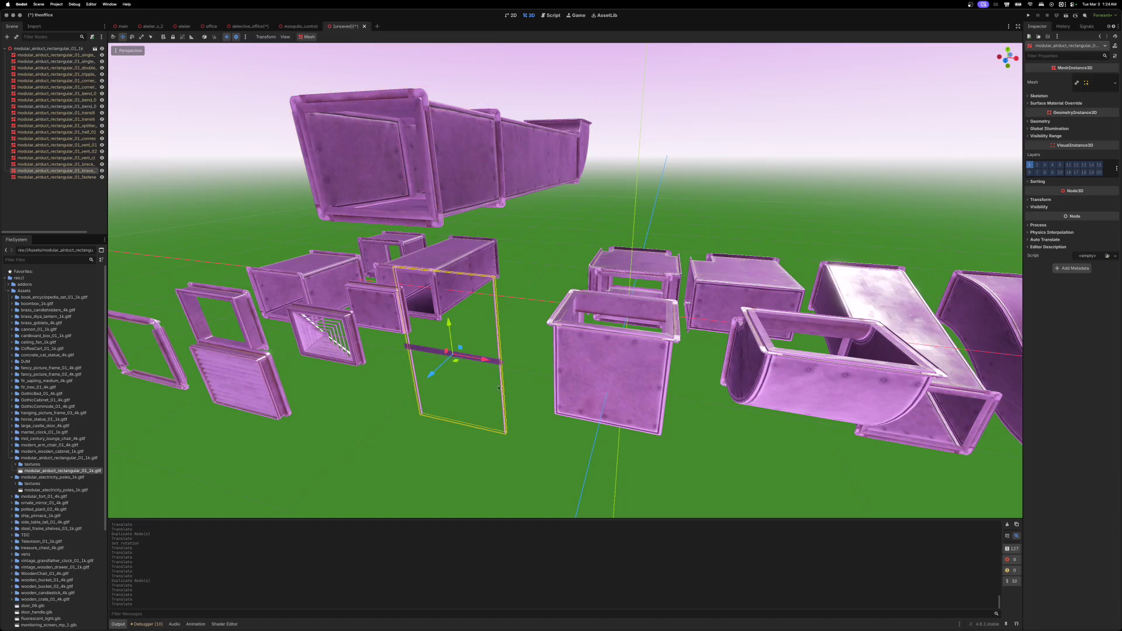
{"action": "left_click_drag", "start_coordinate": [448, 322], "coordinate": [428, 167]}
{"action": "mouse_move", "coordinate": [601, 323]}
{"action": "left_mouse_down"}
{"action": "mouse_move", "coordinate": [514, 245]}
{"action": "mouse_move", "coordinate": [484, 134]}
{"action": "left_mouse_up"}
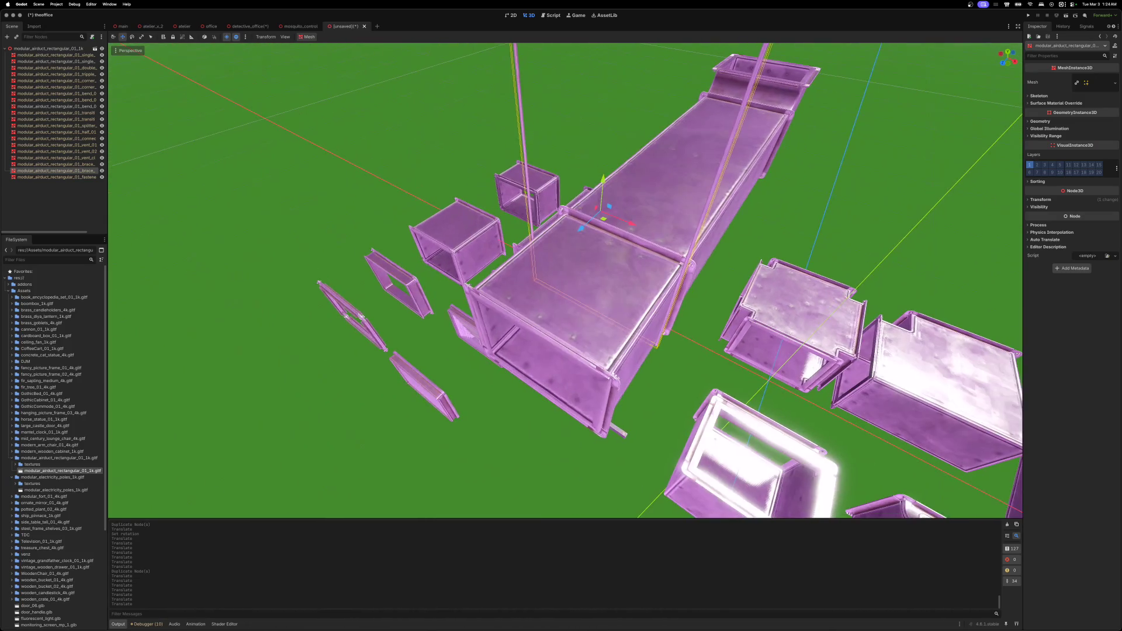
- Lift the brace bar onto the duct's top between the hanger rods
{"action": "left_click", "coordinate": [895, 184]}
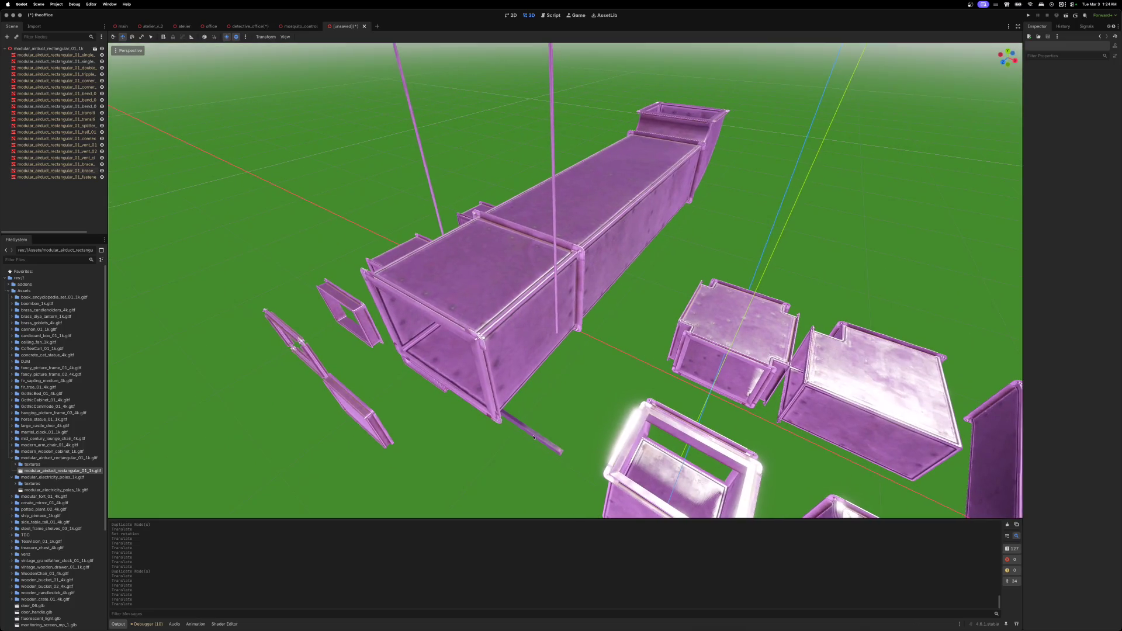
{"action": "left_click", "coordinate": [535, 438]}
{"action": "mouse_move", "coordinate": [516, 404]}
{"action": "left_mouse_down"}
{"action": "mouse_move", "coordinate": [501, 197]}
{"action": "mouse_move", "coordinate": [501, 316]}
{"action": "mouse_move", "coordinate": [487, 201]}
{"action": "left_mouse_up"}
{"action": "scroll", "coordinate": [488, 201], "scroll_direction": "up", "scroll_amount": 5}
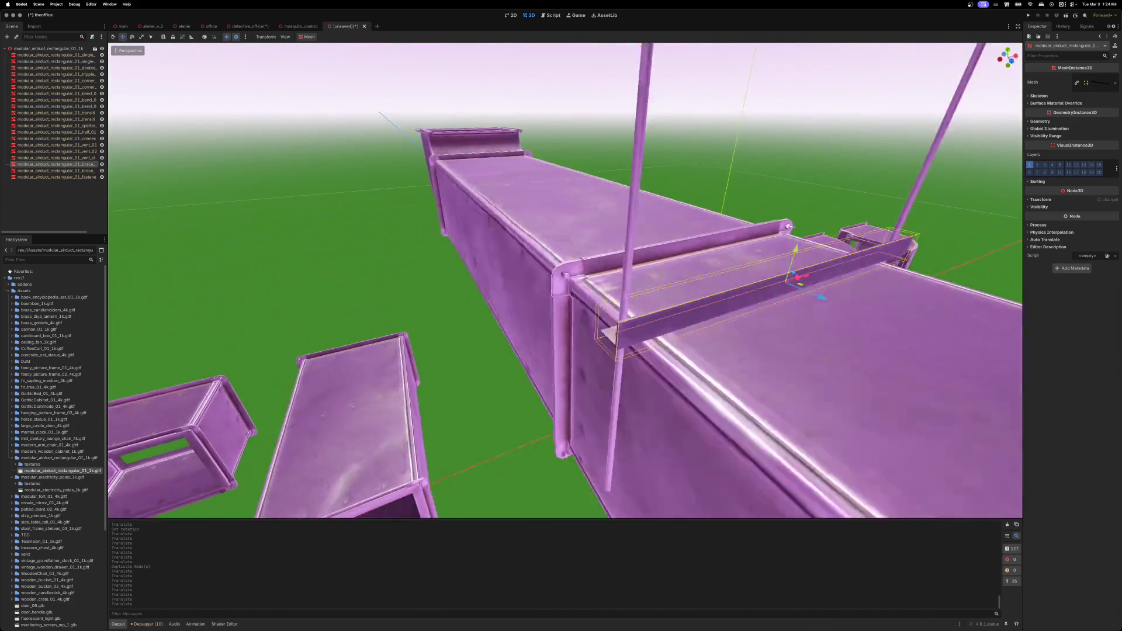
- Settle the thin brace bar down onto the top of the duct
{"action": "scroll", "coordinate": [566, 281], "scroll_direction": "down", "scroll_amount": 5}
{"action": "left_click_drag", "start_coordinate": [704, 188], "coordinate": [704, 178]}
{"action": "scroll", "coordinate": [565, 280], "scroll_direction": "up", "scroll_amount": 3}
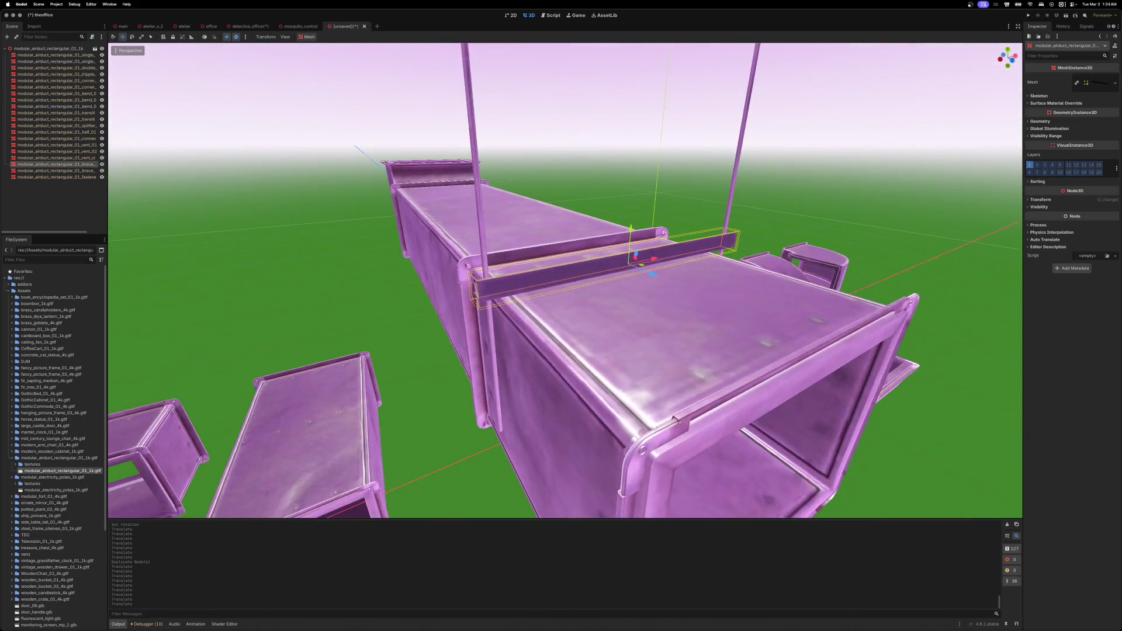
{"action": "scroll", "coordinate": [749, 187], "scroll_direction": "up", "scroll_amount": 3}
{"action": "left_click_drag", "start_coordinate": [687, 214], "coordinate": [691, 225]}
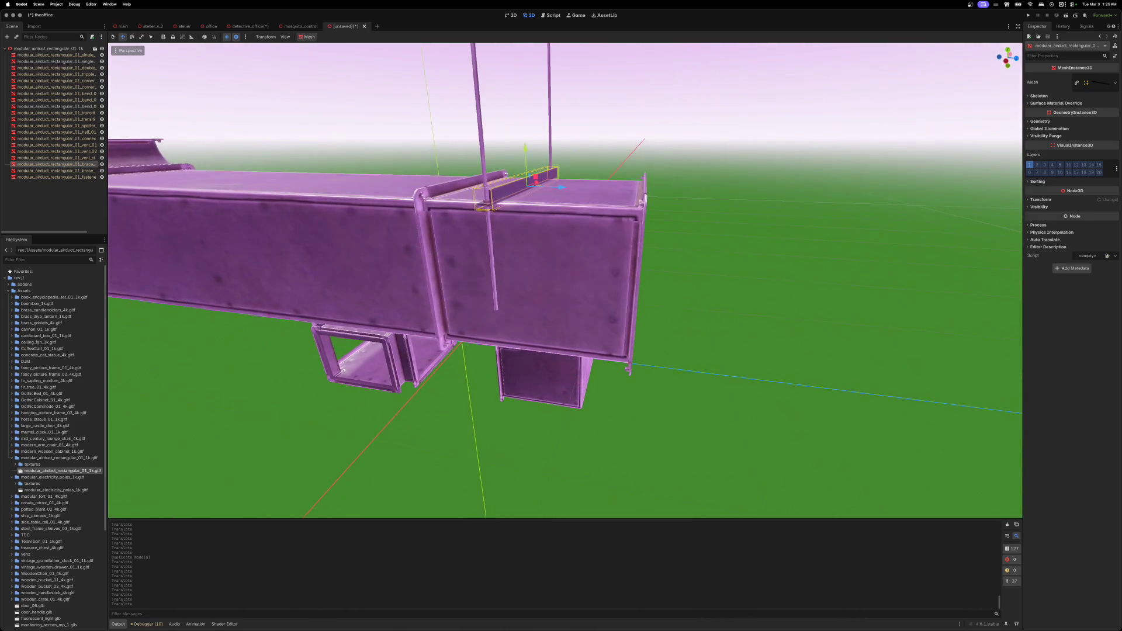
- Duplicate the brace and lower the copy to hang just beneath the duct's underside
{"action": "key", "text": "a"}
{"action": "key", "text": "s"}
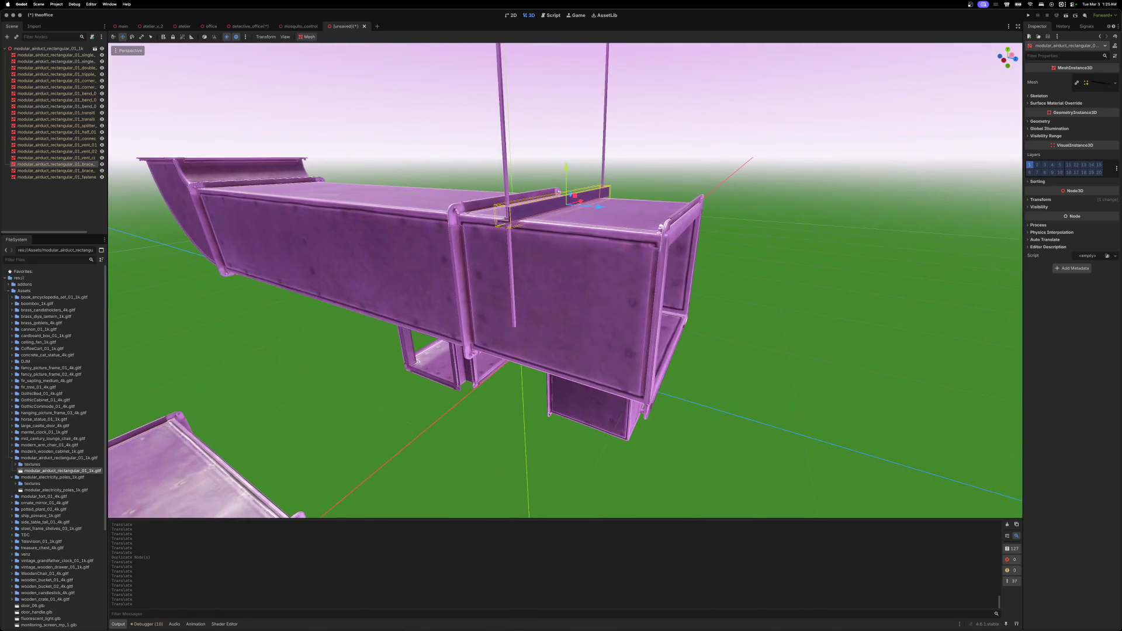
{"action": "key", "text": "w"}
{"action": "key", "text": "s"}
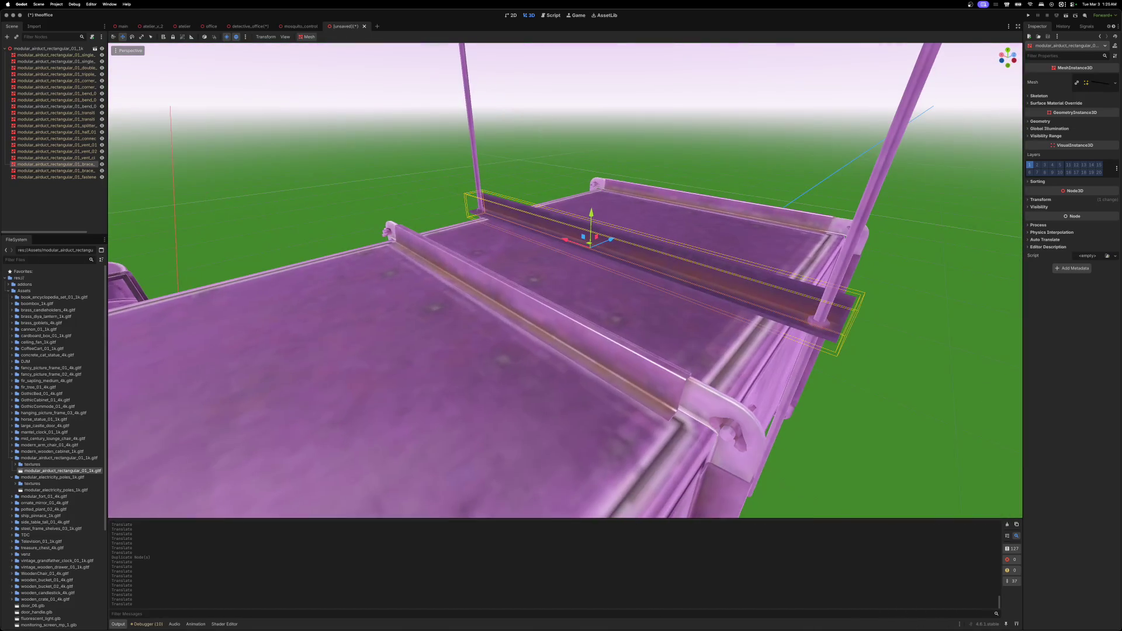
{"action": "key", "text": "w"}
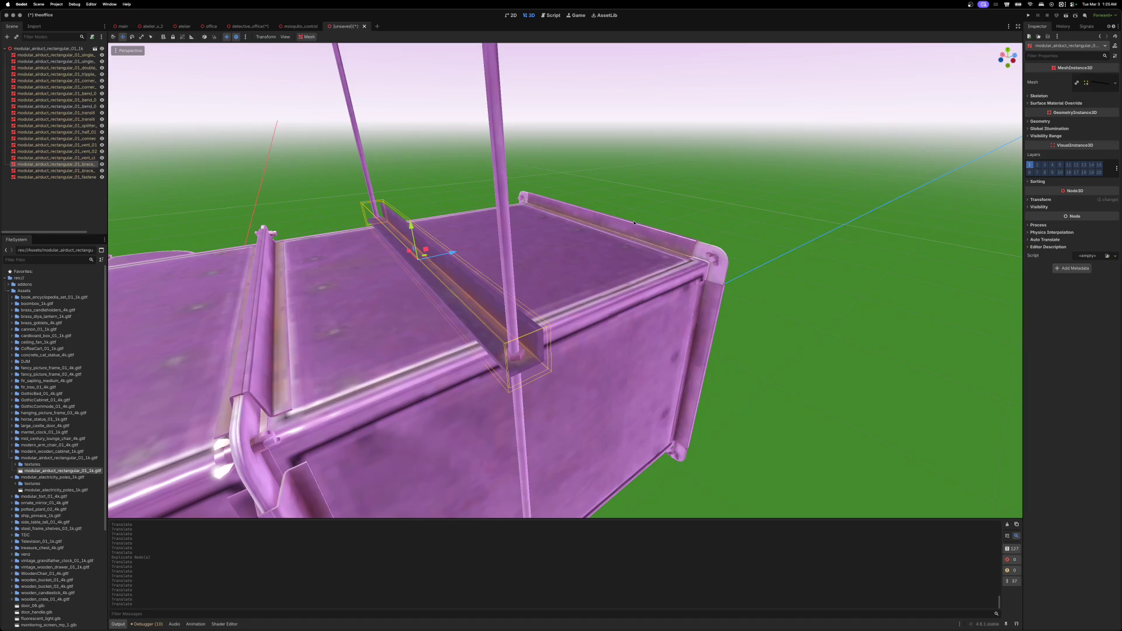
{"action": "key", "text": "ctrl+d"}
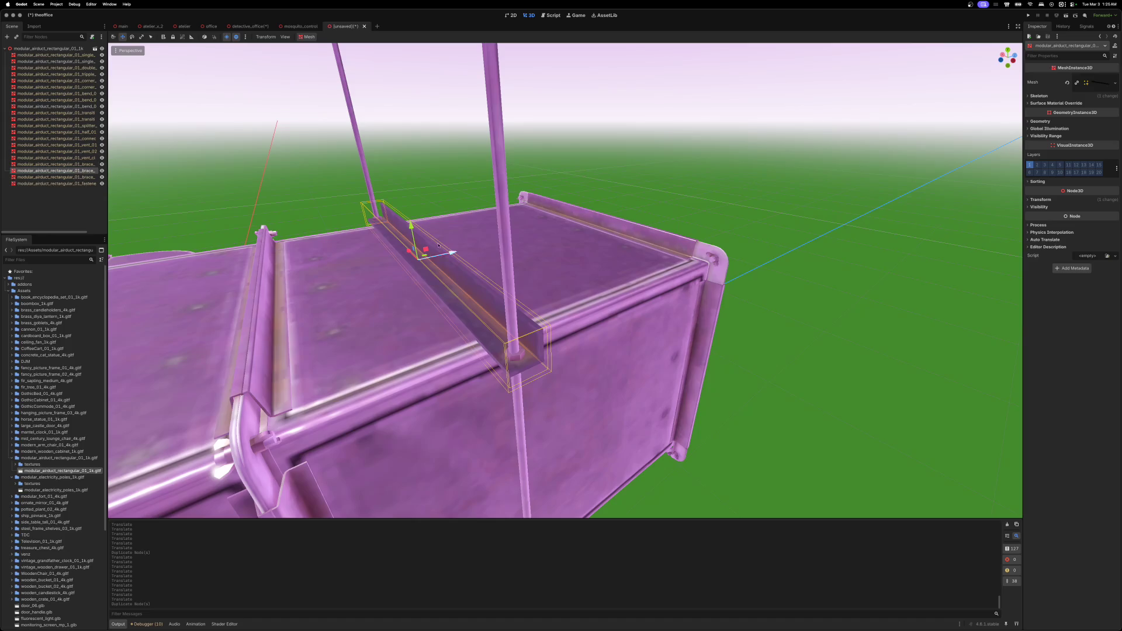
{"action": "mouse_move", "coordinate": [411, 227]}
{"action": "left_mouse_down"}
{"action": "mouse_move", "coordinate": [411, 295]}
{"action": "mouse_move", "coordinate": [430, 333]}
{"action": "left_mouse_up"}
{"action": "key", "text": "s"}
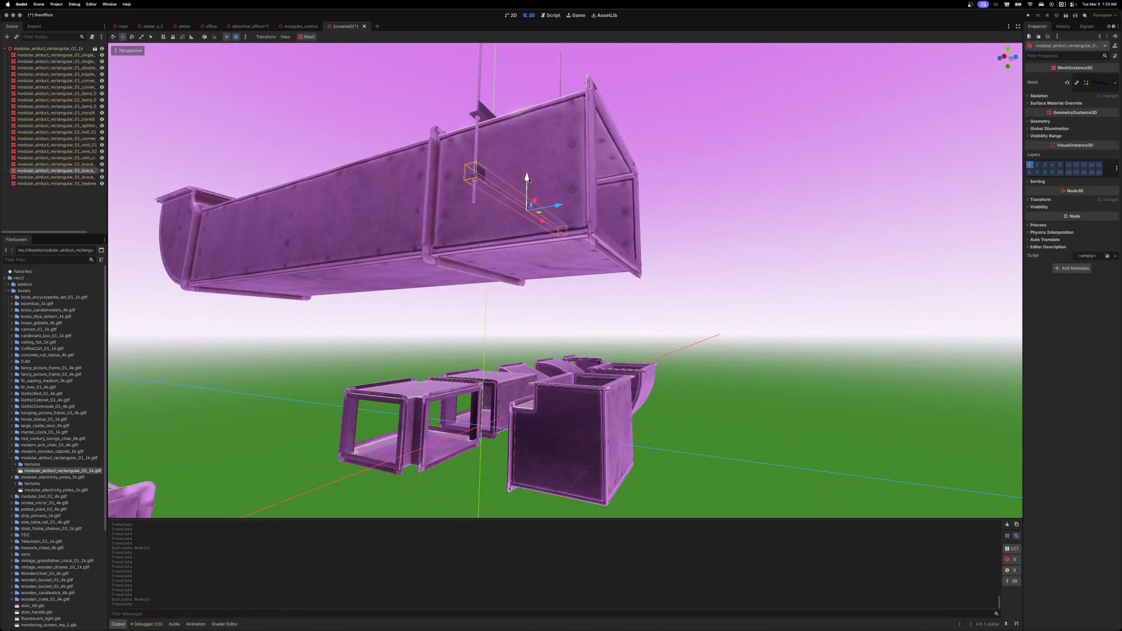
{"action": "left_click_drag", "start_coordinate": [525, 177], "coordinate": [526, 243]}
{"action": "scroll", "coordinate": [525, 243], "scroll_direction": "up", "scroll_amount": 5}
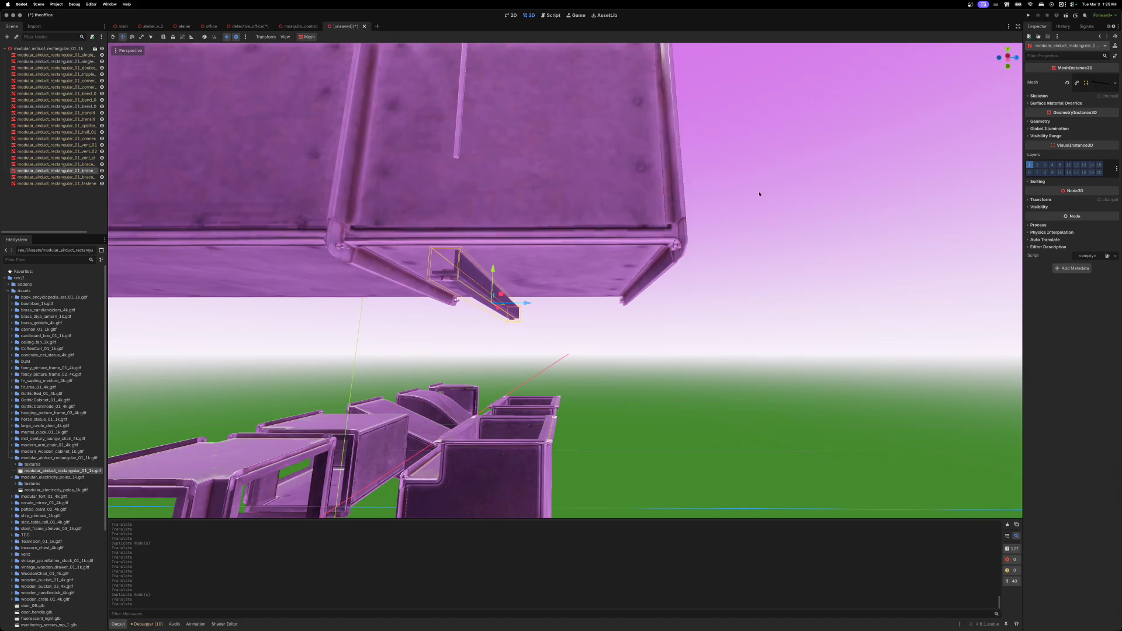
- Rotate the brace copy 180° around Z and raise it against the duct's underside
{"action": "left_click", "coordinate": [1040, 199]}
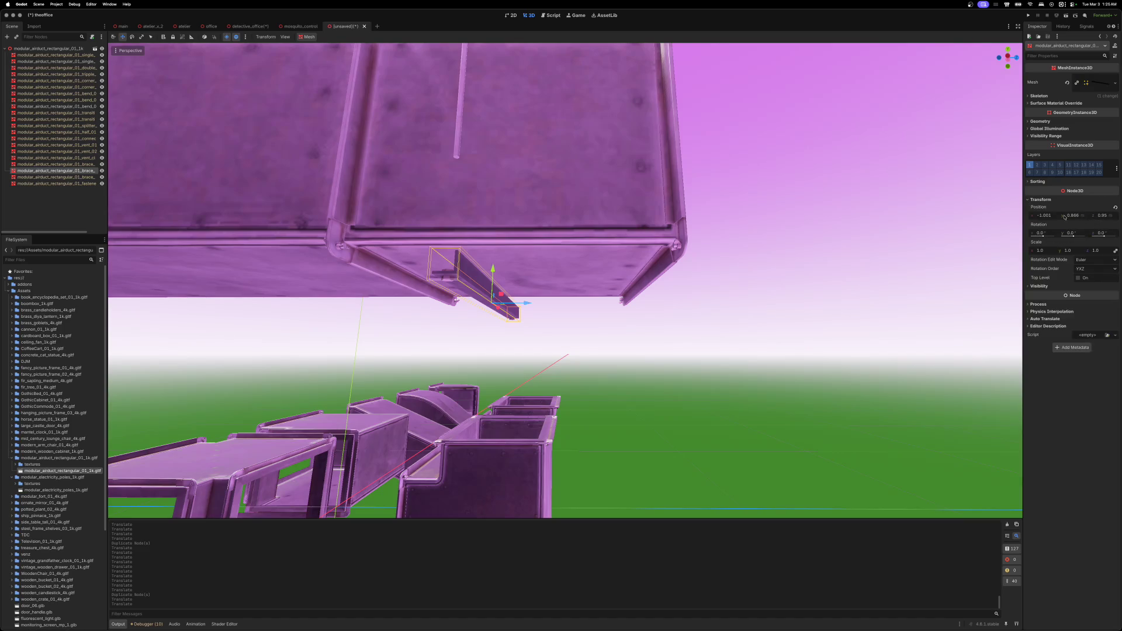
{"action": "left_click", "coordinate": [1102, 234]}
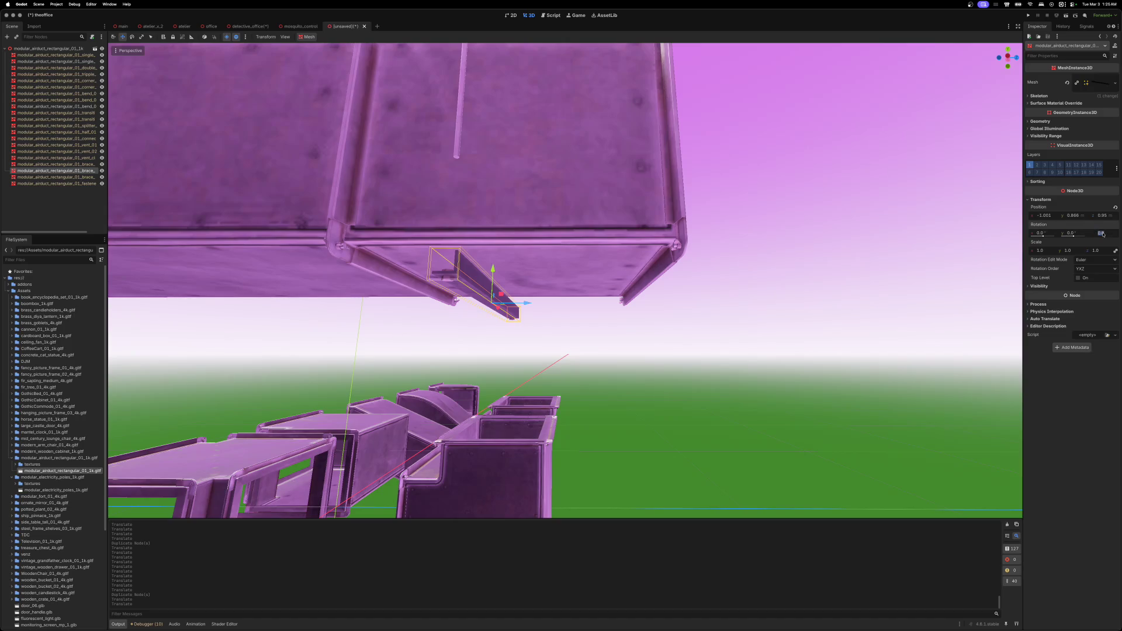
{"action": "type", "text": "180"}
{"action": "key", "text": "Return"}
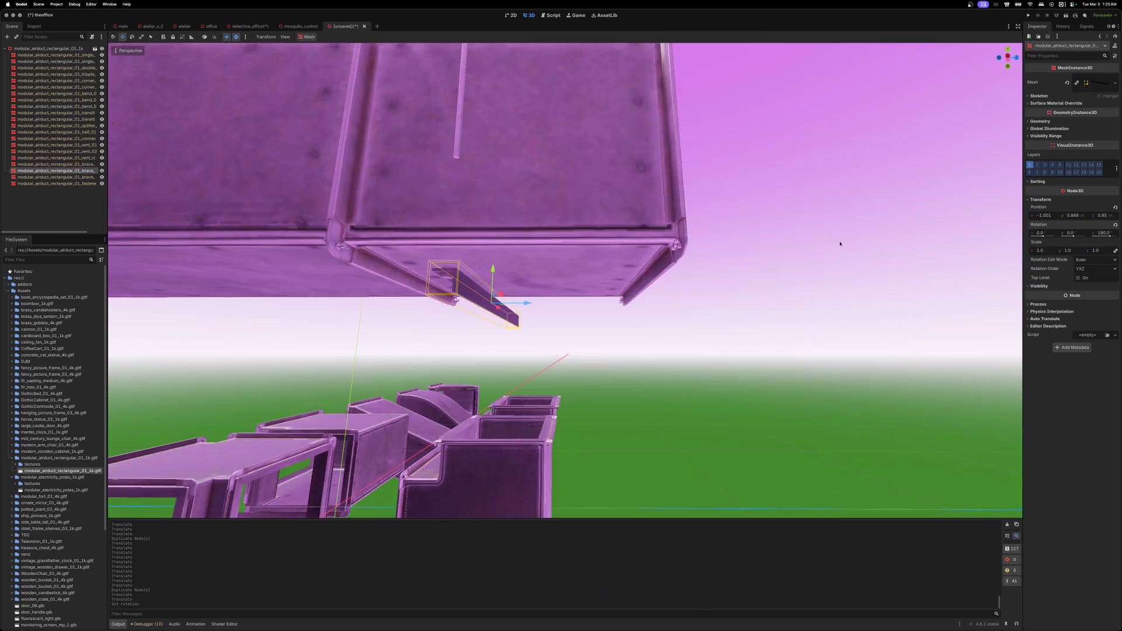
{"action": "scroll", "coordinate": [713, 226], "scroll_direction": "up", "scroll_amount": 5}
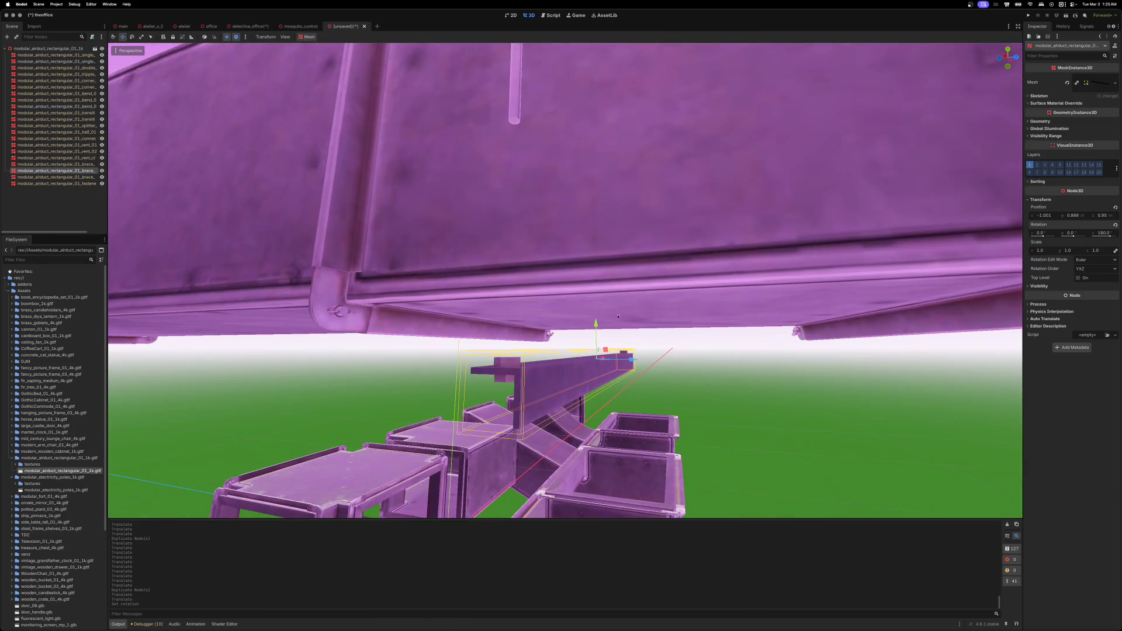
{"action": "left_click_drag", "start_coordinate": [596, 323], "coordinate": [603, 287]}
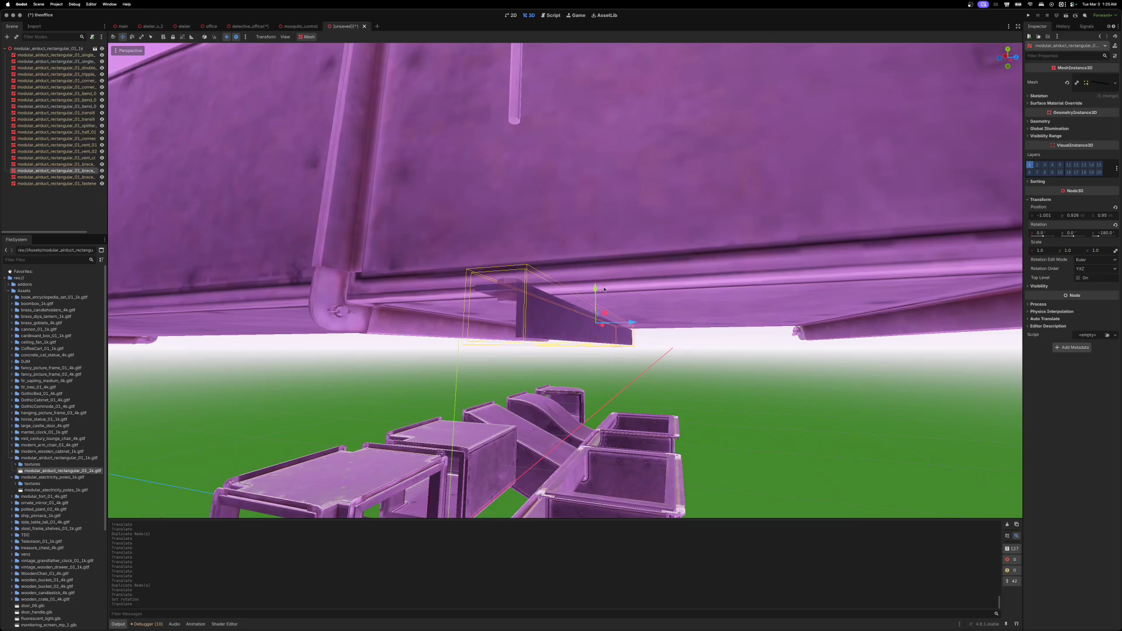
- Lower the vertical hanging rod down to meet the bracket
{"action": "scroll", "coordinate": [602, 278], "scroll_direction": "down", "scroll_amount": 5}
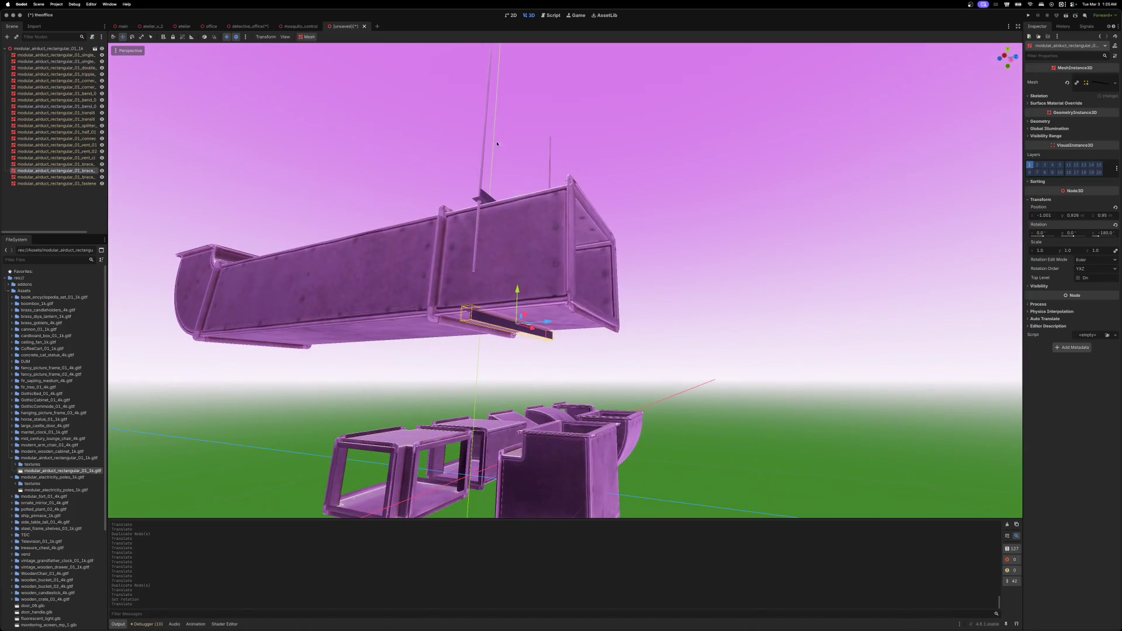
{"action": "left_click", "coordinate": [484, 132]}
{"action": "left_click_drag", "start_coordinate": [523, 158], "coordinate": [521, 195]}
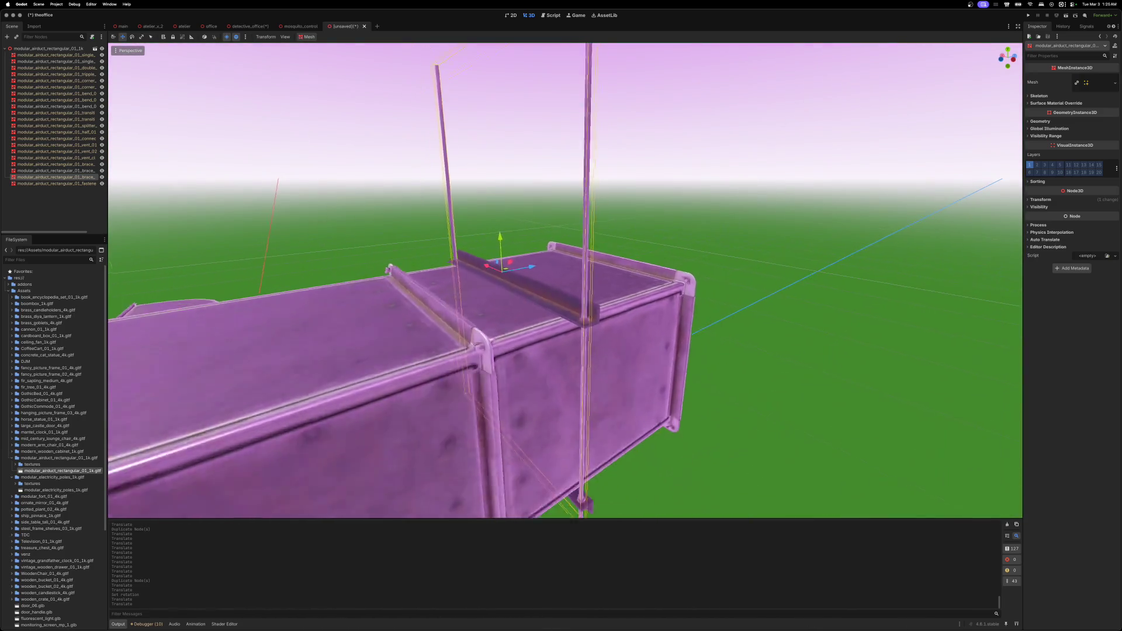
- Duplicate the two braces and rod, then slide the copy along the duct toward its bend
{"action": "scroll", "coordinate": [565, 281], "scroll_direction": "down", "scroll_amount": 5}
{"action": "key", "text": "d"}
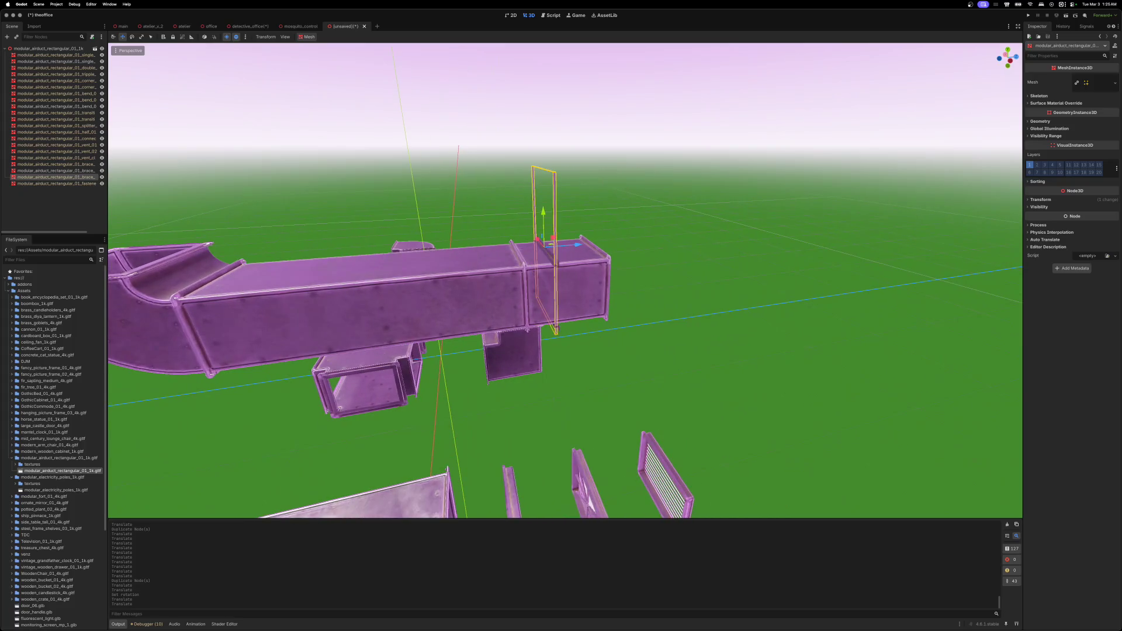
{"action": "key", "text": "w"}
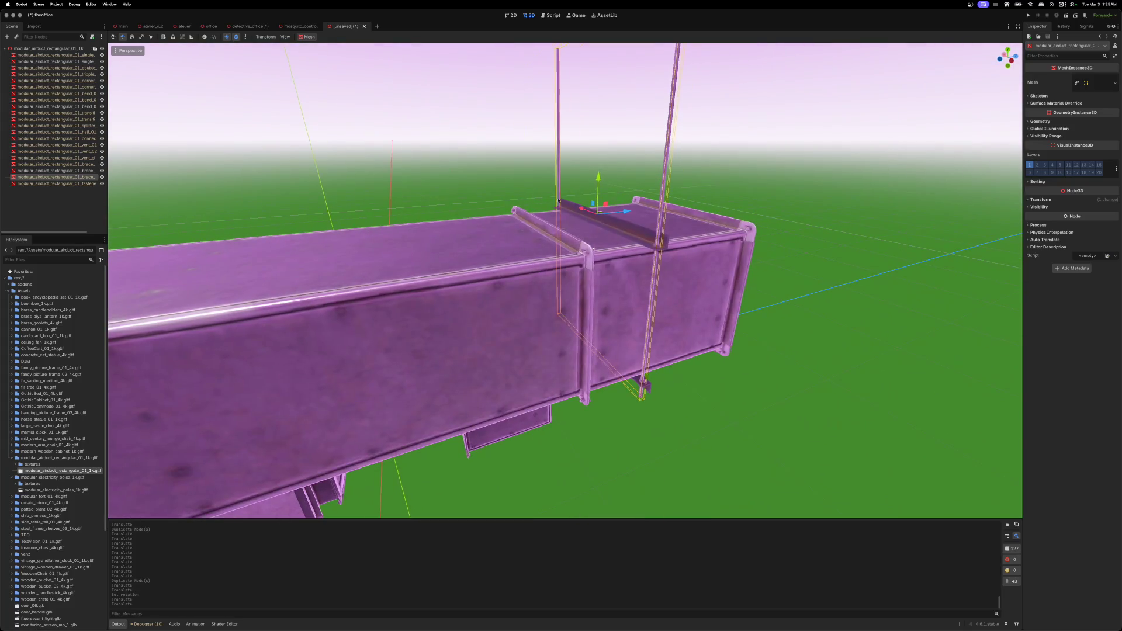
{"action": "left_click", "coordinate": [625, 245], "text": "shift"}
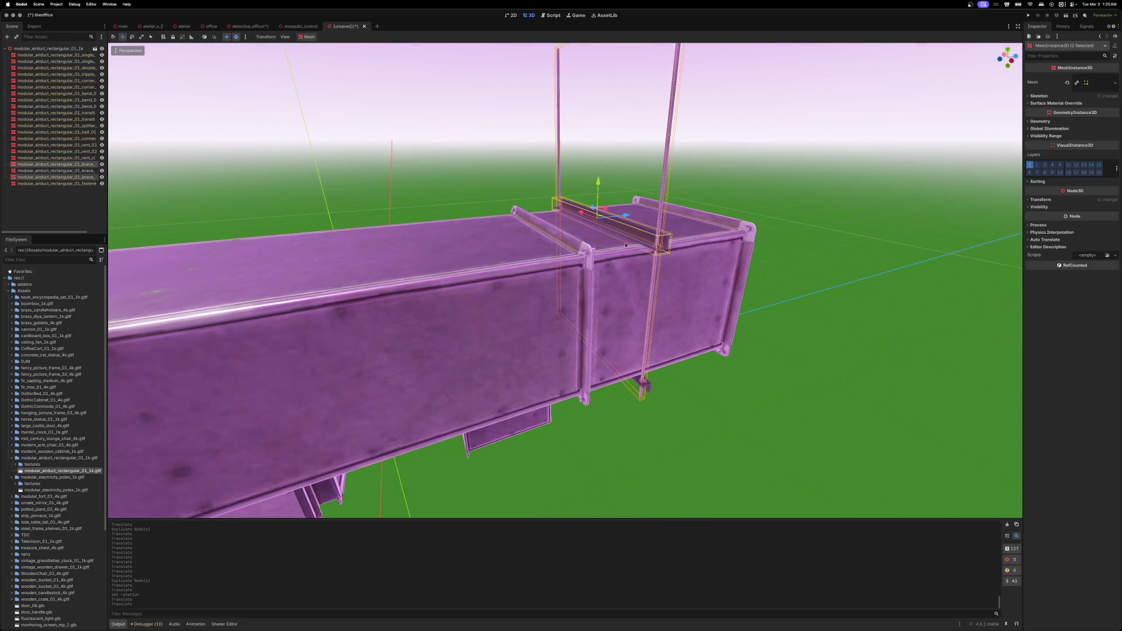
{"action": "left_click", "coordinate": [650, 386], "text": "shift"}
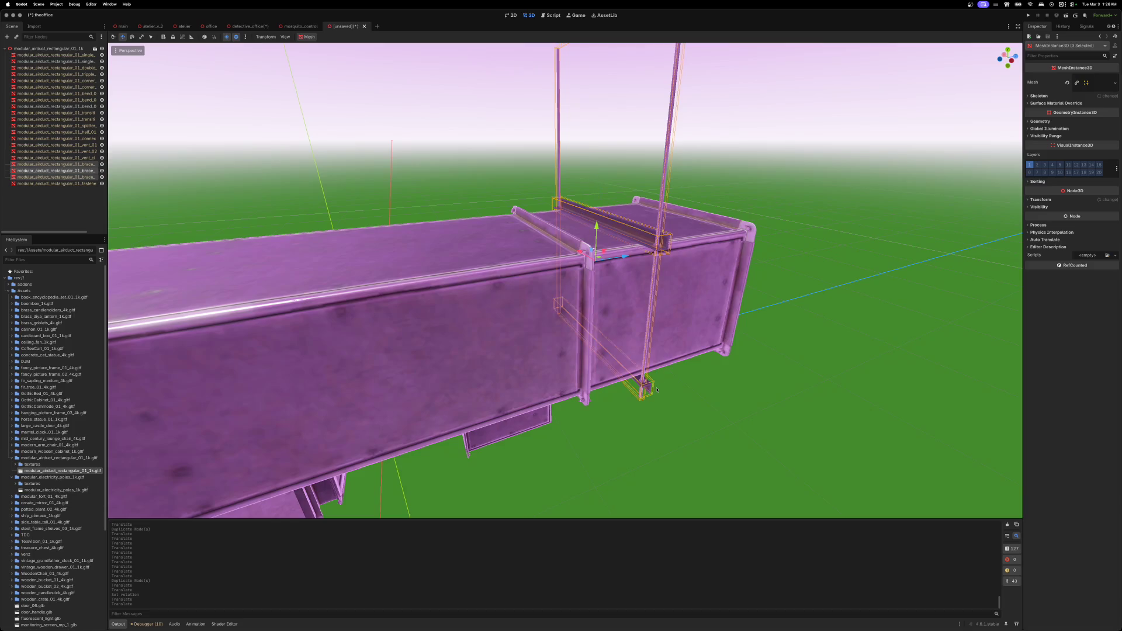
{"action": "scroll", "coordinate": [717, 388], "scroll_direction": "left", "scroll_amount": 10}
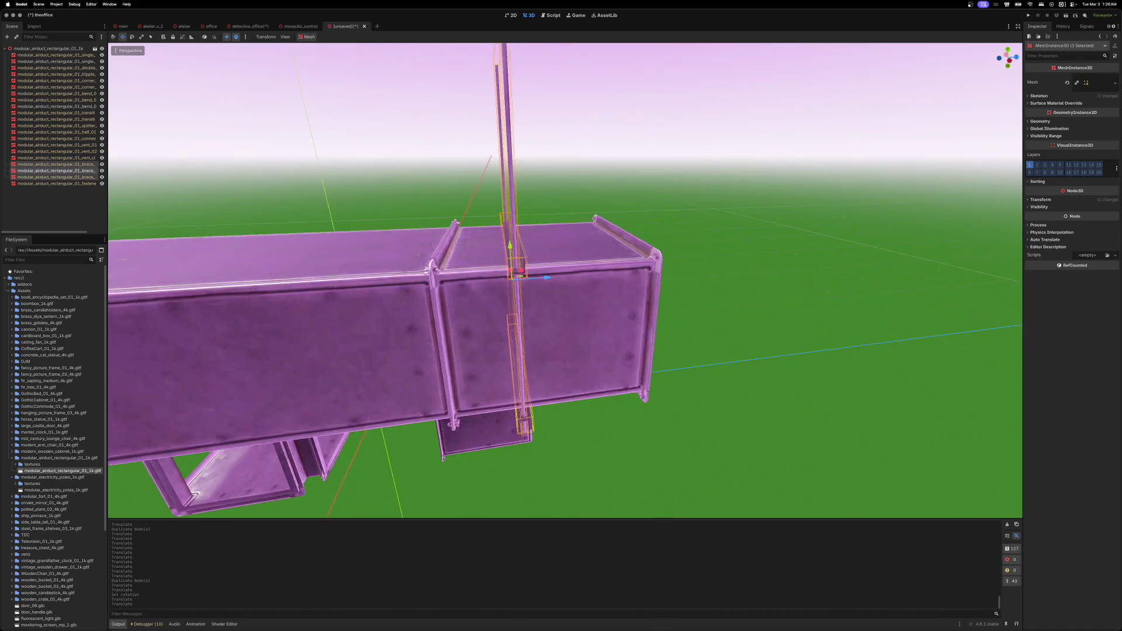
{"action": "key", "text": "super+d"}
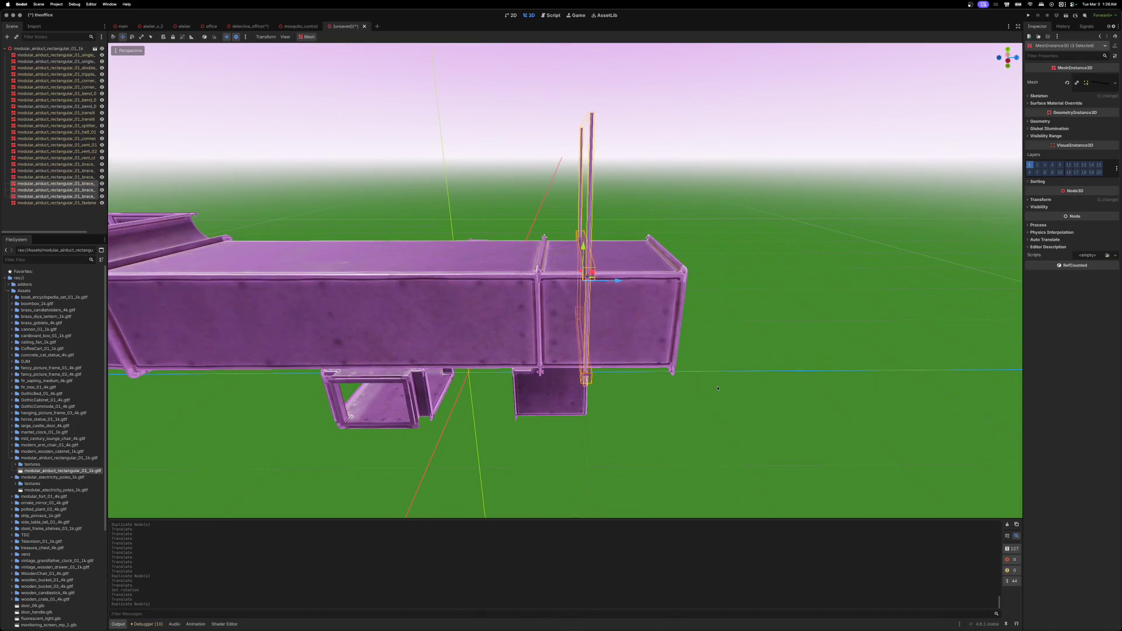
{"action": "left_click_drag", "start_coordinate": [618, 280], "coordinate": [323, 287]}
{"action": "key", "text": "f"}
{"action": "mouse_move", "coordinate": [582, 307]}
{"action": "left_mouse_down"}
{"action": "mouse_move", "coordinate": [463, 302]}
{"action": "mouse_move", "coordinate": [532, 315]}
{"action": "left_mouse_up"}
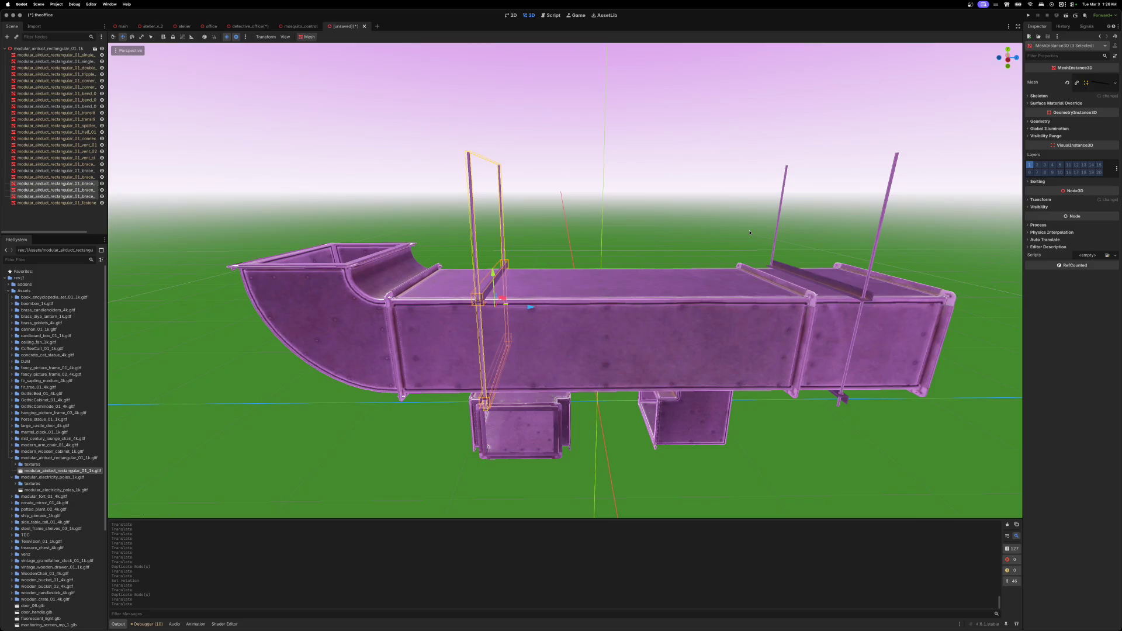
- Turn the copied hanger 180° around Y and seat it at the duct's bend joint
{"action": "left_click", "coordinate": [1028, 200]}
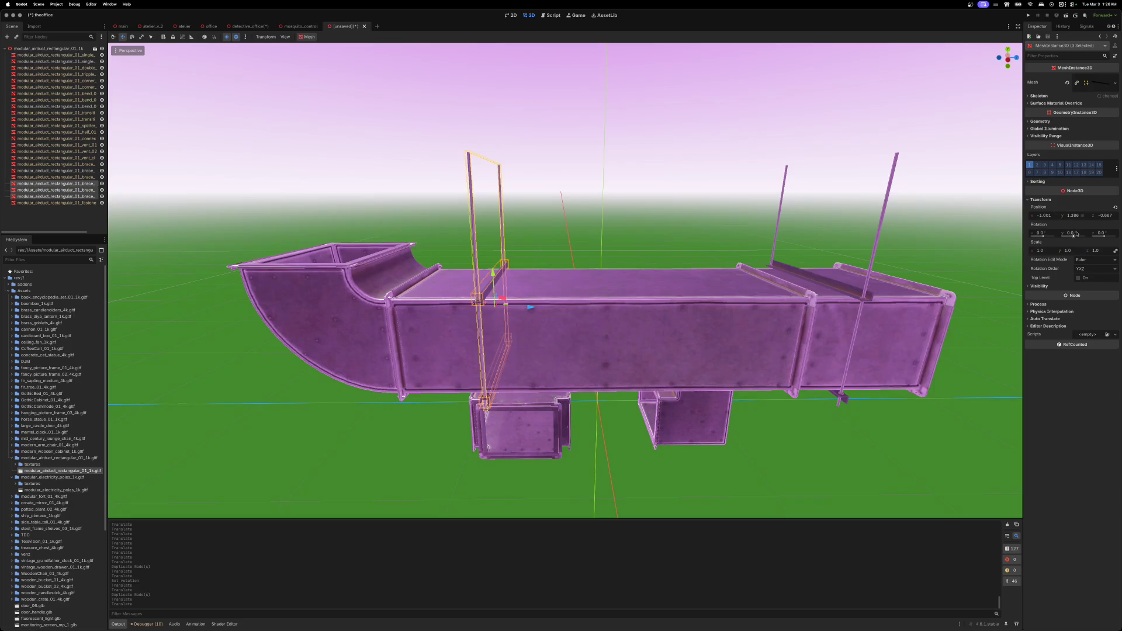
{"action": "key", "text": "Return"}
{"action": "left_click_drag", "start_coordinate": [543, 301], "coordinate": [470, 302]}
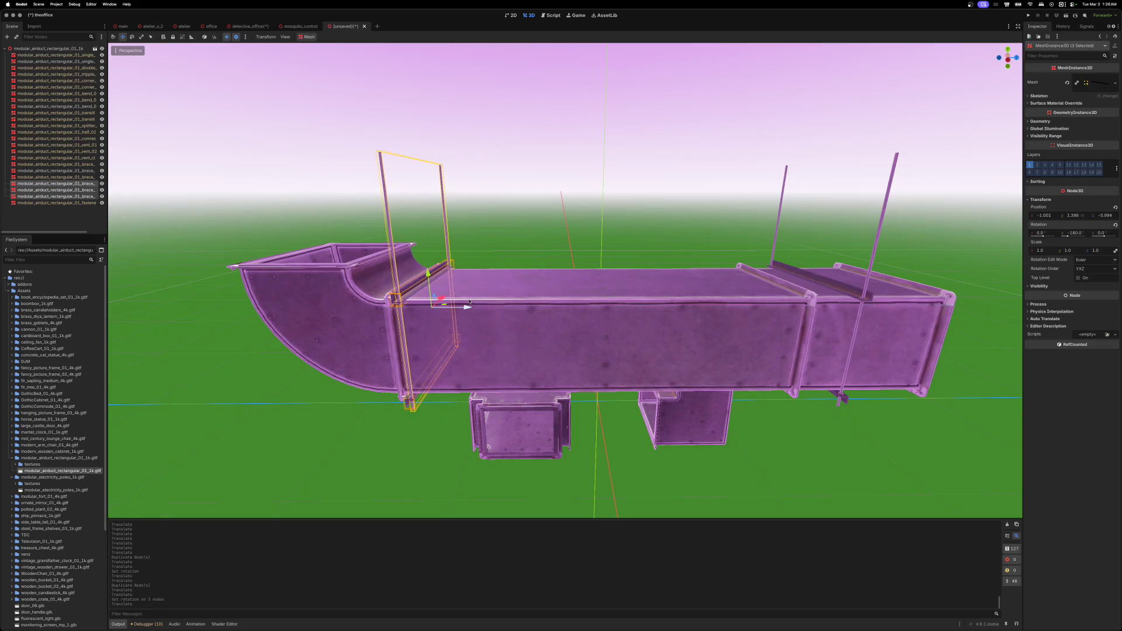
{"action": "key", "text": "f"}
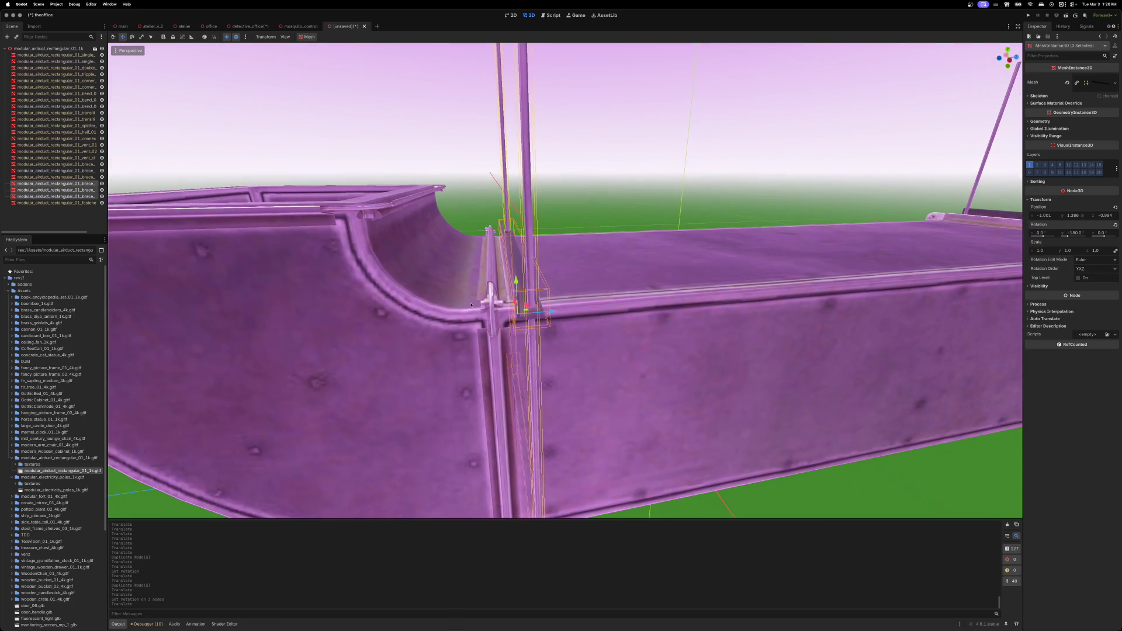
{"action": "left_click_drag", "start_coordinate": [568, 324], "coordinate": [564, 324]}
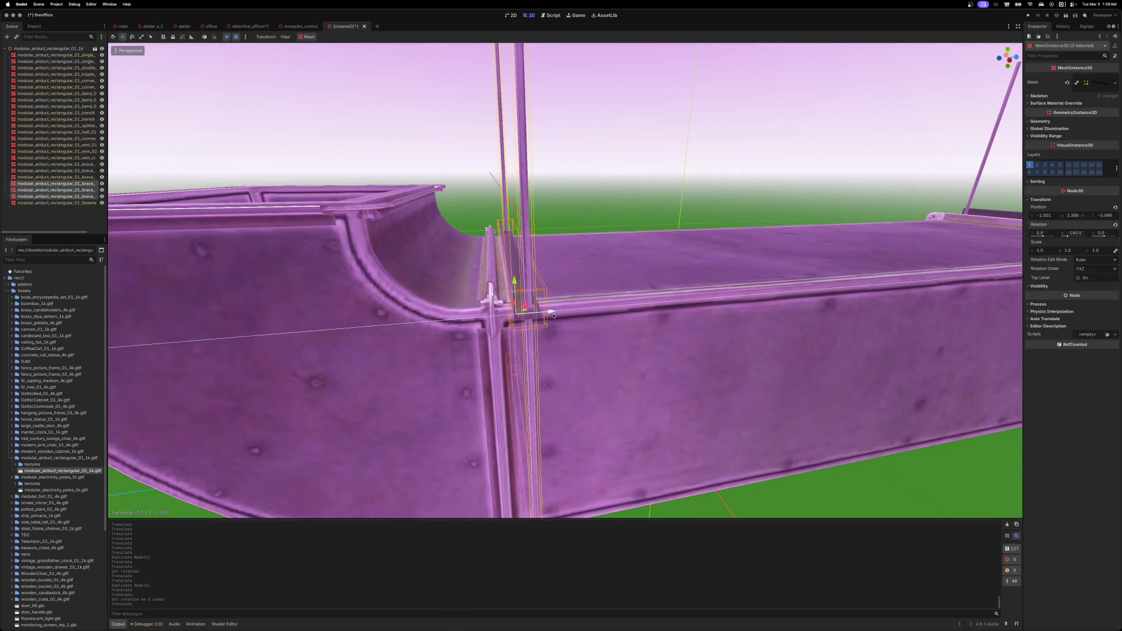
{"action": "scroll", "coordinate": [603, 365], "scroll_direction": "down", "scroll_amount": 10}
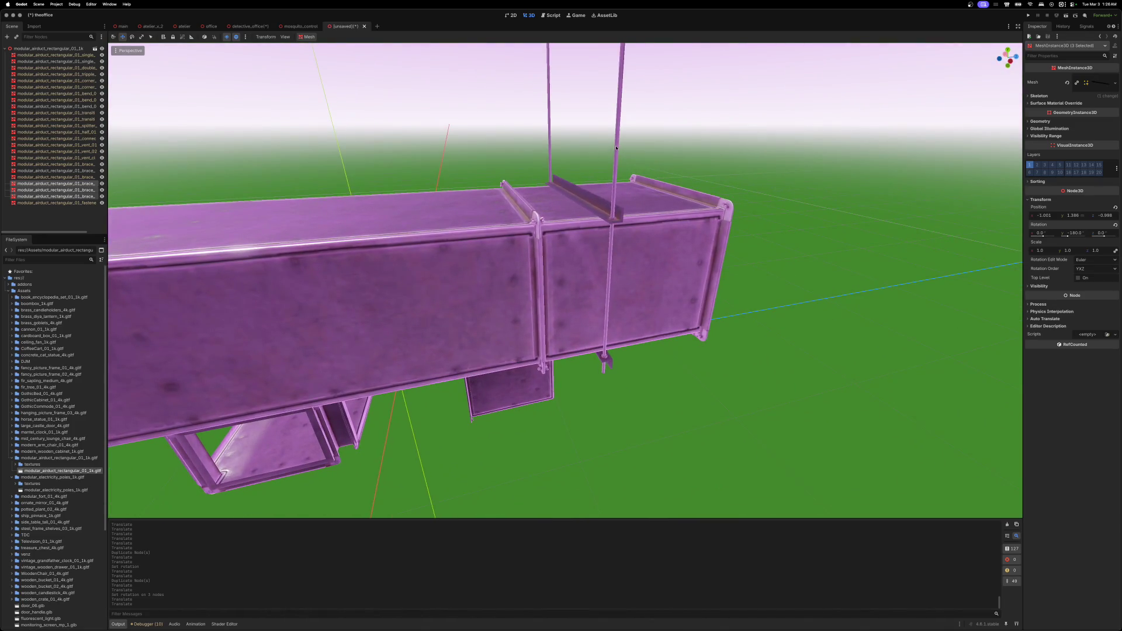
- Duplicate the brace-and-rod hanger set again and place it near the duct's far end
{"action": "left_click", "coordinate": [586, 197]}
{"action": "left_click", "coordinate": [611, 363], "text": "shift"}
{"action": "left_click", "coordinate": [617, 132], "text": "shift"}
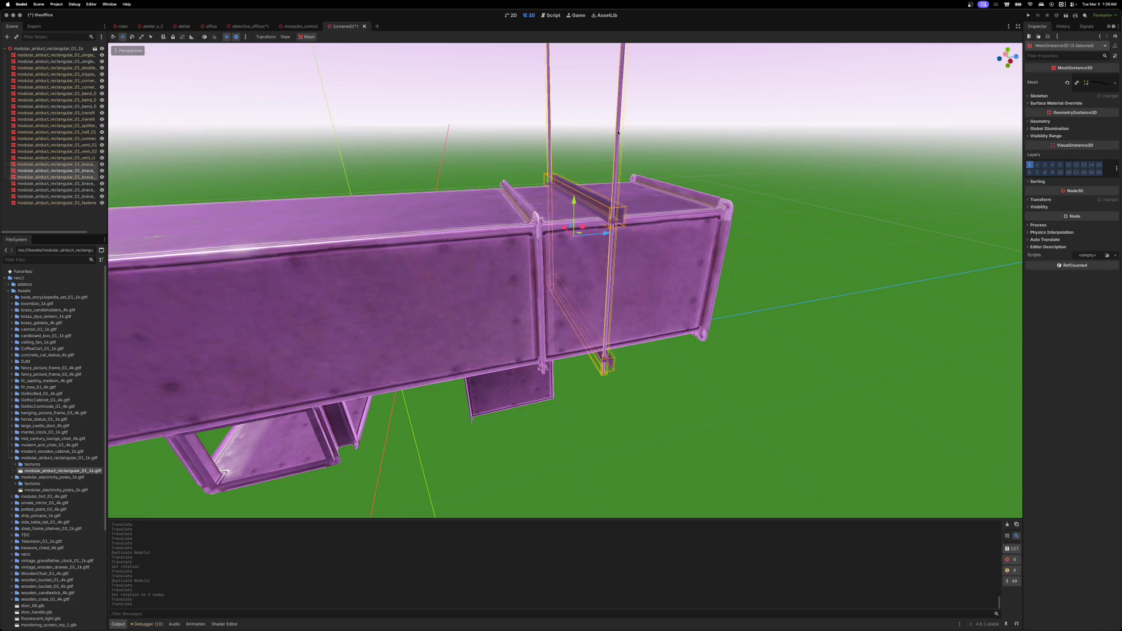
{"action": "left_click_drag", "start_coordinate": [605, 234], "coordinate": [540, 240]}
{"action": "scroll", "coordinate": [734, 254], "scroll_direction": "down", "scroll_amount": 10}
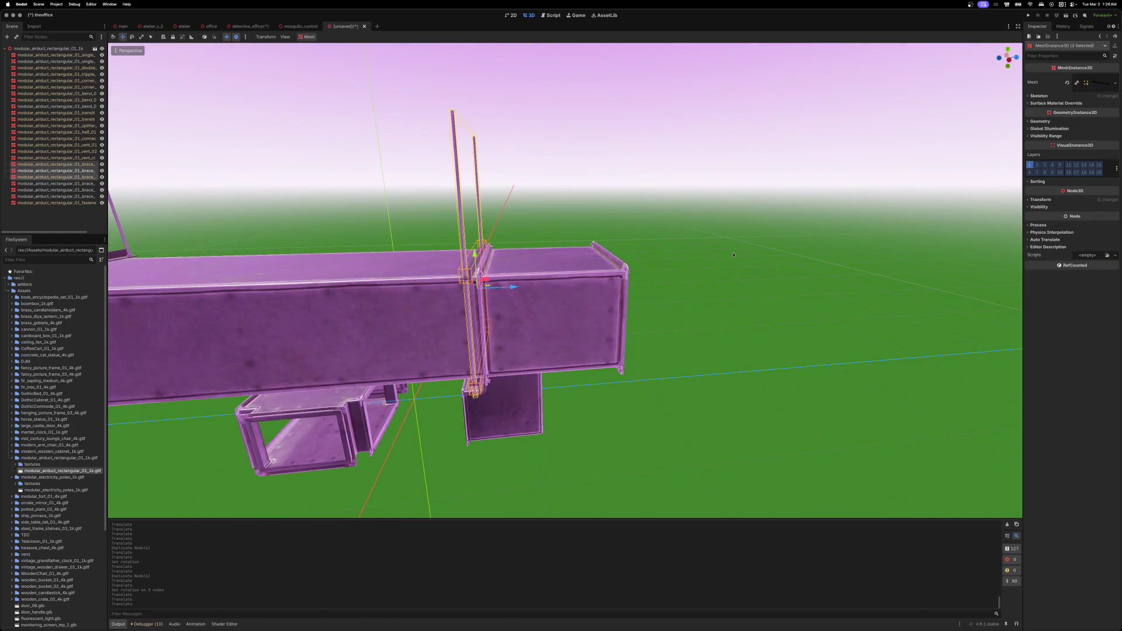
{"action": "key", "text": "super+d"}
{"action": "left_click_drag", "start_coordinate": [515, 289], "coordinate": [628, 288]}
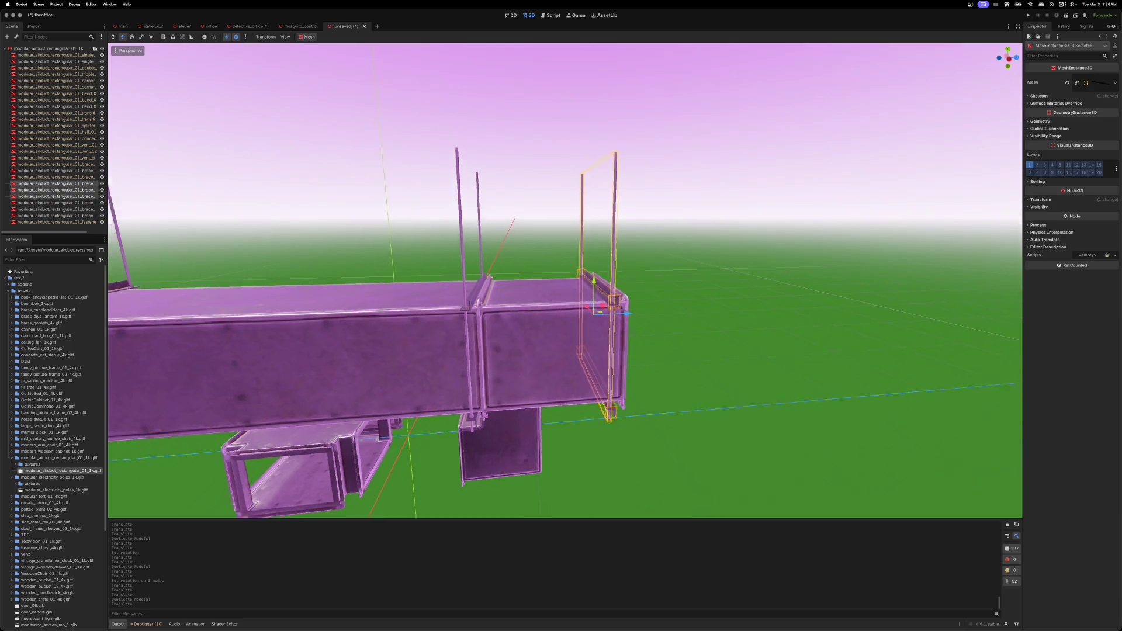
{"action": "scroll", "coordinate": [629, 288], "scroll_direction": "up", "scroll_amount": 8}
{"action": "scroll", "coordinate": [651, 279], "scroll_direction": "down", "scroll_amount": 5}
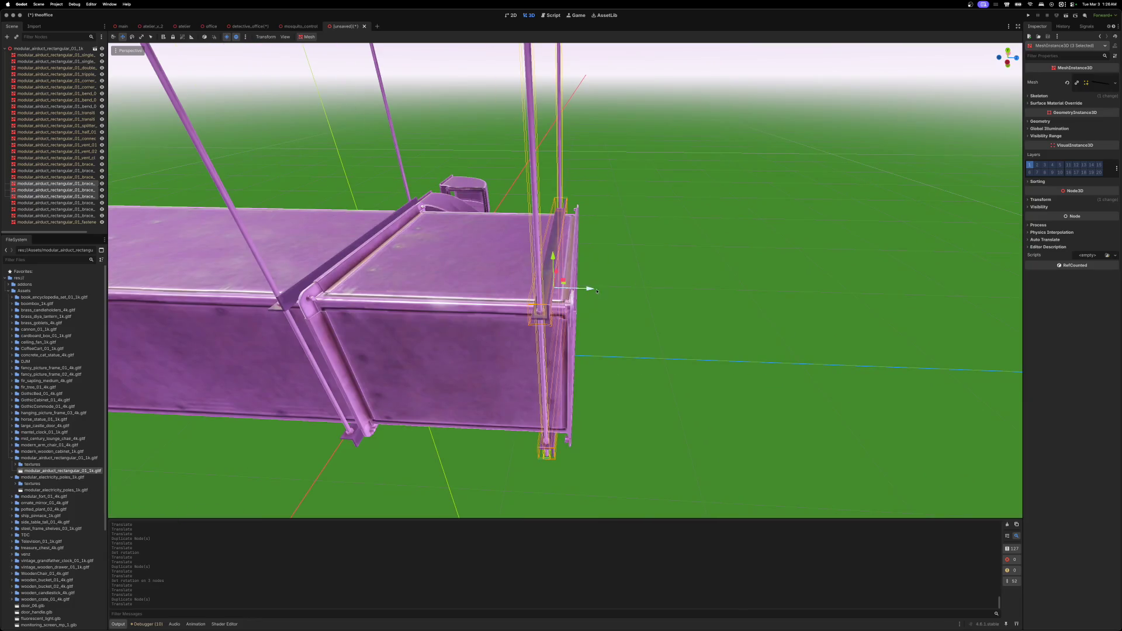
{"action": "left_click_drag", "start_coordinate": [597, 291], "coordinate": [596, 291]}
{"action": "scroll", "coordinate": [596, 290], "scroll_direction": "left", "scroll_amount": 10}
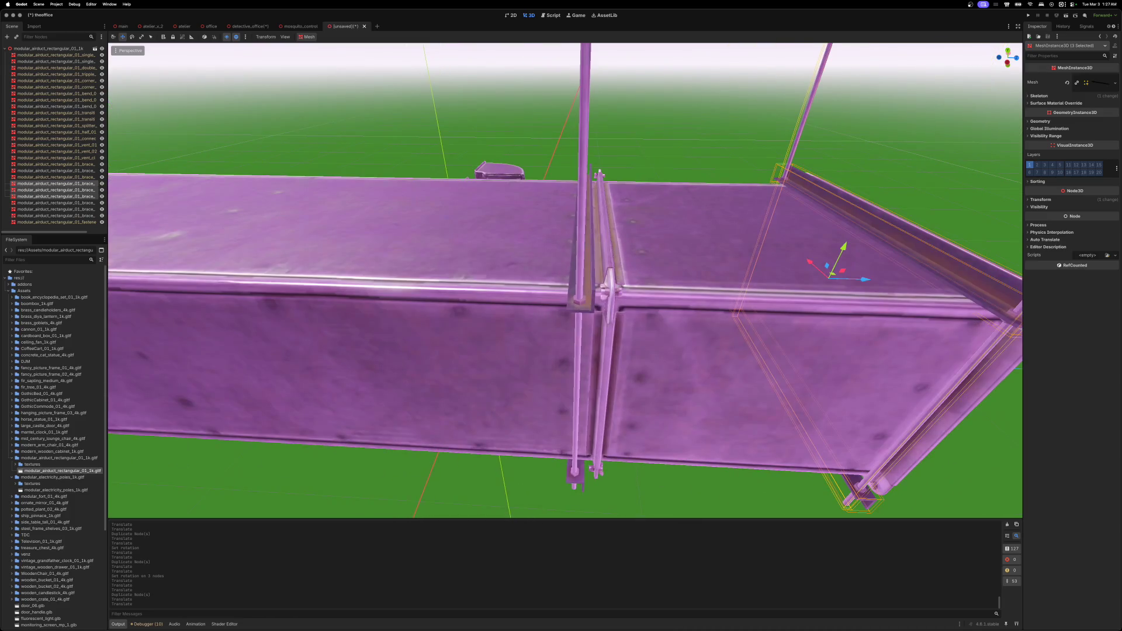
- Lift the louvred vent grille off the ground to duct height and across to the run
{"action": "scroll", "coordinate": [565, 280], "scroll_direction": "down", "scroll_amount": 10}
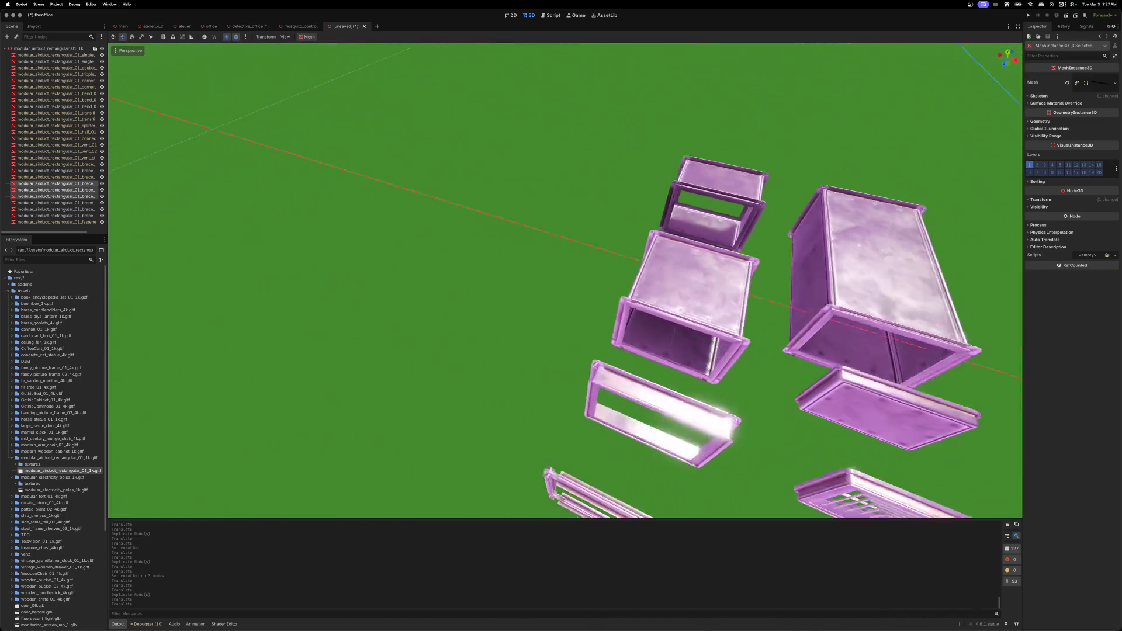
{"action": "scroll", "coordinate": [565, 280], "scroll_direction": "up", "scroll_amount": 10}
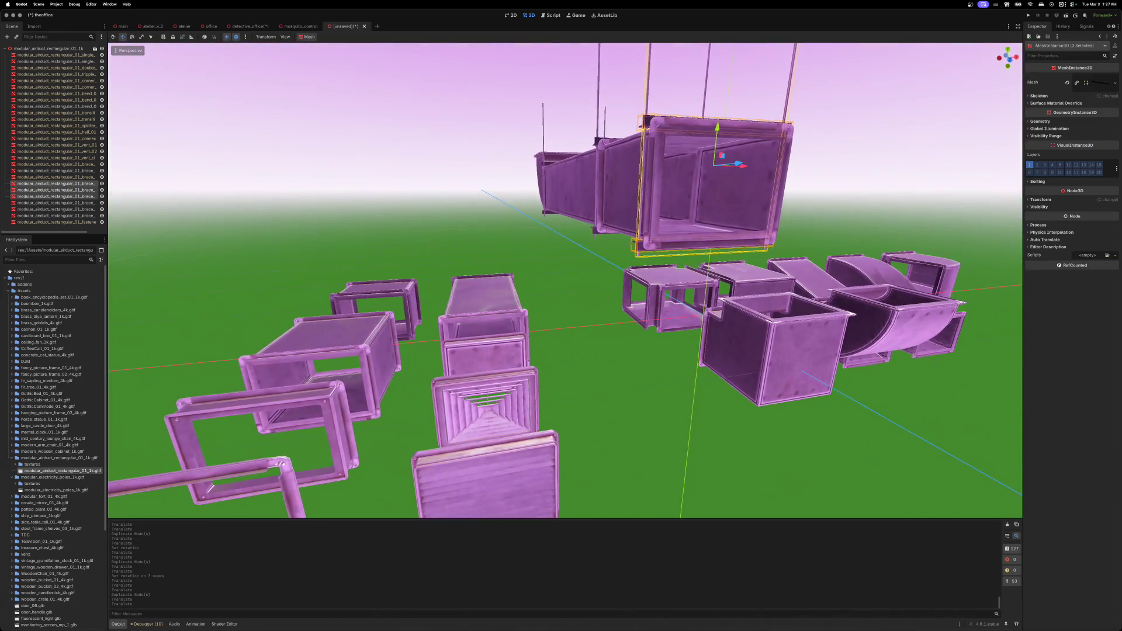
{"action": "scroll", "coordinate": [621, 281], "scroll_direction": "down", "scroll_amount": 5}
{"action": "left_click", "coordinate": [529, 353]}
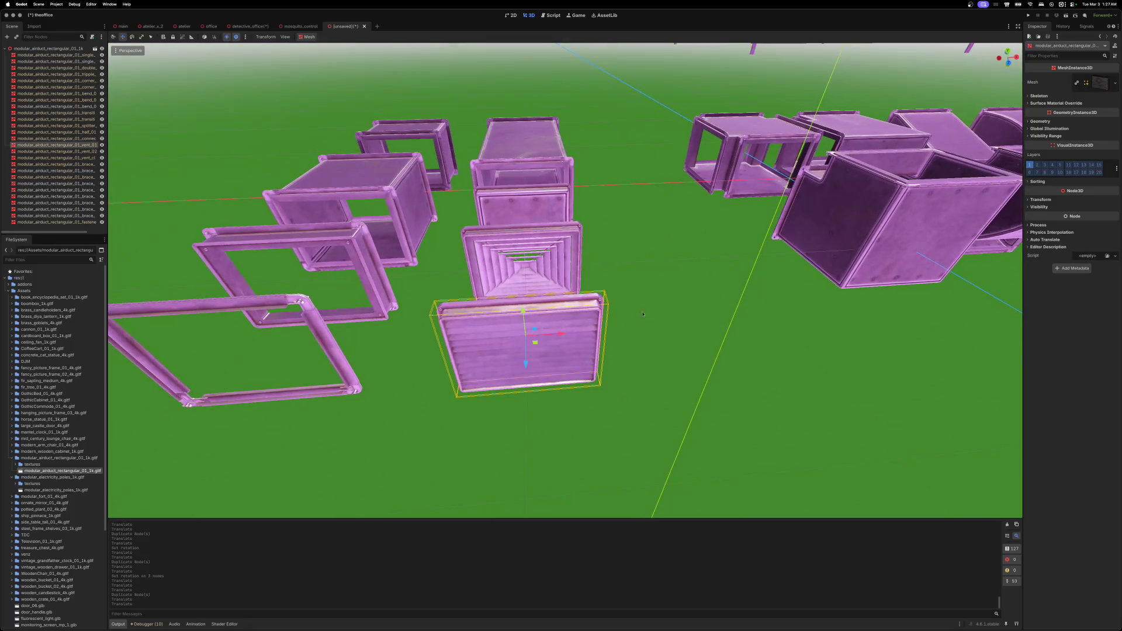
{"action": "scroll", "coordinate": [544, 353], "scroll_direction": "down", "scroll_amount": 5}
{"action": "scroll", "coordinate": [563, 355], "scroll_direction": "up", "scroll_amount": 3}
{"action": "mouse_move", "coordinate": [543, 328]}
{"action": "left_mouse_down"}
{"action": "mouse_move", "coordinate": [552, 173]}
{"action": "mouse_move", "coordinate": [573, 116]}
{"action": "left_mouse_up"}
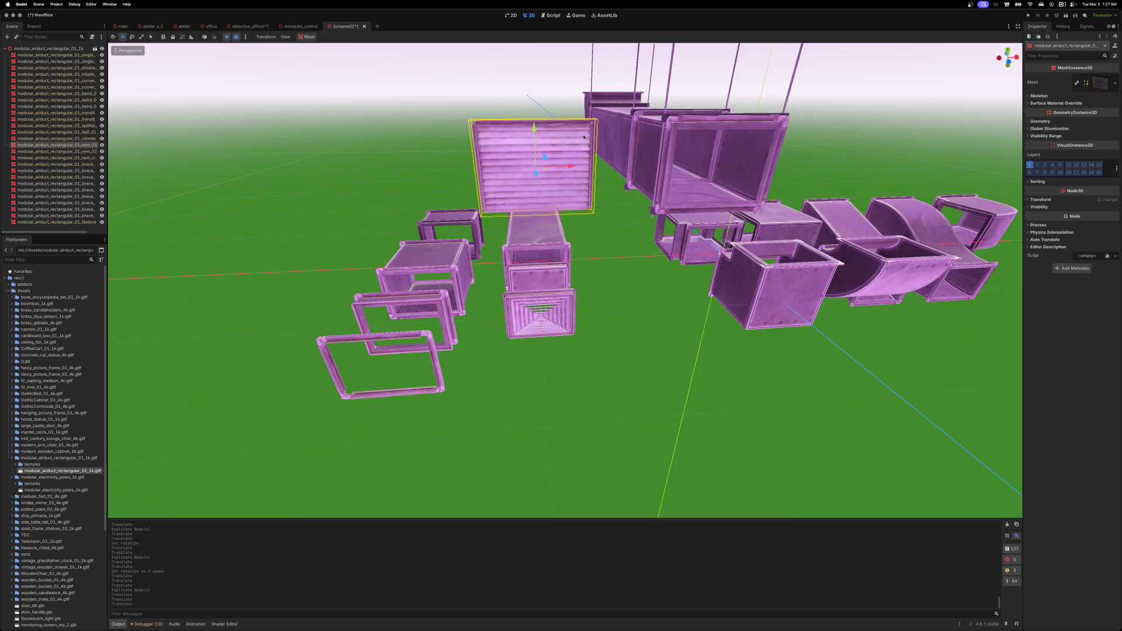
{"action": "left_click_drag", "start_coordinate": [575, 174], "coordinate": [748, 169]}
- Push the vent grille against the duct's open end and align it sideways
{"action": "scroll", "coordinate": [748, 169], "scroll_direction": "down", "scroll_amount": 3}
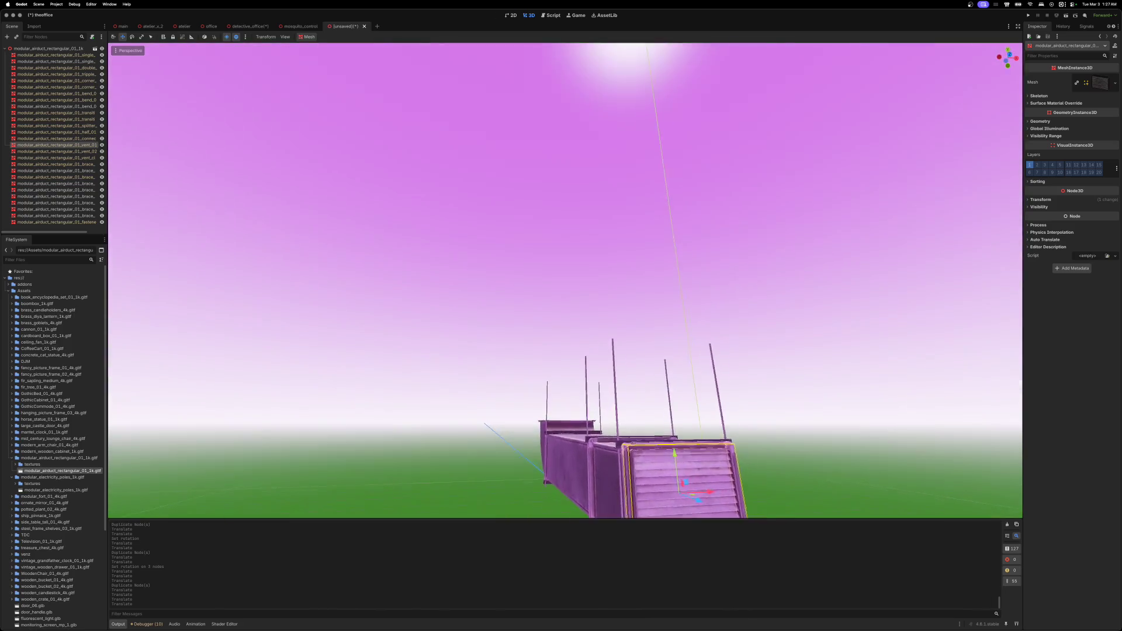
{"action": "scroll", "coordinate": [783, 208], "scroll_direction": "up", "scroll_amount": 5}
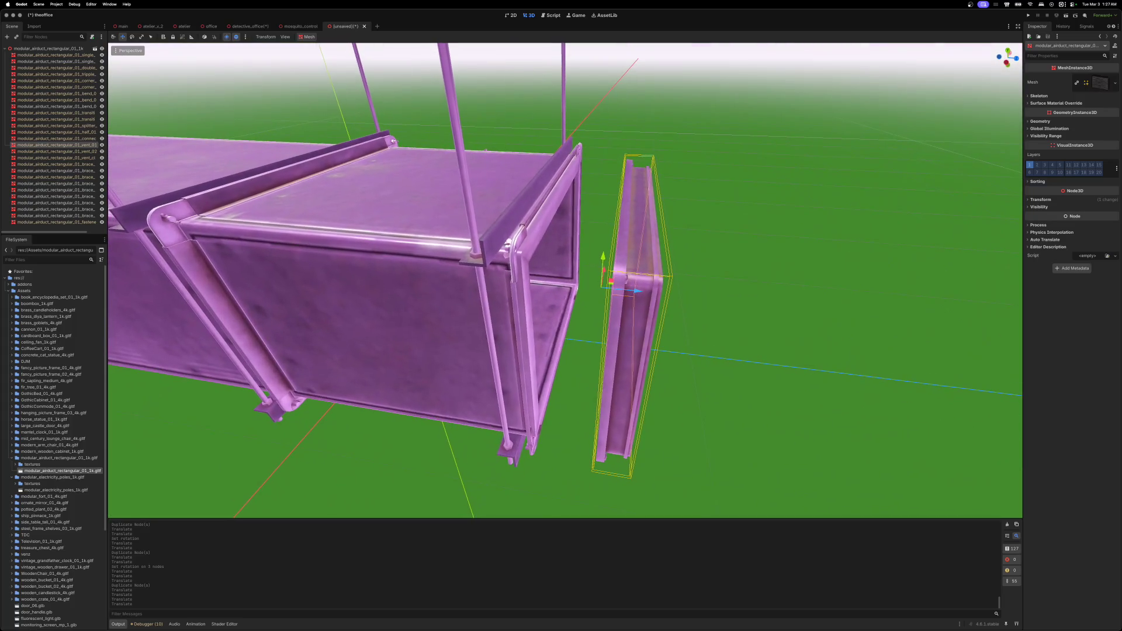
{"action": "mouse_move", "coordinate": [660, 295]}
{"action": "left_mouse_down"}
{"action": "mouse_move", "coordinate": [588, 281]}
{"action": "mouse_move", "coordinate": [553, 243]}
{"action": "left_mouse_up"}
{"action": "left_click_drag", "start_coordinate": [587, 280], "coordinate": [570, 269]}
{"action": "scroll", "coordinate": [570, 269], "scroll_direction": "down", "scroll_amount": 10}
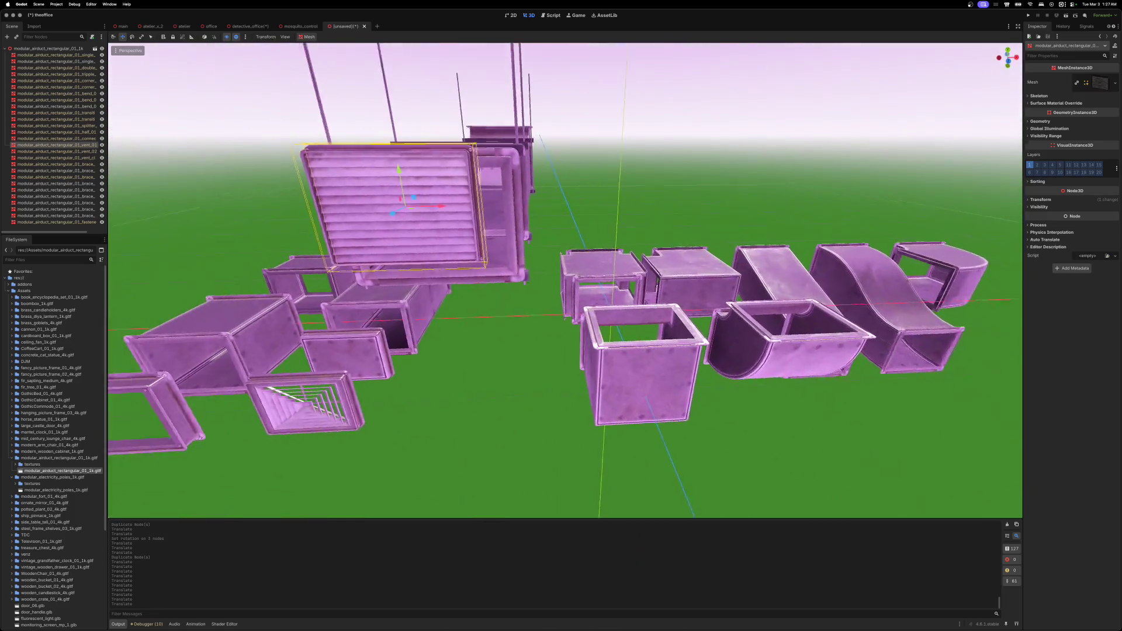
{"action": "scroll", "coordinate": [610, 215], "scroll_direction": "up", "scroll_amount": 10}
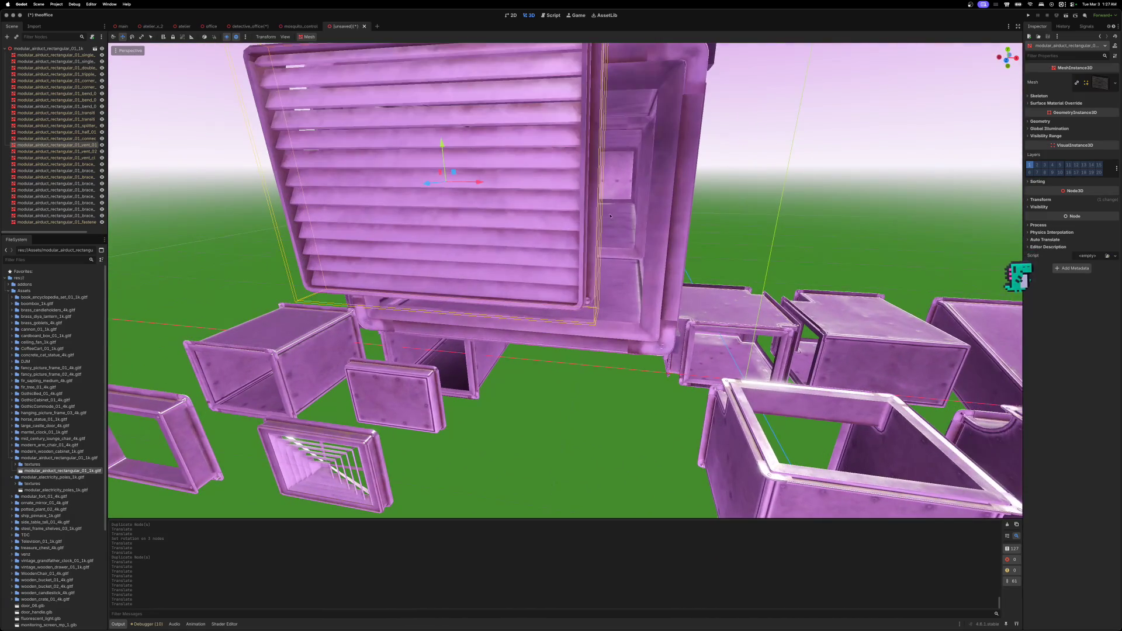
{"action": "left_click_drag", "start_coordinate": [483, 180], "coordinate": [545, 192]}
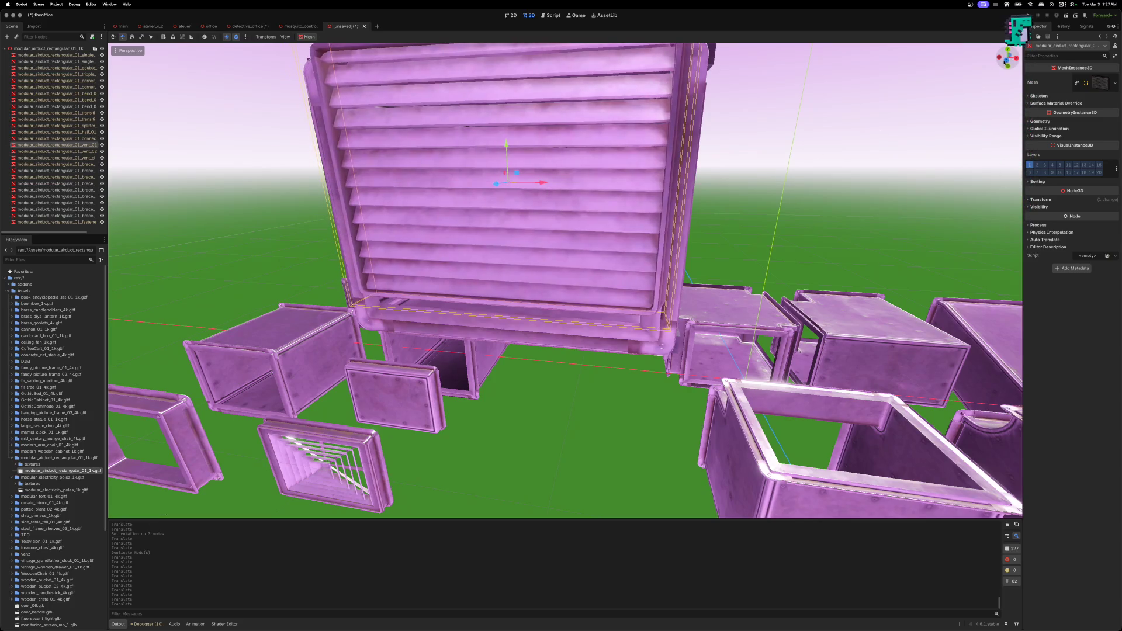
{"action": "left_click", "coordinate": [1005, 62]}
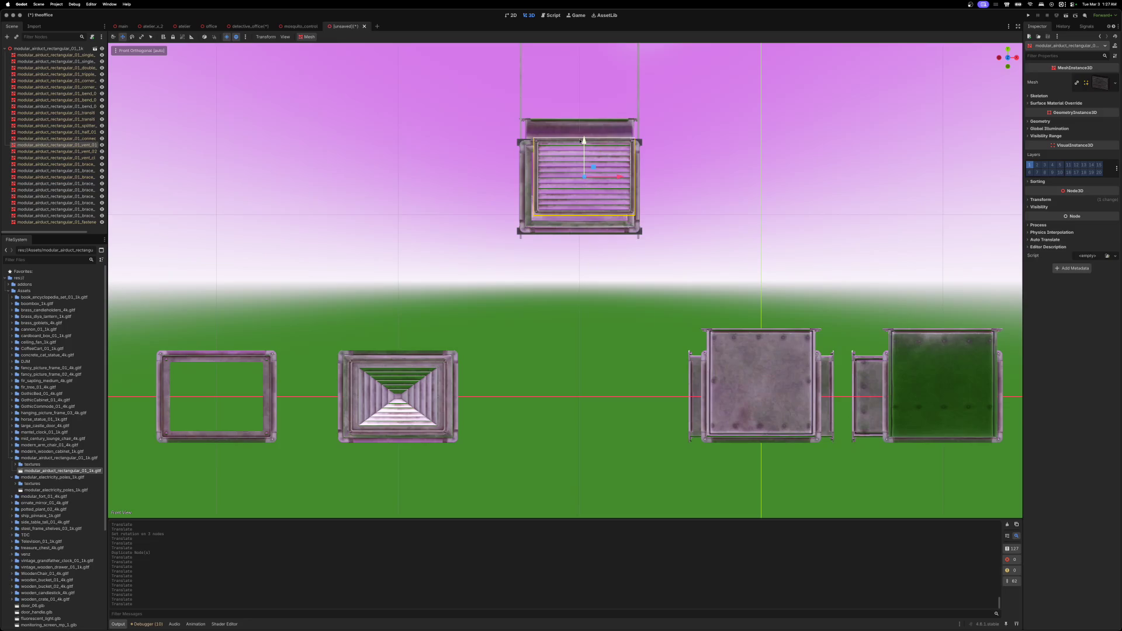
- Centre the vent grille on the duct end and shift the left square frame along X
{"action": "left_click_drag", "start_coordinate": [583, 141], "coordinate": [583, 149]}
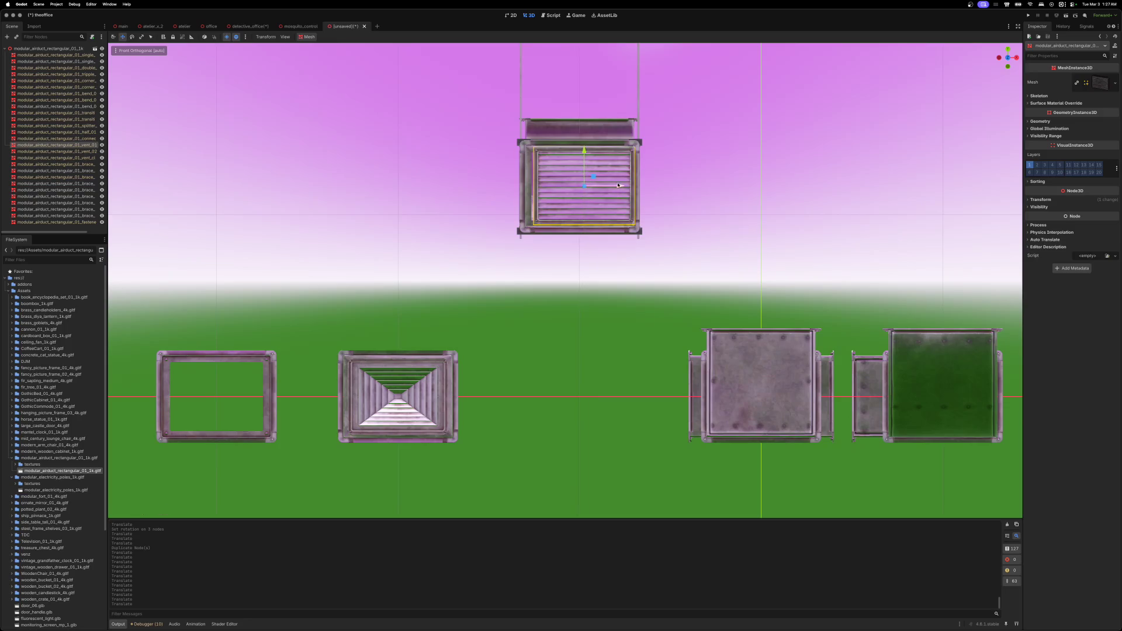
{"action": "left_click_drag", "start_coordinate": [619, 186], "coordinate": [613, 186]}
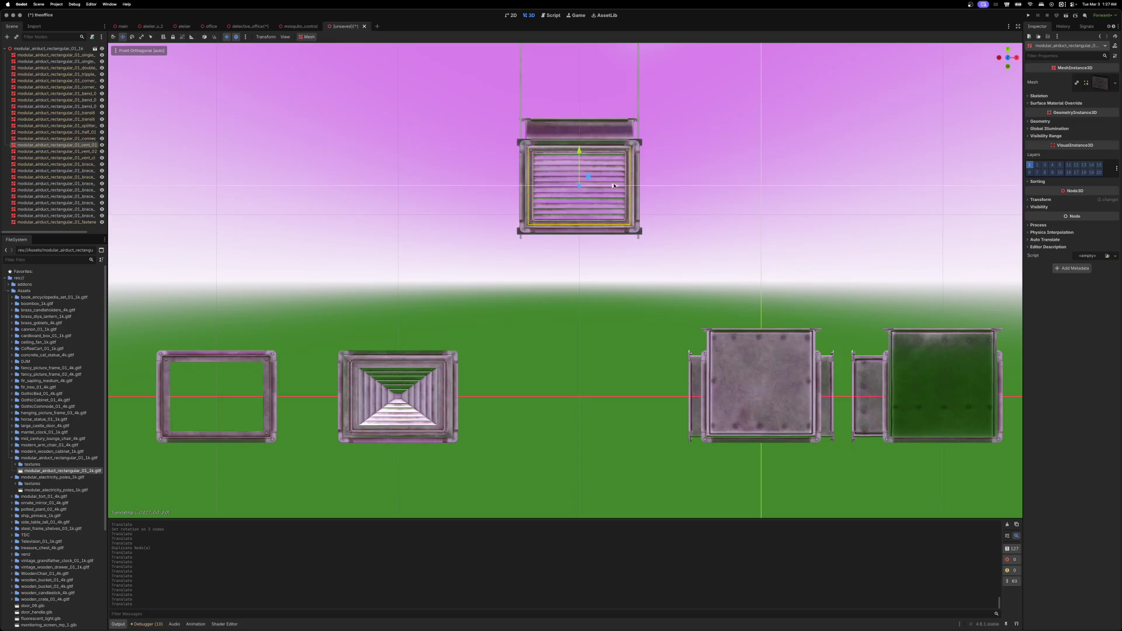
{"action": "left_click", "coordinate": [274, 385]}
{"action": "mouse_move", "coordinate": [250, 399]}
{"action": "left_mouse_down"}
{"action": "mouse_move", "coordinate": [623, 408]}
{"action": "mouse_move", "coordinate": [276, 393]}
{"action": "mouse_move", "coordinate": [253, 380]}
{"action": "left_mouse_up"}
{"action": "left_click_drag", "start_coordinate": [363, 274], "coordinate": [390, 327]}
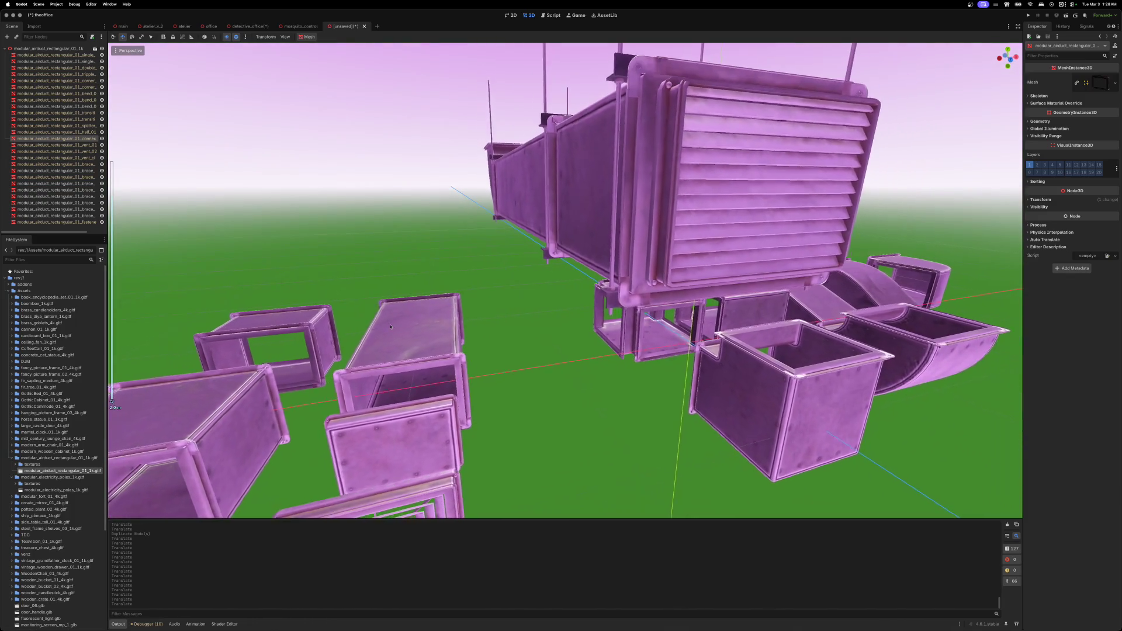
{"action": "scroll", "coordinate": [391, 327], "scroll_direction": "down", "scroll_amount": 5}
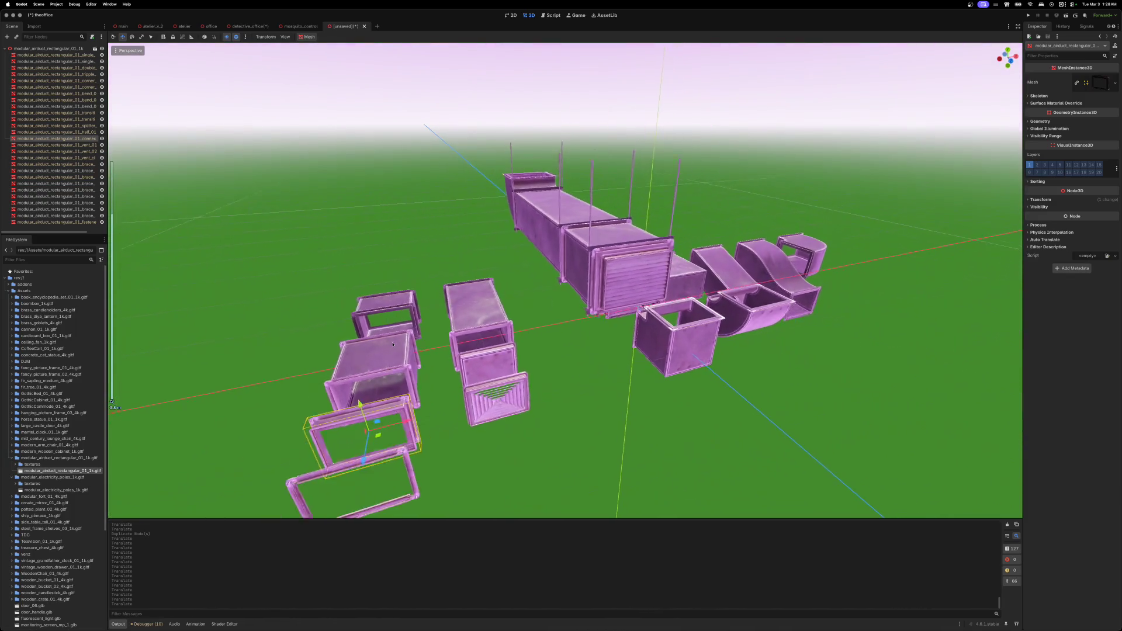
{"action": "scroll", "coordinate": [393, 344], "scroll_direction": "down", "scroll_amount": 2}
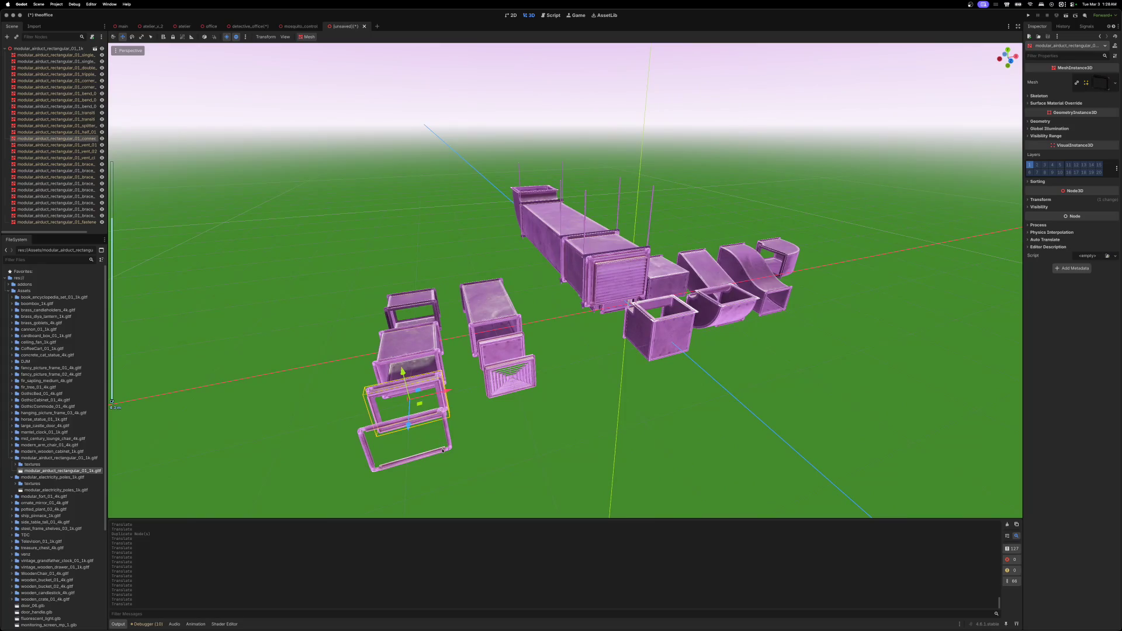
- Move the lower square flange frame right and up from the ground row to the duct's end
{"action": "left_click", "coordinate": [443, 450]}
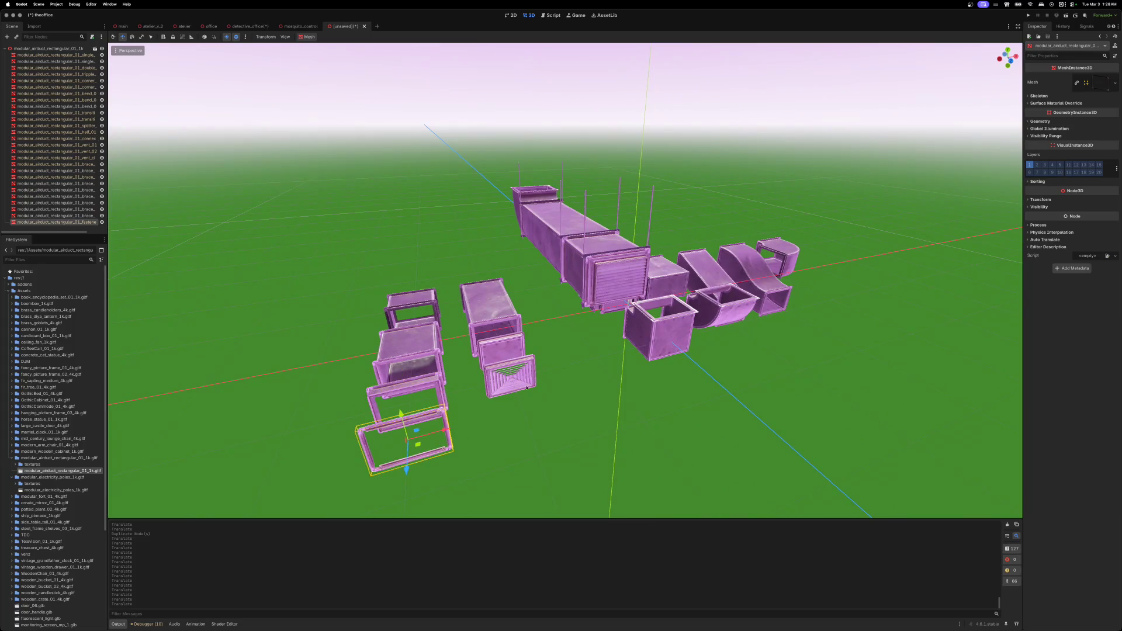
{"action": "left_click", "coordinate": [1011, 64]}
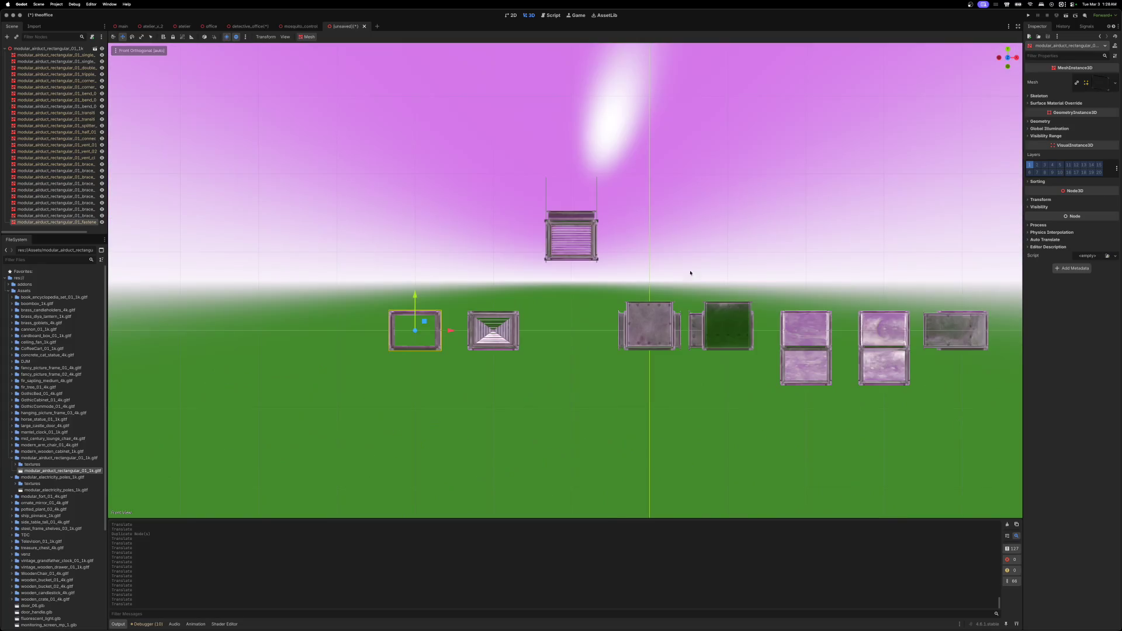
{"action": "key", "text": "g"}
{"action": "key", "text": "x"}
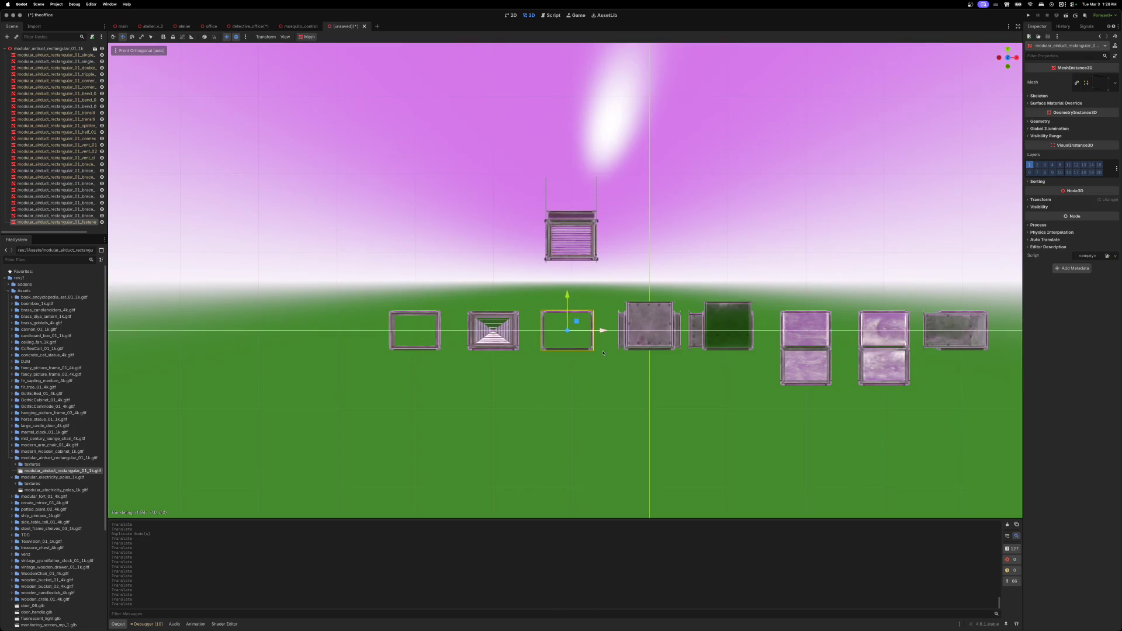
{"action": "left_click", "coordinate": [605, 353]}
{"action": "left_click_drag", "start_coordinate": [576, 299], "coordinate": [584, 210]}
{"action": "left_click", "coordinate": [585, 209]}
{"action": "scroll", "coordinate": [597, 282], "scroll_direction": "up", "scroll_amount": 5}
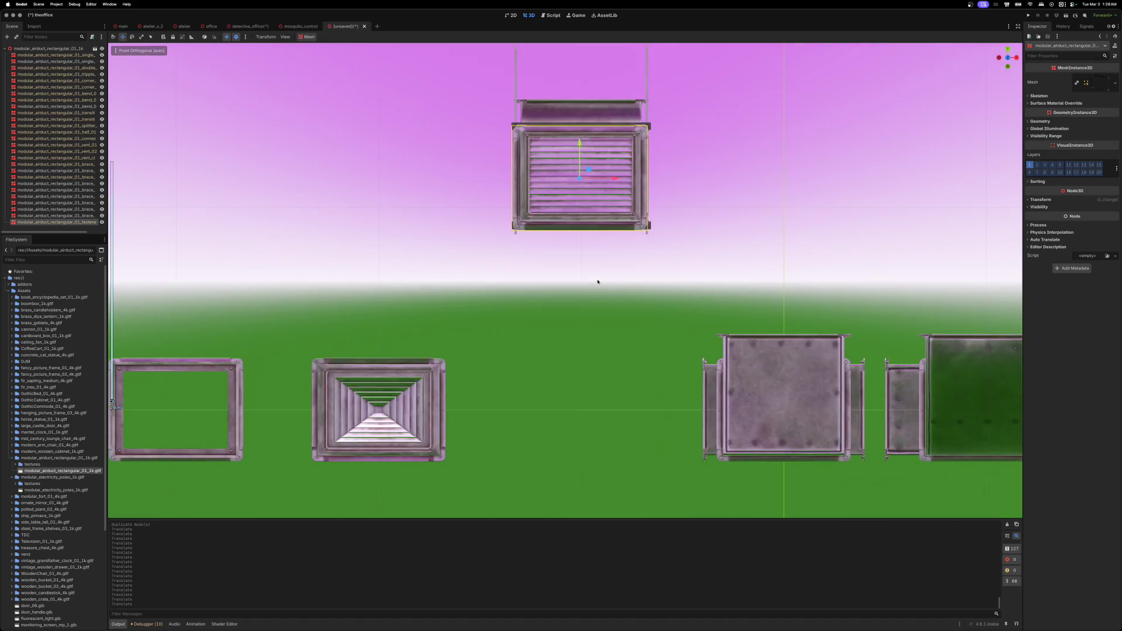
{"action": "scroll", "coordinate": [695, 251], "scroll_direction": "up", "scroll_amount": 2}
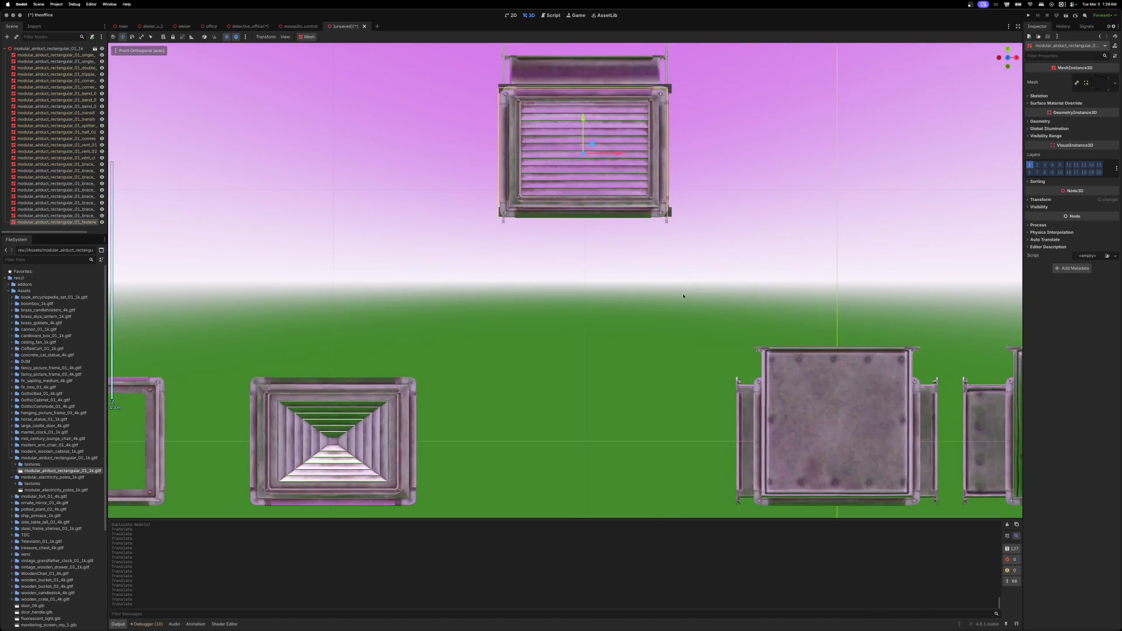
{"action": "key", "text": "f"}
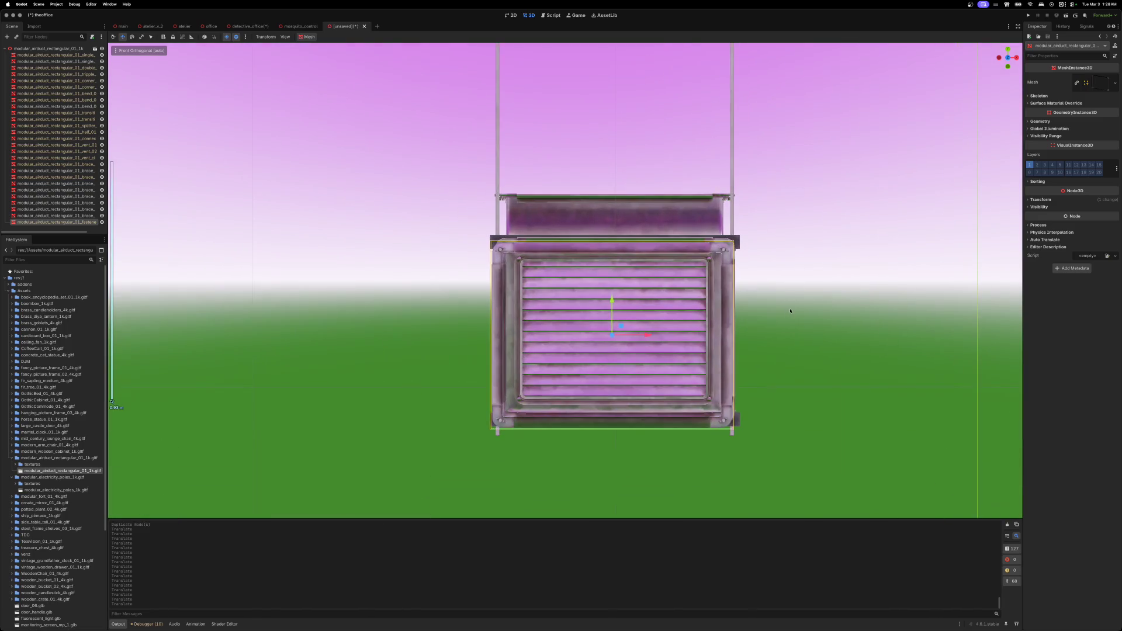
{"action": "left_click_drag", "start_coordinate": [612, 299], "coordinate": [616, 294]}
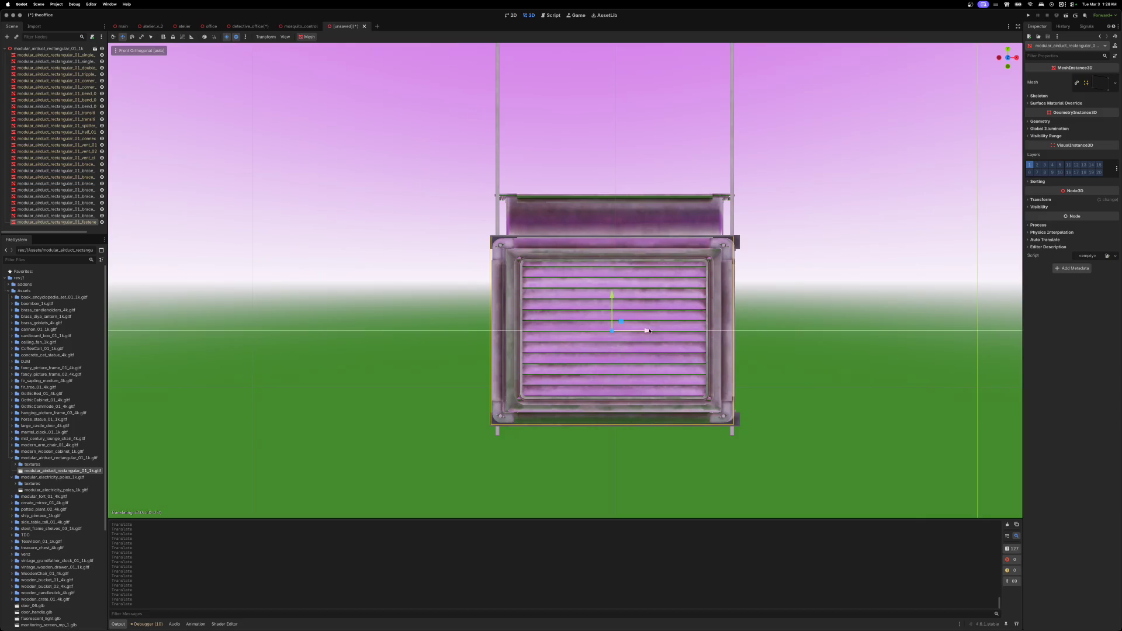
{"action": "key", "text": "KP_5"}
{"action": "scroll", "coordinate": [815, 329], "scroll_direction": "down", "scroll_amount": 10}
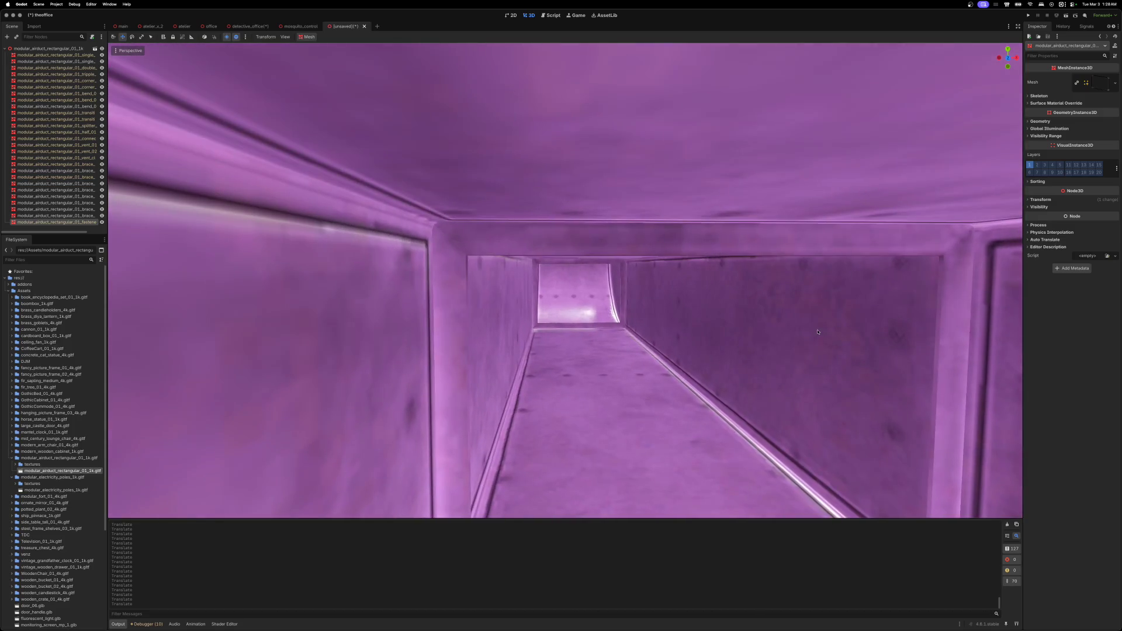
- Nudge vent_01 along X, Z and down to sit flush, moving the fastener frame out of the way
{"action": "scroll", "coordinate": [798, 330], "scroll_direction": "right", "scroll_amount": 10}
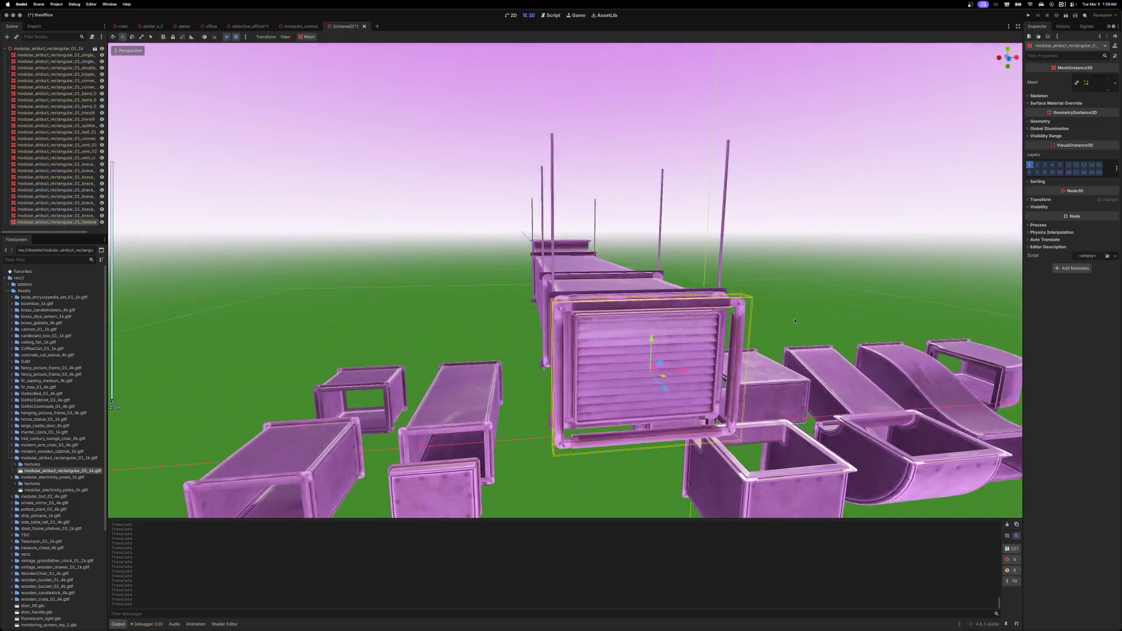
{"action": "scroll", "coordinate": [843, 325], "scroll_direction": "up", "scroll_amount": 3}
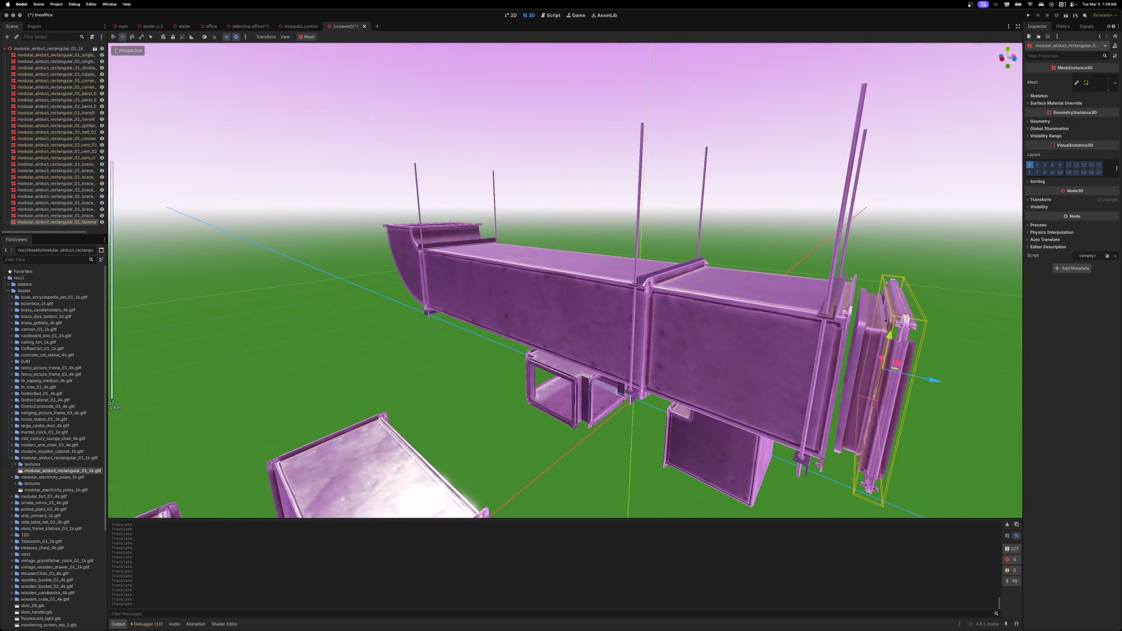
{"action": "scroll", "coordinate": [875, 327], "scroll_direction": "up", "scroll_amount": 10}
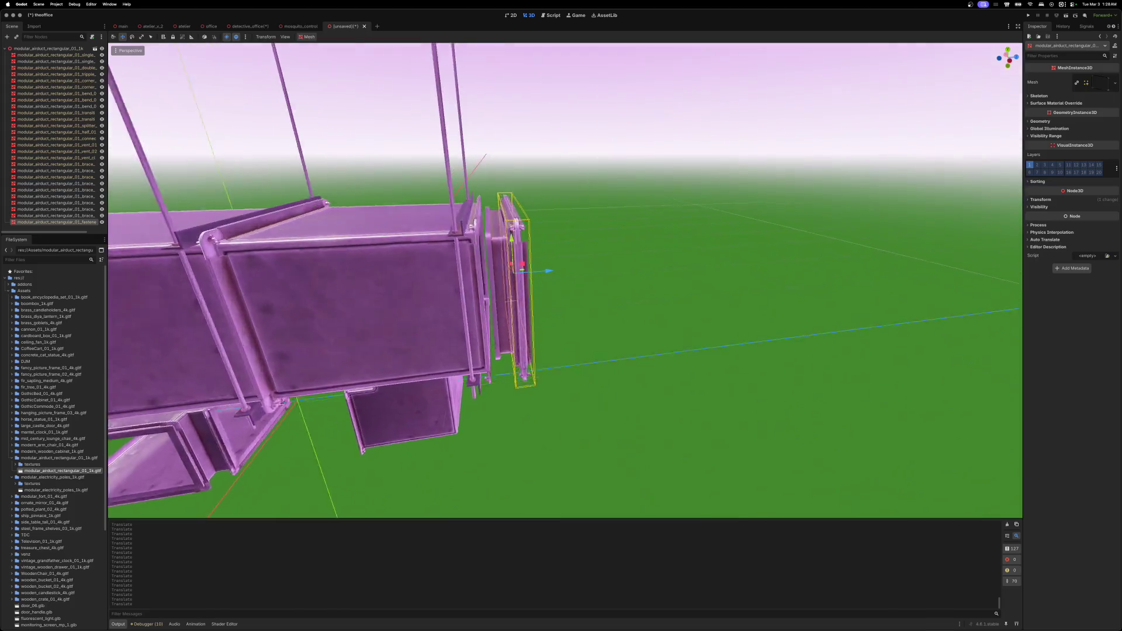
{"action": "scroll", "coordinate": [870, 385], "scroll_direction": "up", "scroll_amount": 5}
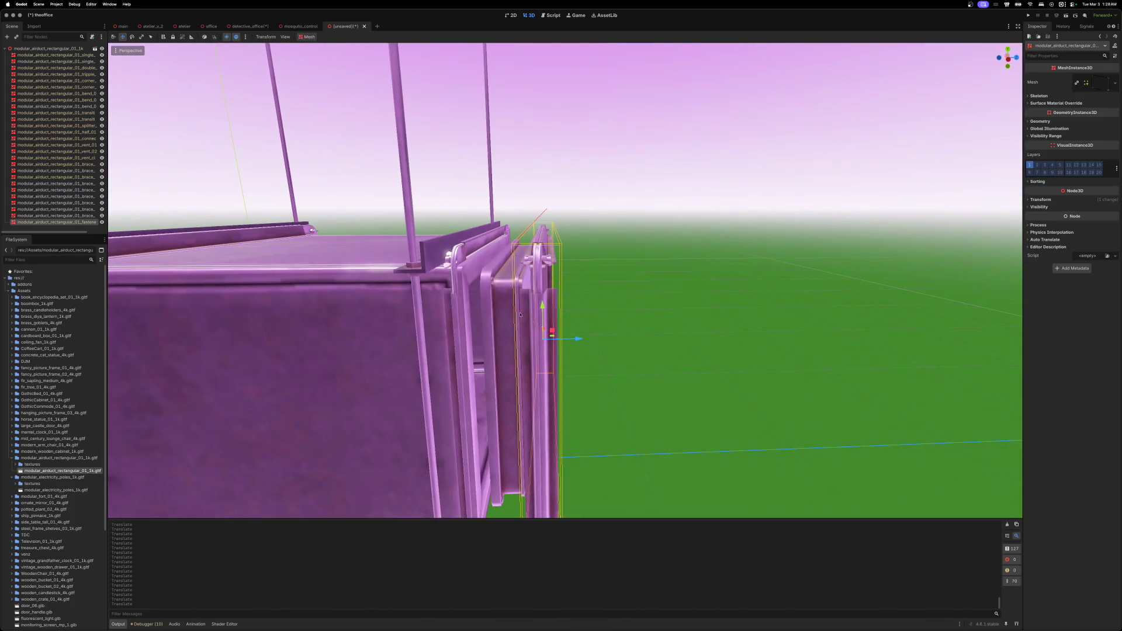
{"action": "left_click", "coordinate": [521, 311]}
{"action": "mouse_move", "coordinate": [529, 338]}
{"action": "left_mouse_down"}
{"action": "mouse_move", "coordinate": [509, 351]}
{"action": "mouse_move", "coordinate": [511, 380]}
{"action": "mouse_move", "coordinate": [529, 293]}
{"action": "mouse_move", "coordinate": [509, 317]}
{"action": "left_mouse_up"}
{"action": "left_click", "coordinate": [545, 387]}
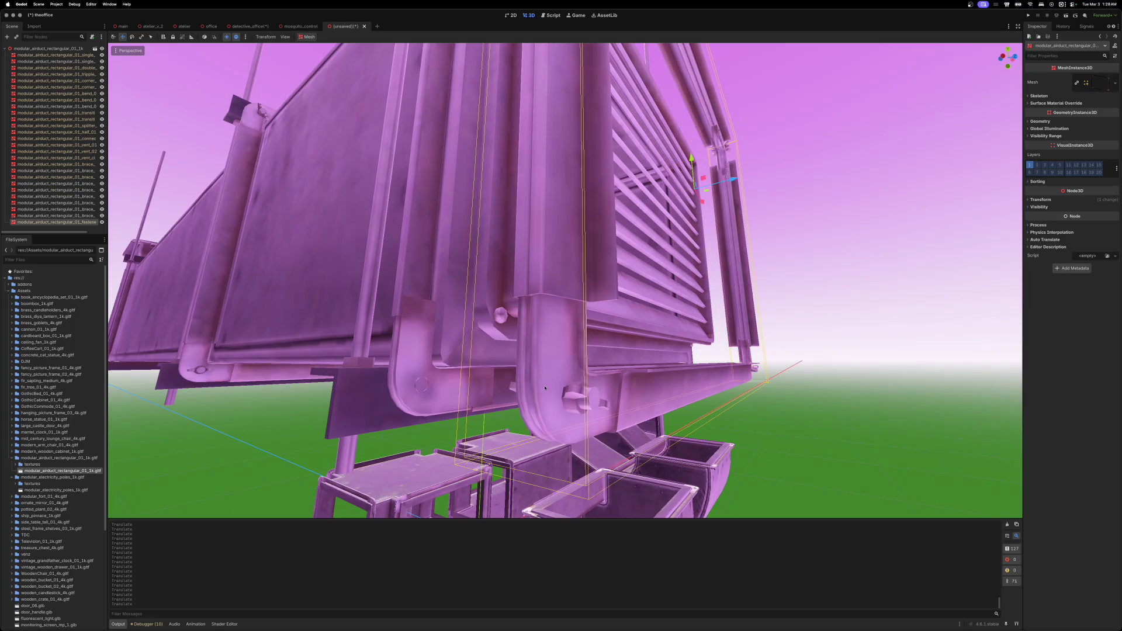
{"action": "left_click_drag", "start_coordinate": [702, 206], "coordinate": [722, 250]}
{"action": "left_click", "coordinate": [595, 246]}
{"action": "left_click_drag", "start_coordinate": [642, 204], "coordinate": [647, 219]}
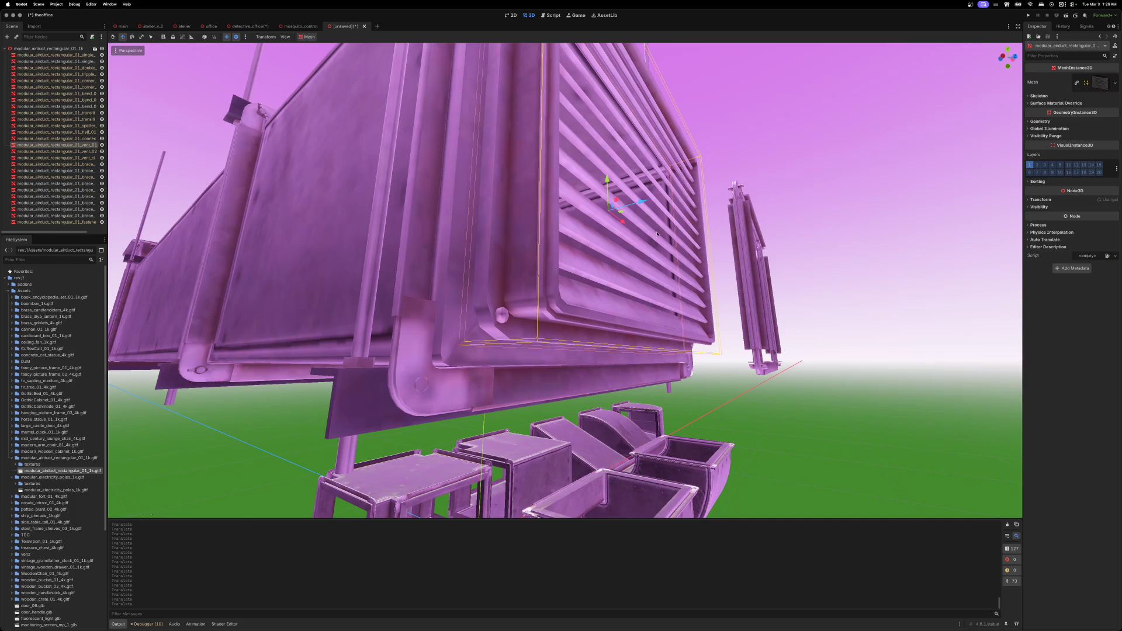
{"action": "left_click_drag", "start_coordinate": [607, 179], "coordinate": [607, 190]}
{"action": "scroll", "coordinate": [629, 224], "scroll_direction": "down", "scroll_amount": 10}
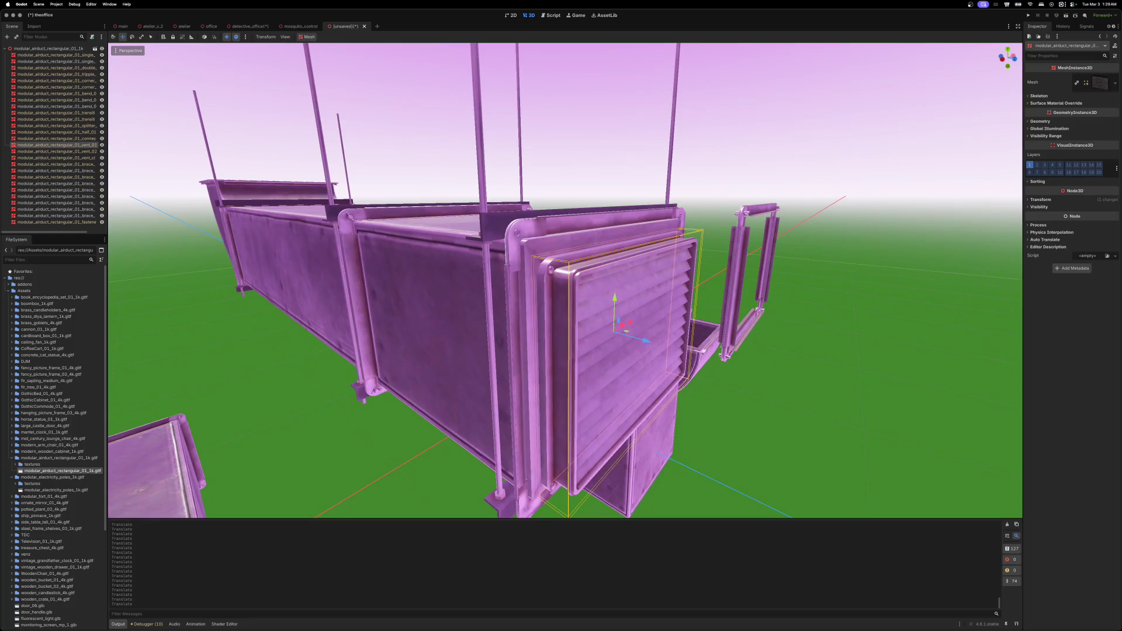
- Slide the rectangular flange frame onto the vent grille and fine-tune it flush at the duct end
{"action": "left_click", "coordinate": [736, 254]}
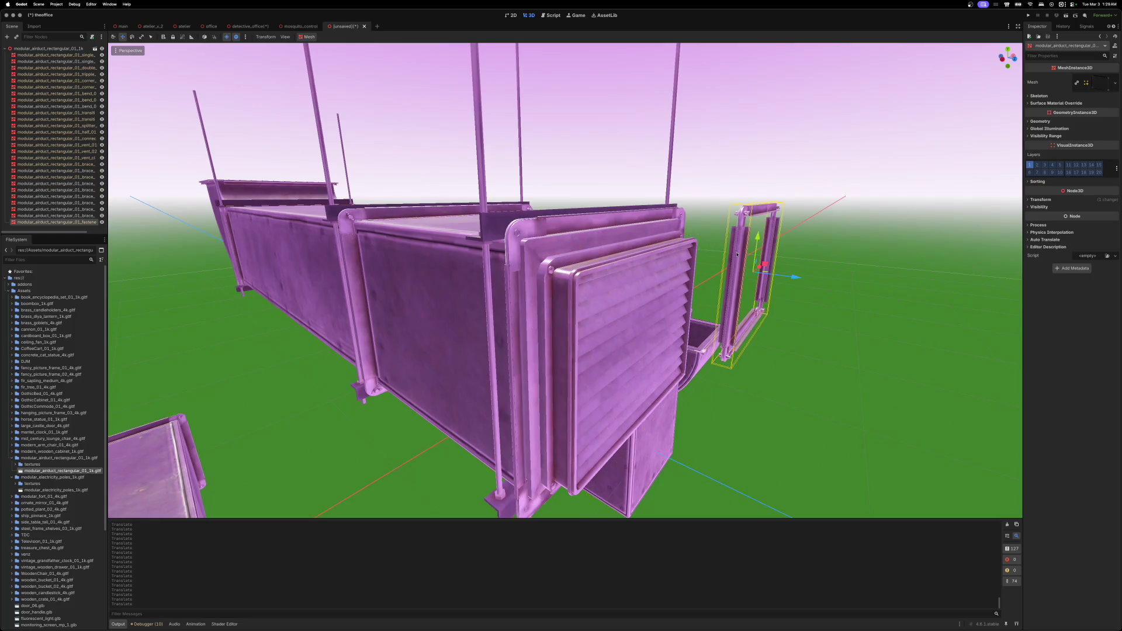
{"action": "mouse_move", "coordinate": [759, 267]}
{"action": "left_mouse_down"}
{"action": "mouse_move", "coordinate": [684, 319]}
{"action": "mouse_move", "coordinate": [691, 354]}
{"action": "left_mouse_up"}
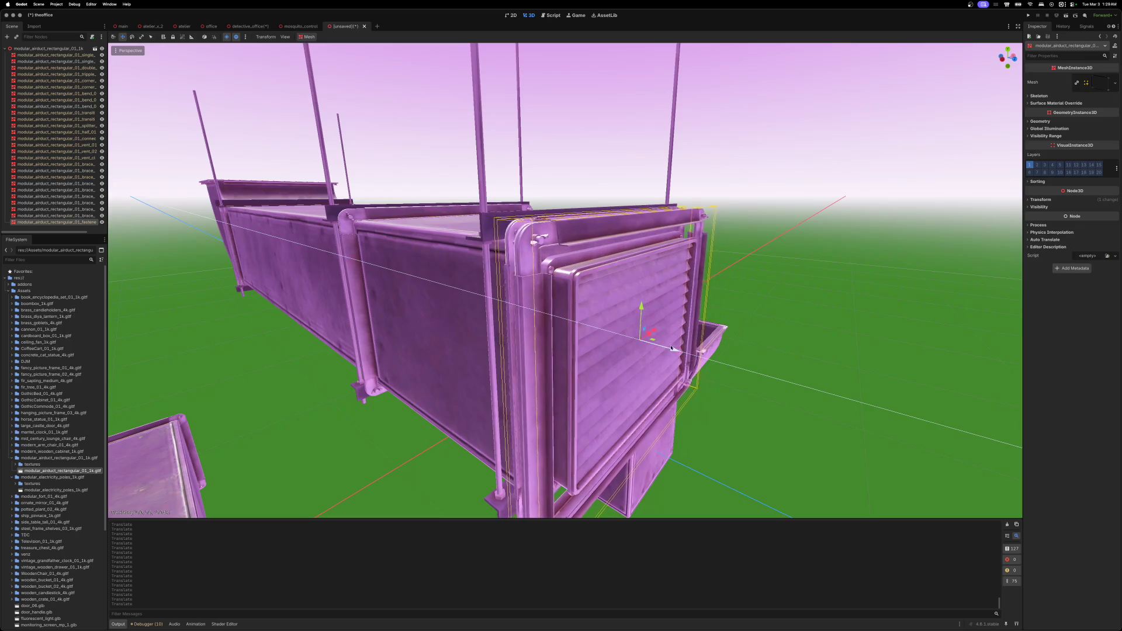
{"action": "scroll", "coordinate": [677, 350], "scroll_direction": "up", "scroll_amount": 3}
{"action": "scroll", "coordinate": [565, 281], "scroll_direction": "up", "scroll_amount": 3}
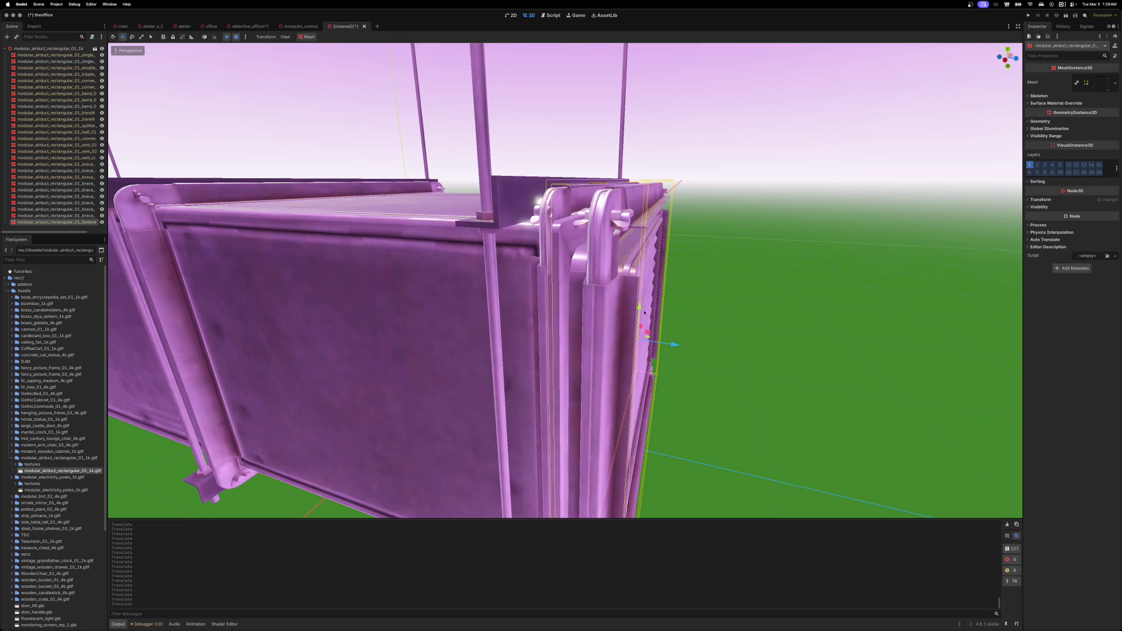
{"action": "left_click_drag", "start_coordinate": [639, 307], "coordinate": [640, 303]}
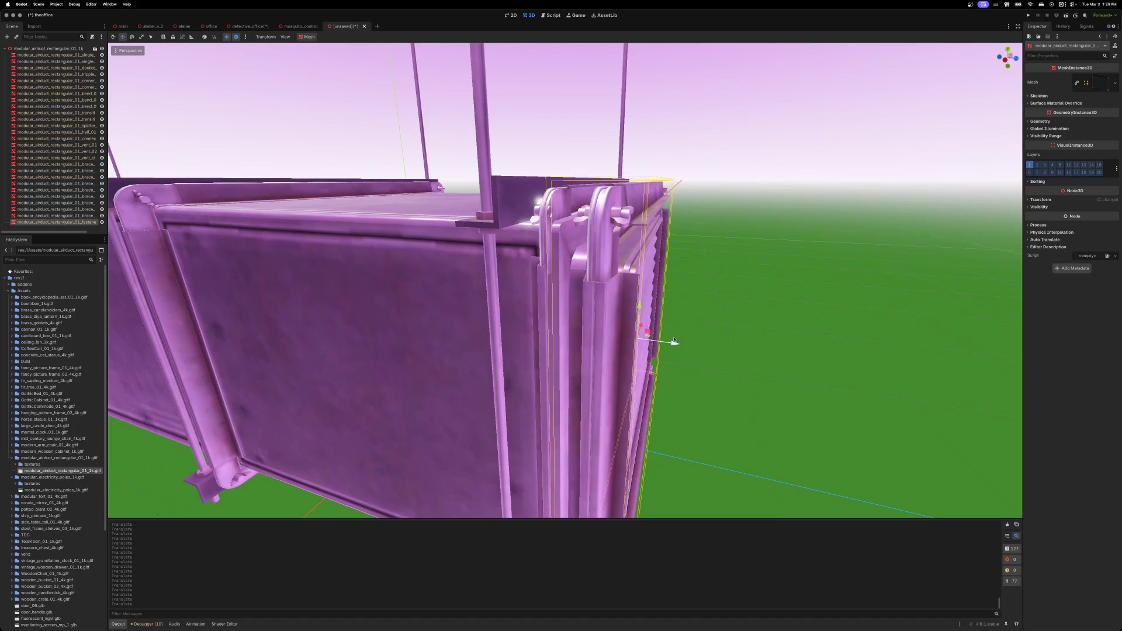
{"action": "mouse_move", "coordinate": [676, 345]}
{"action": "left_mouse_down"}
{"action": "mouse_move", "coordinate": [517, 320]}
{"action": "mouse_move", "coordinate": [725, 361]}
{"action": "left_mouse_up"}
{"action": "scroll", "coordinate": [725, 361], "scroll_direction": "down", "scroll_amount": 6}
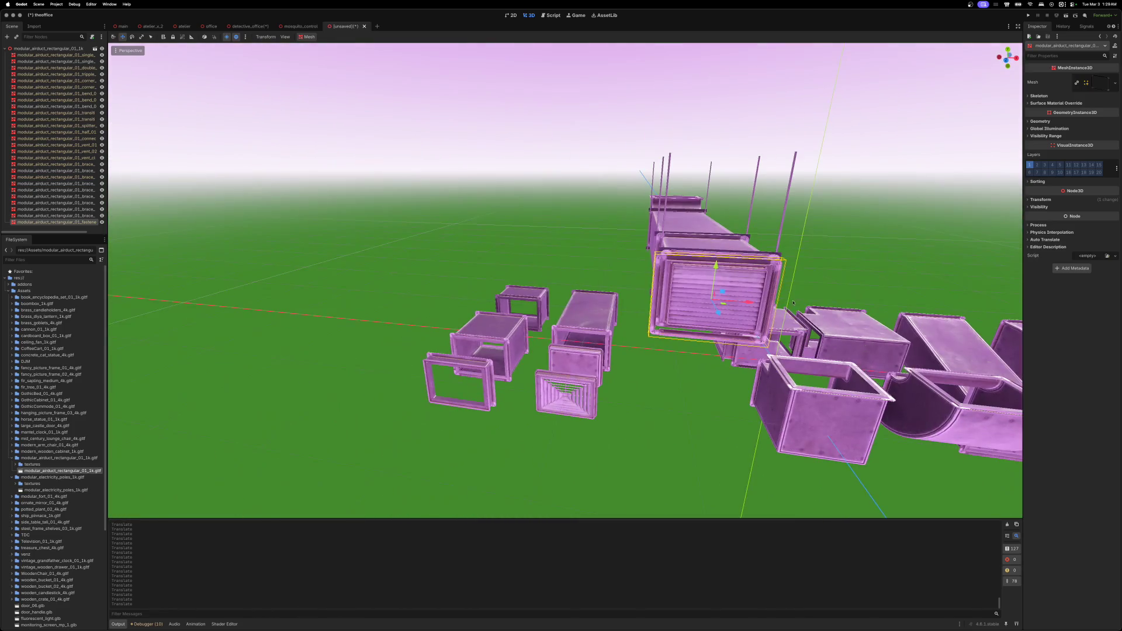
- Drag the spare flange frame off to the upper left, clear of the vent grille
{"action": "left_click_drag", "start_coordinate": [793, 302], "coordinate": [409, 216]}
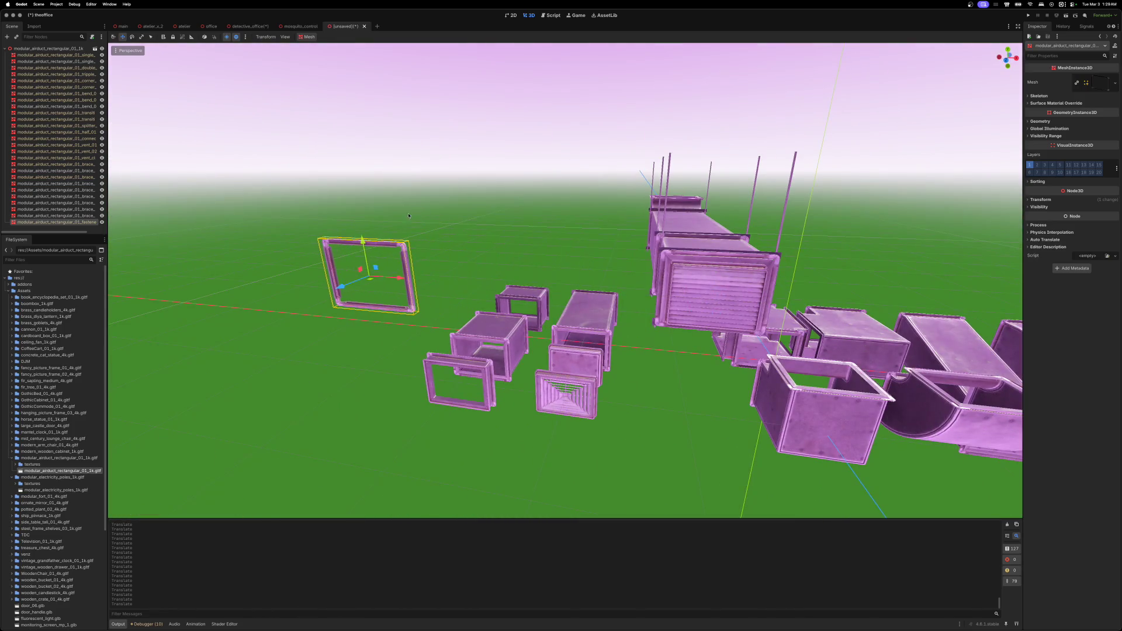
{"action": "scroll", "coordinate": [409, 215], "scroll_direction": "up", "scroll_amount": 8}
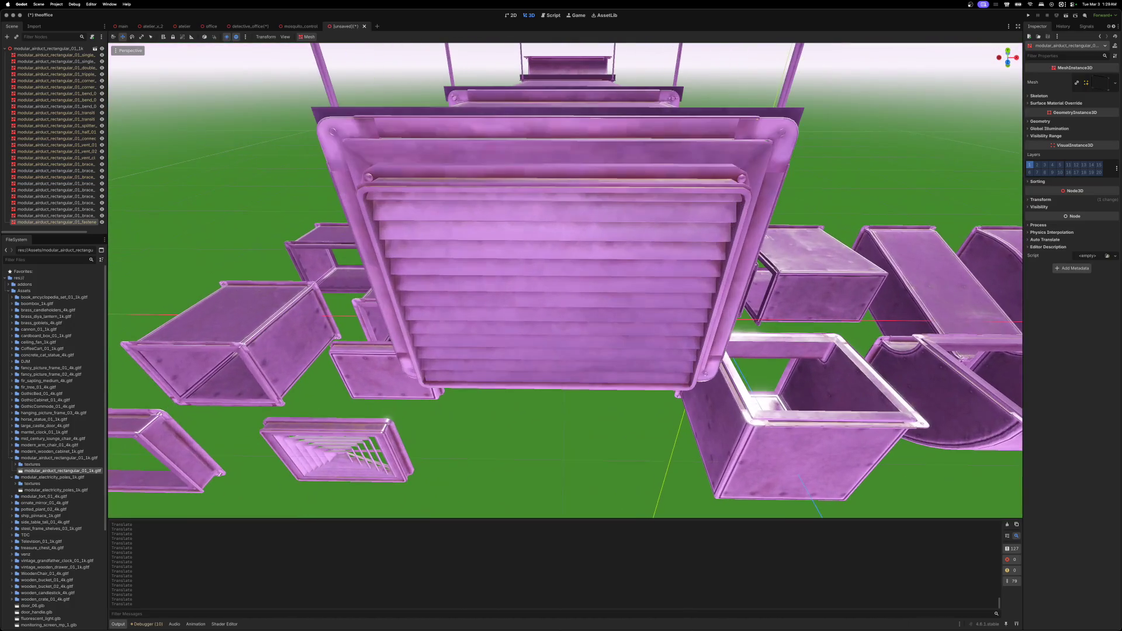
{"action": "scroll", "coordinate": [565, 281], "scroll_direction": "down", "scroll_amount": 5}
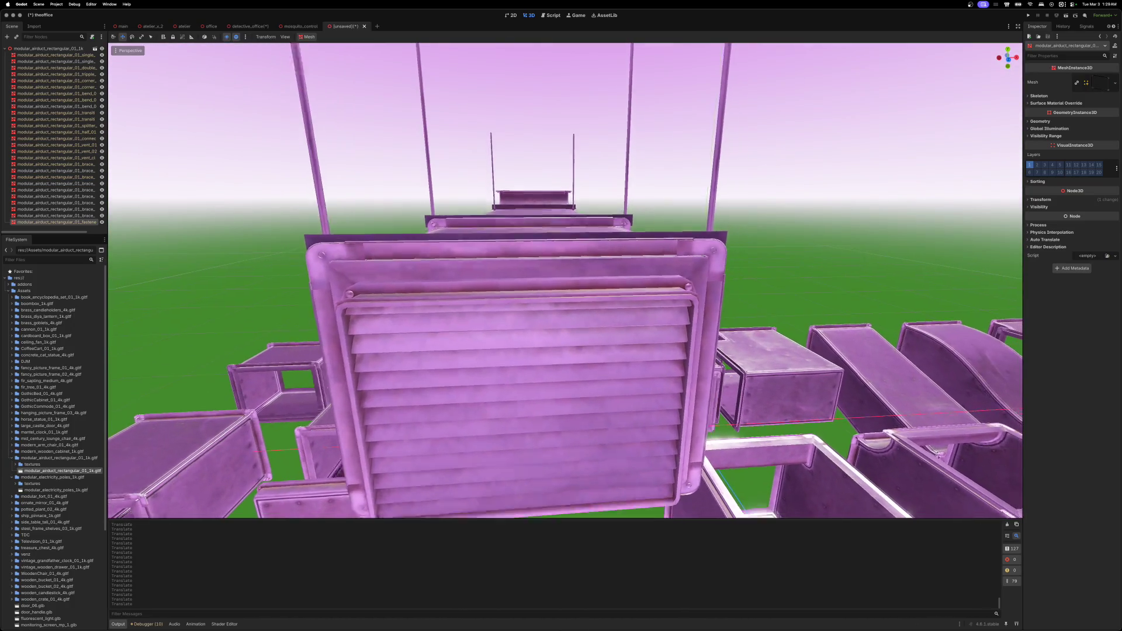
- Box-select all ten pieces of the overhead duct assembly
{"action": "scroll", "coordinate": [565, 281], "scroll_direction": "down", "scroll_amount": 4}
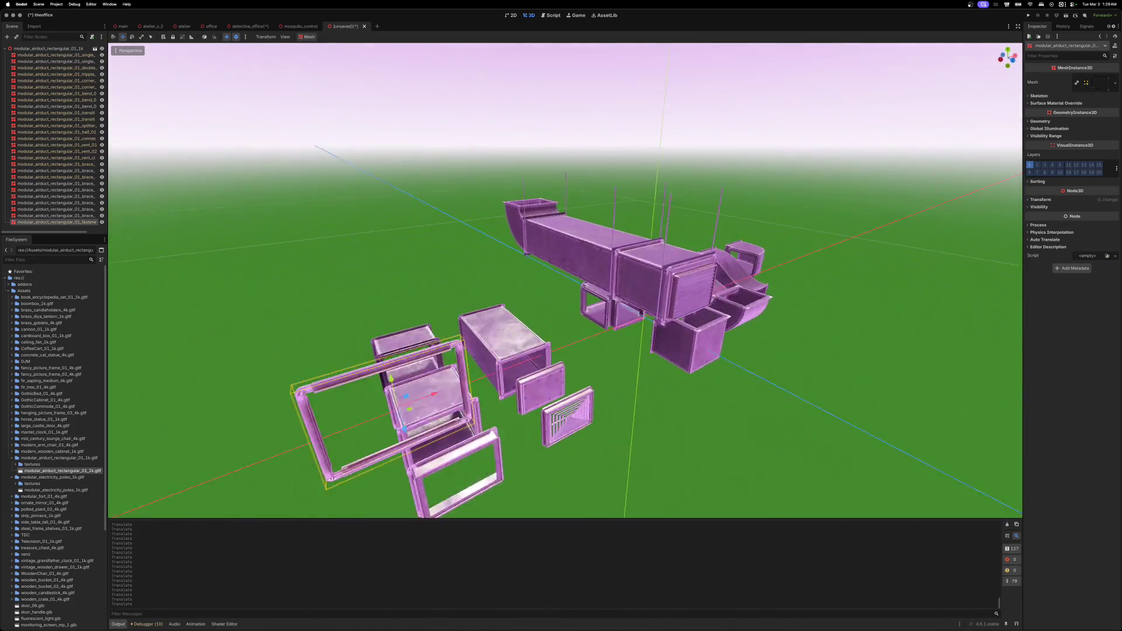
{"action": "scroll", "coordinate": [565, 280], "scroll_direction": "up", "scroll_amount": 6}
{"action": "scroll", "coordinate": [565, 280], "scroll_direction": "down", "scroll_amount": 3}
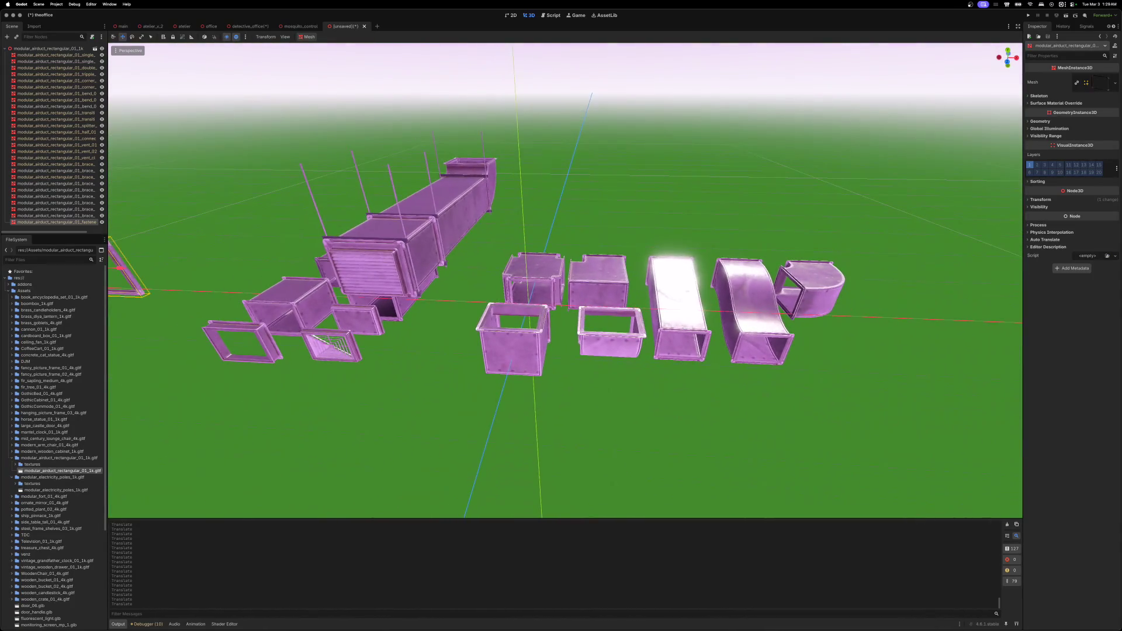
{"action": "scroll", "coordinate": [633, 217], "scroll_direction": "down", "scroll_amount": 2}
{"action": "mouse_move", "coordinate": [511, 214]}
{"action": "left_mouse_down"}
{"action": "mouse_move", "coordinate": [566, 280]}
{"action": "mouse_move", "coordinate": [744, 339]}
{"action": "left_mouse_up"}
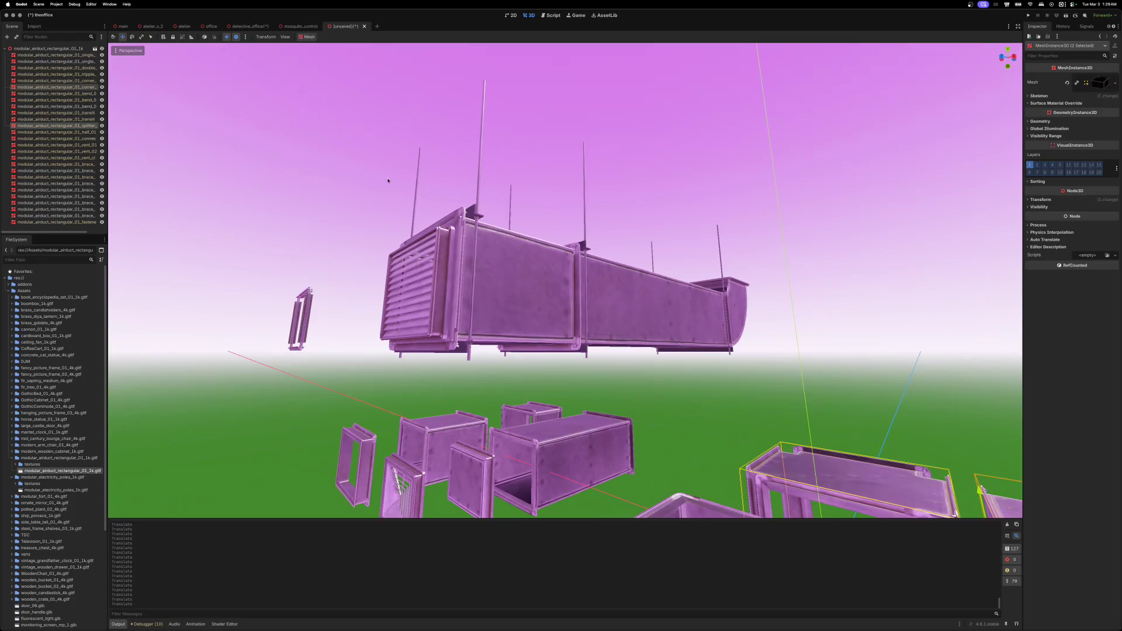
{"action": "mouse_move", "coordinate": [380, 153]}
{"action": "left_mouse_down"}
{"action": "mouse_move", "coordinate": [455, 238]}
{"action": "mouse_move", "coordinate": [701, 352]}
{"action": "mouse_move", "coordinate": [775, 369]}
{"action": "left_mouse_up"}
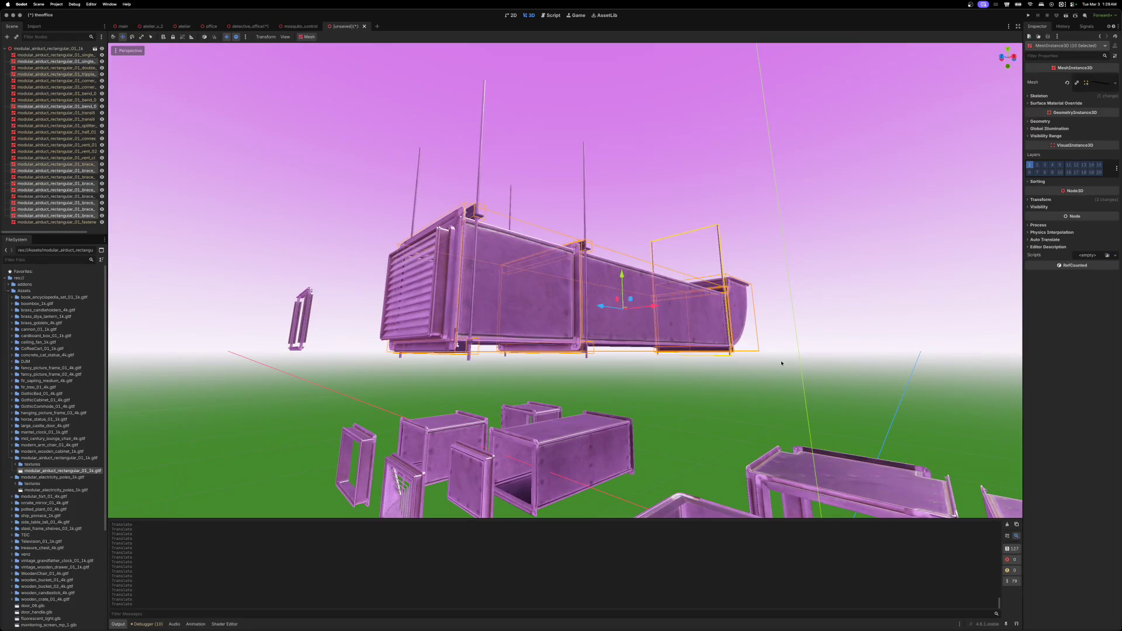